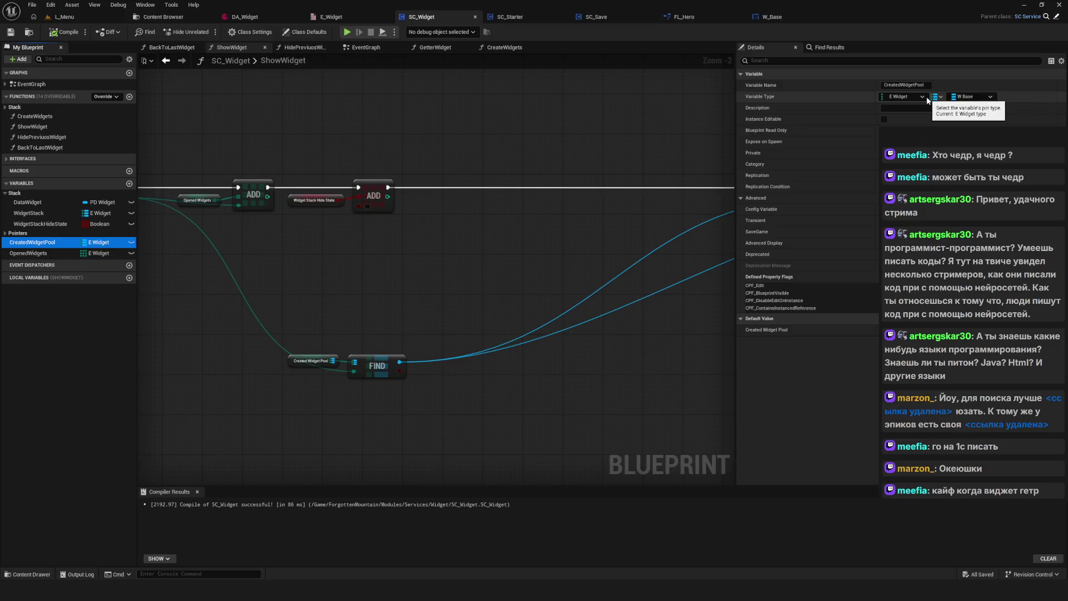
Change CreatedWidgetPool's key type from E Widget to String and confirm the type change.
left_click(919, 97)
left_click(905, 120)
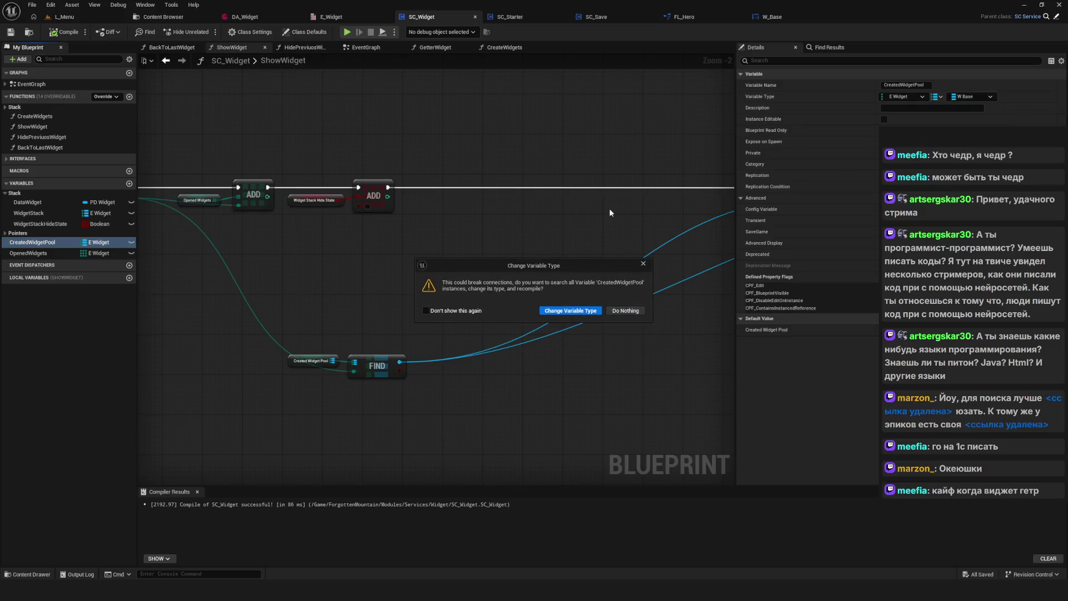
left_click(572, 310)
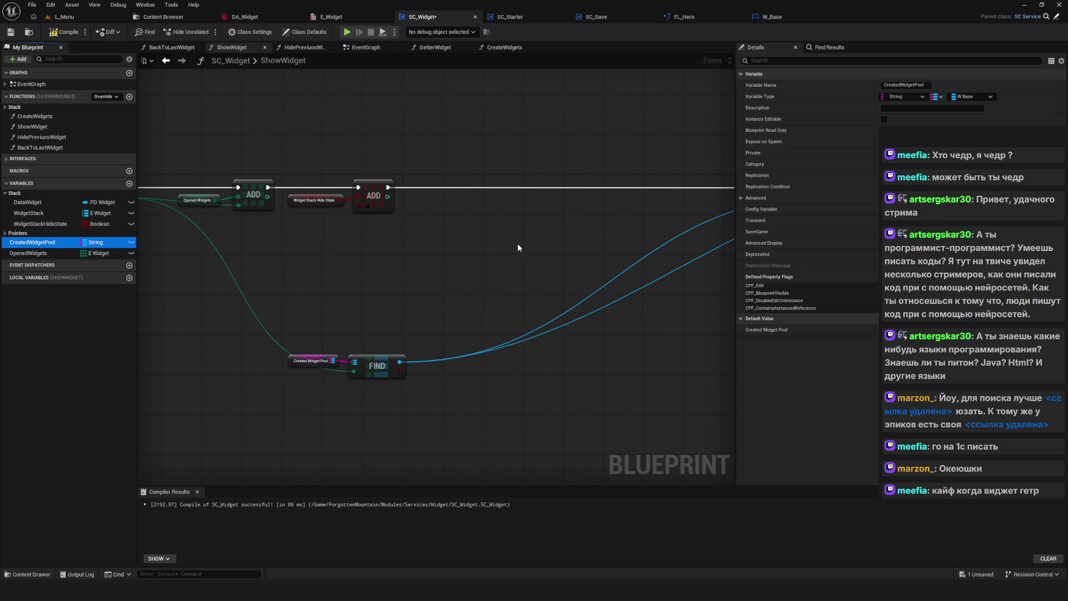
Compile and save SC_Widget, then return to the event graph and select Event GoToWidget.
left_click(63, 34)
scroll(396, 218, "down", 2)
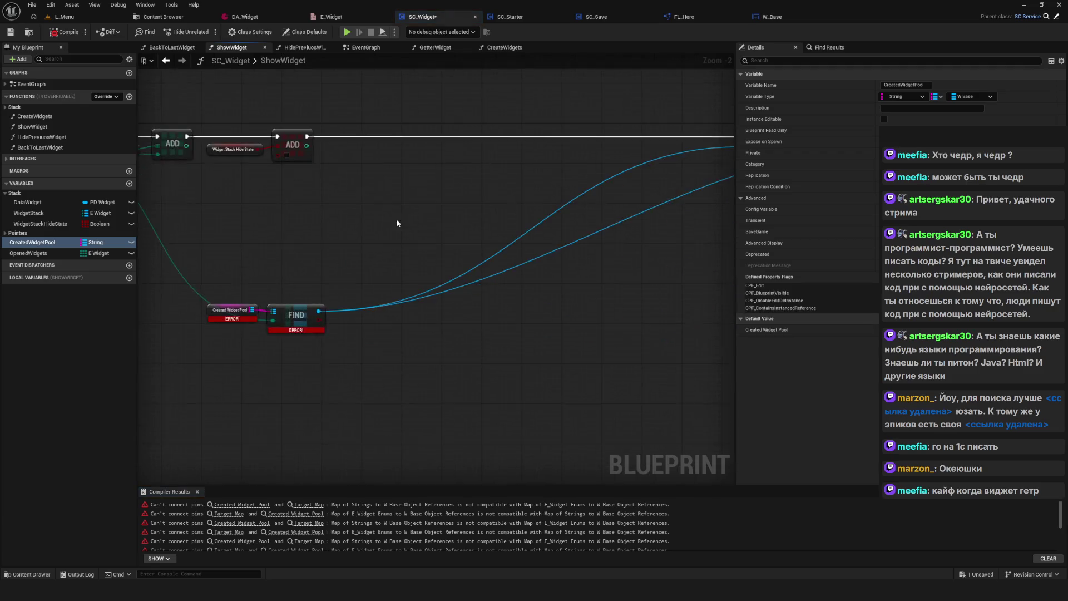
key("ctrl+s")
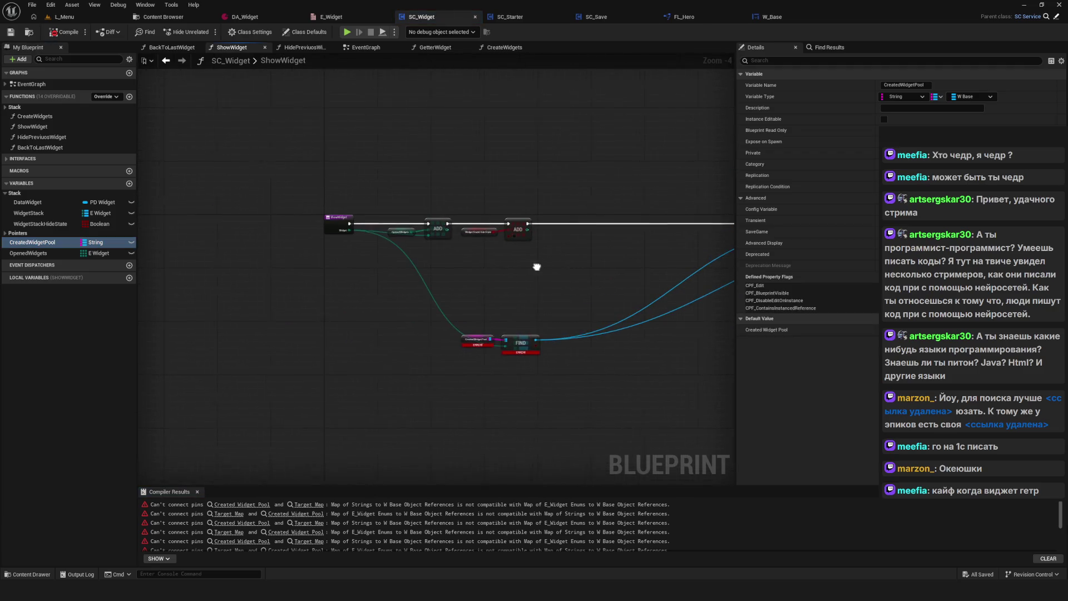
key("alt+Left")
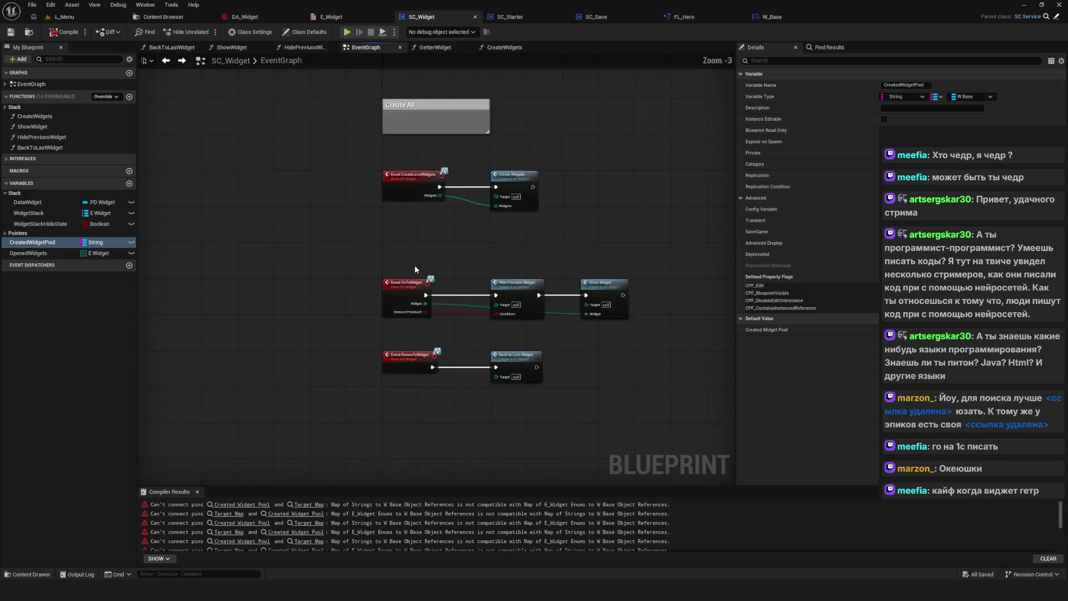
left_click(392, 266)
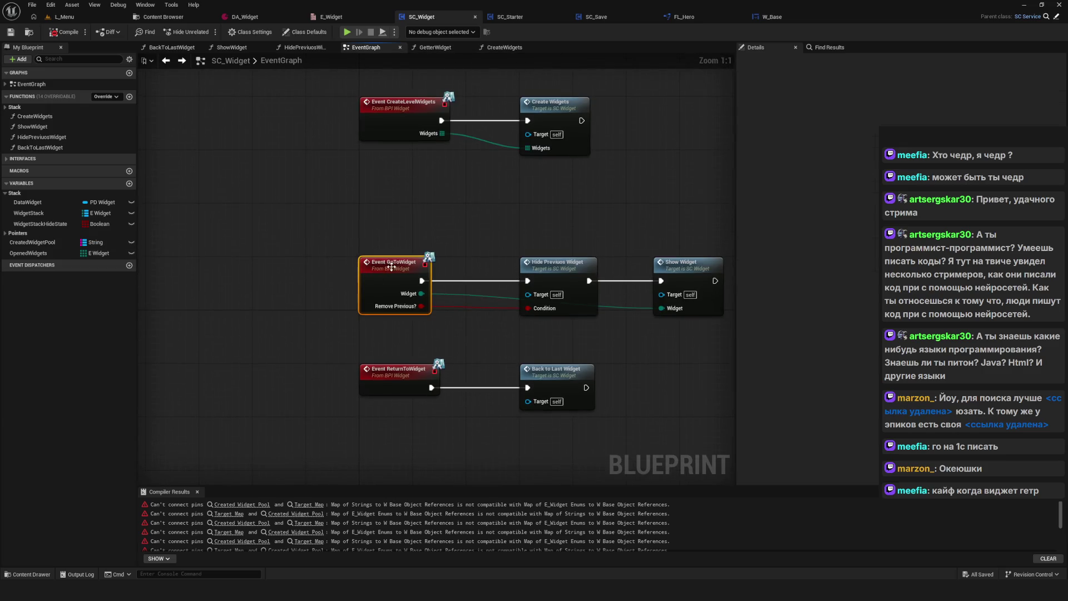
Open the BPI_Widget interface from the Widget services folder in the Content Browser.
left_click(161, 17)
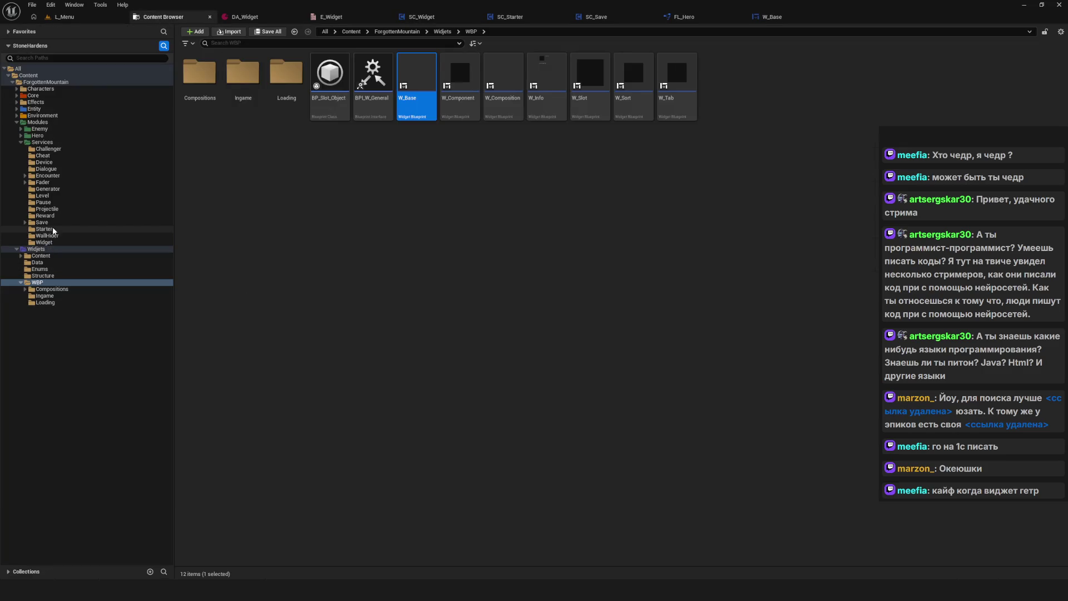
left_click(45, 241)
left_click(209, 78)
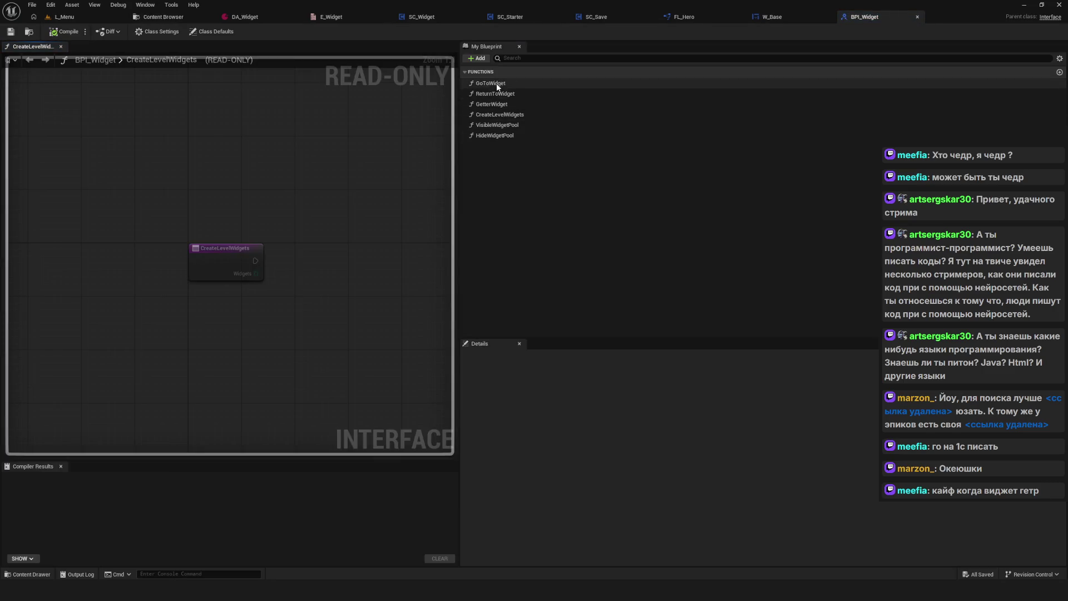
left_click(496, 83)
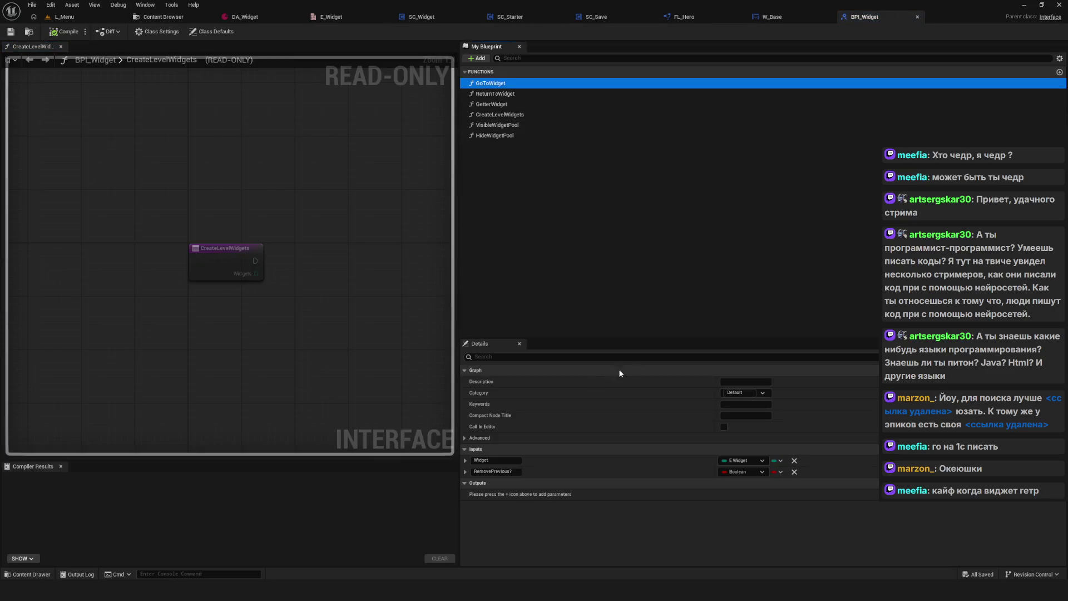
Make GoToWidget's Widget input a String, then select the GetterWidget function.
left_click(645, 335)
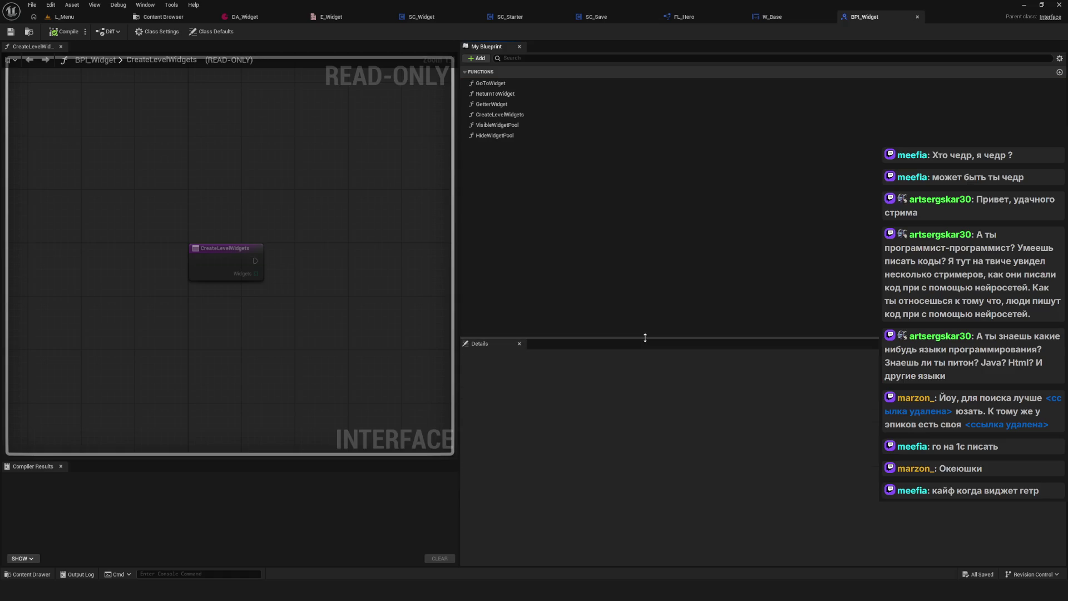
left_click_drag(645, 337, 614, 225)
left_click(612, 83)
left_click(746, 370)
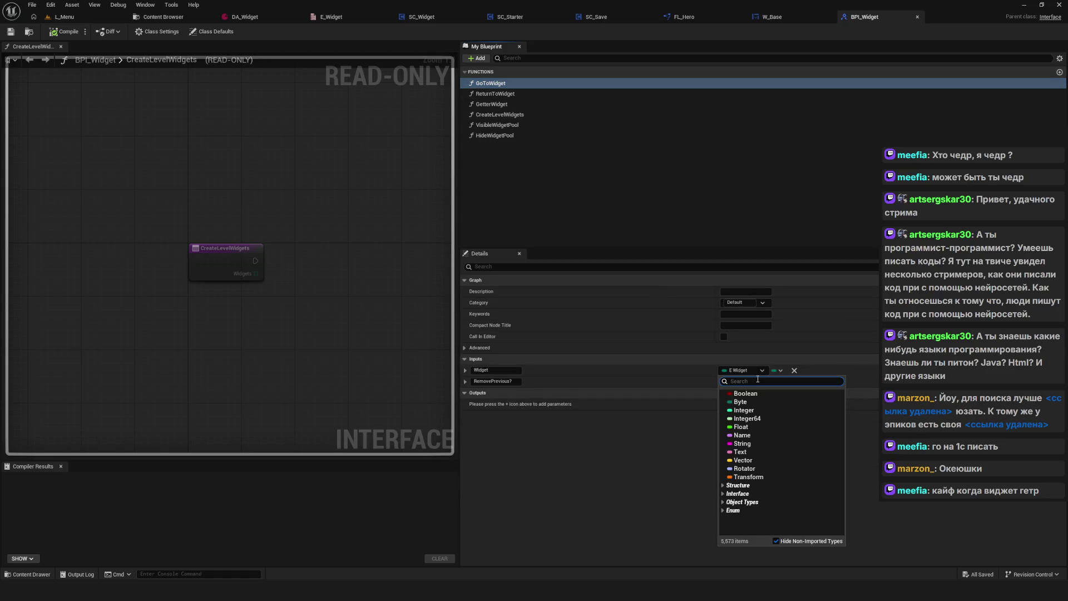
left_click(744, 443)
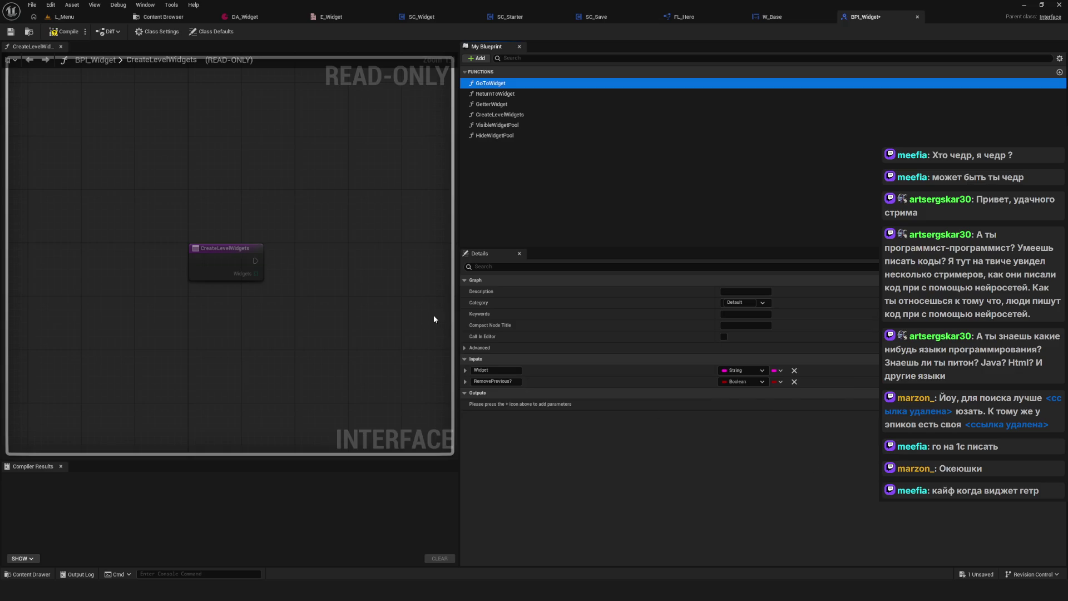
left_click(500, 94)
left_click(505, 106)
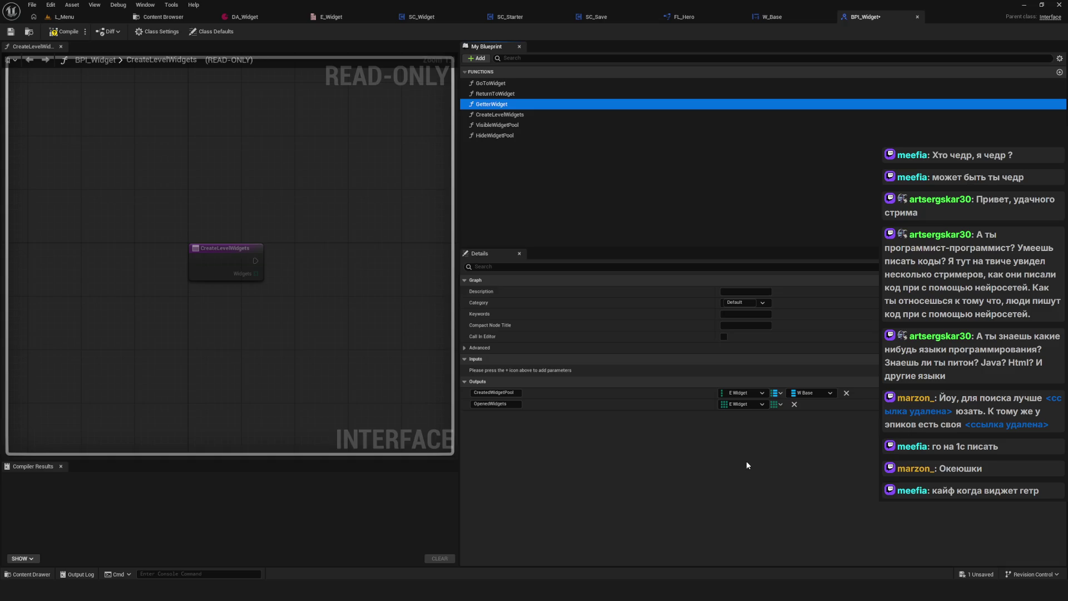
Set GetterWidget's CreatedWidgetPool and OpenedWidgets outputs to String.
left_click(742, 393)
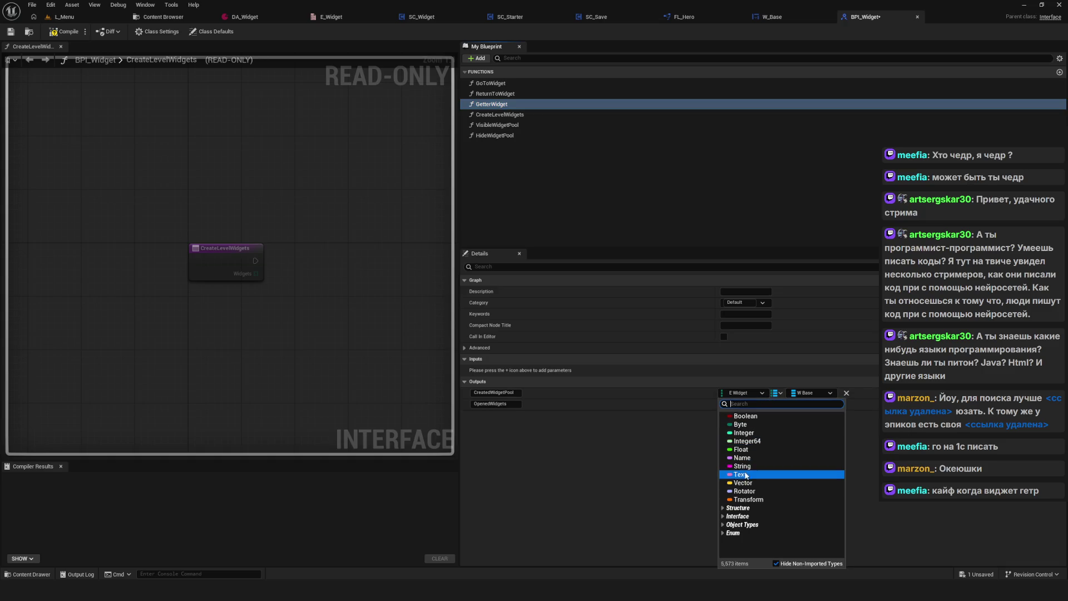
left_click(720, 468)
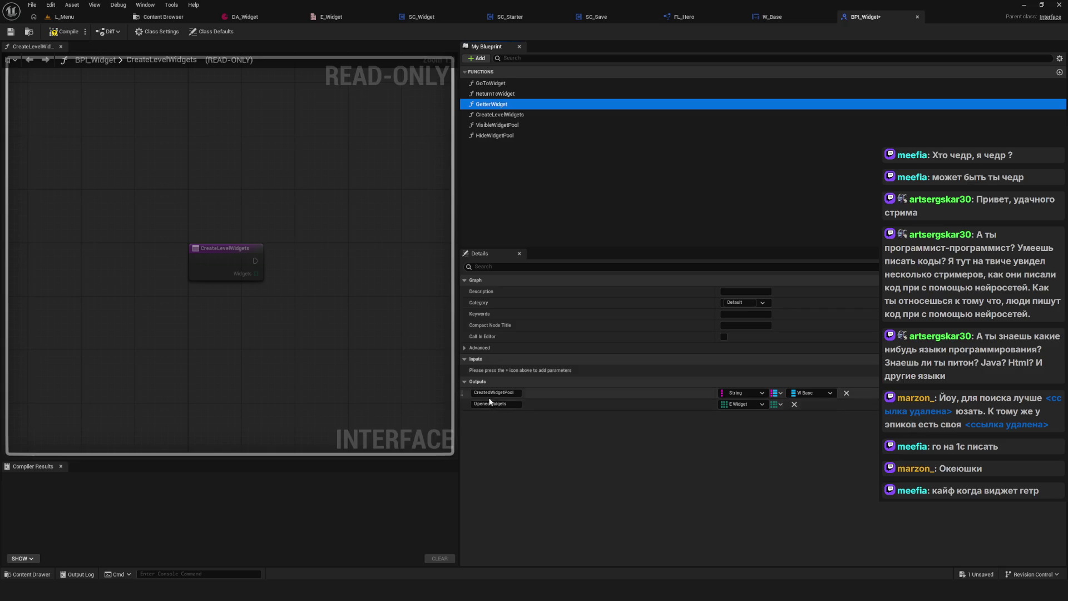
left_click(760, 406)
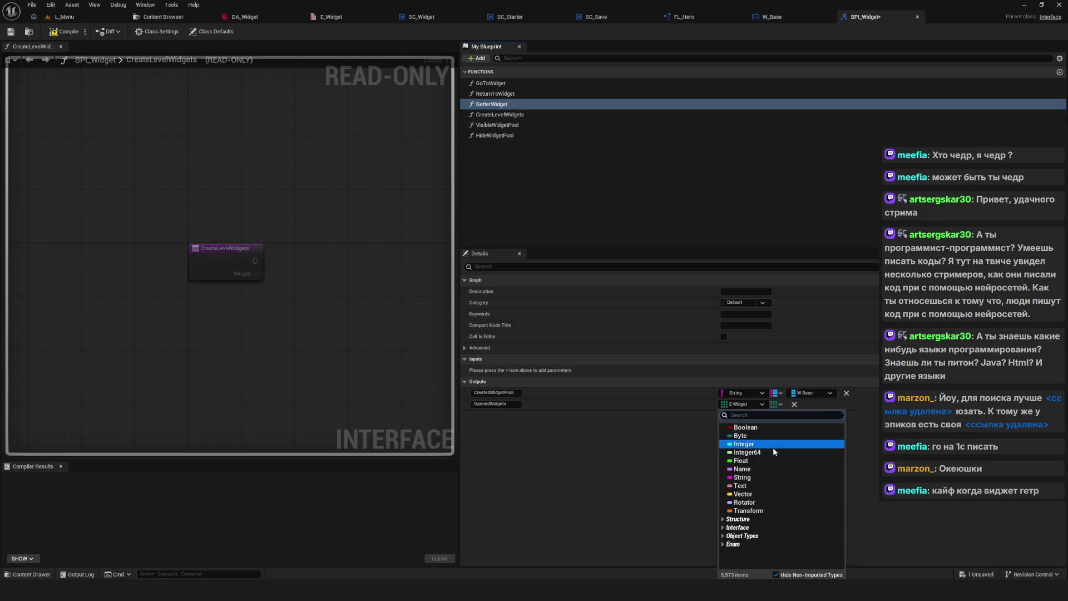
left_click(753, 477)
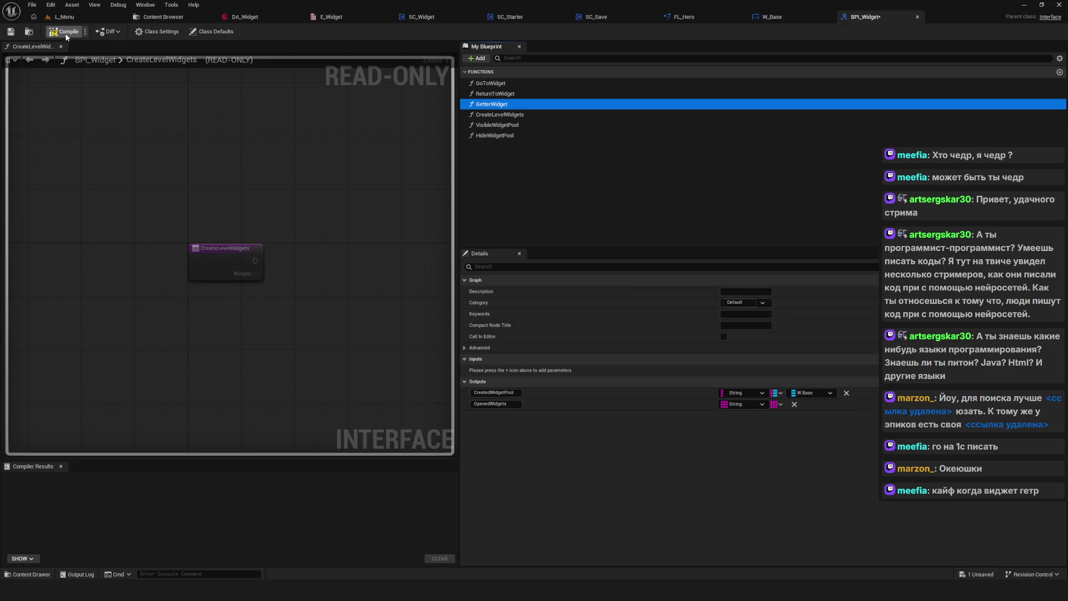
Compile BPI_Widget and review the CreateLevelWidgets, VisibleWidgetPool and HideWidgetPool parameters.
left_click(11, 32)
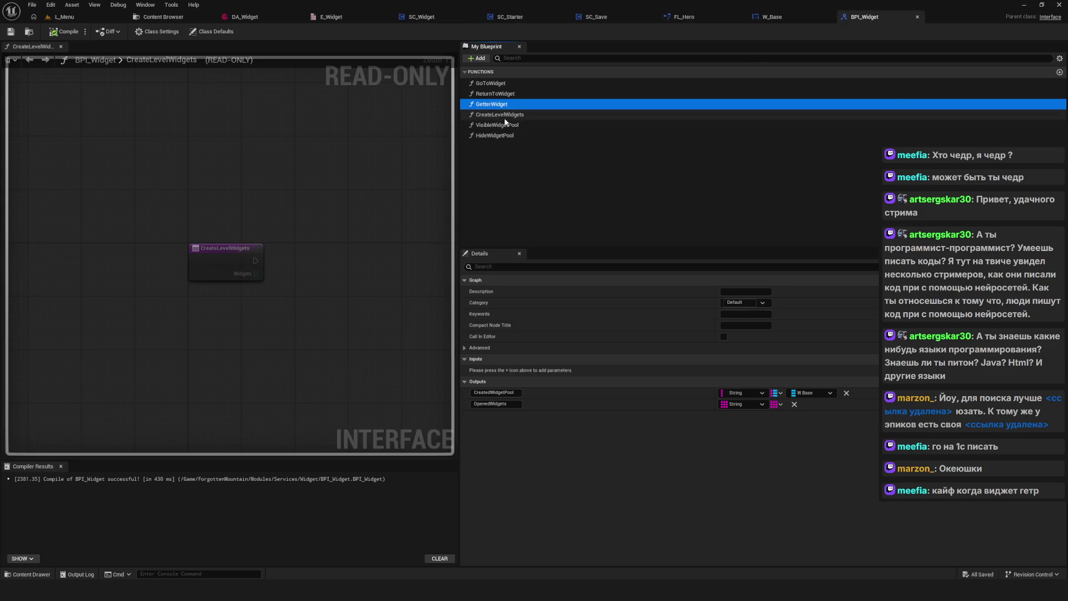
left_click(548, 116)
left_click(552, 125)
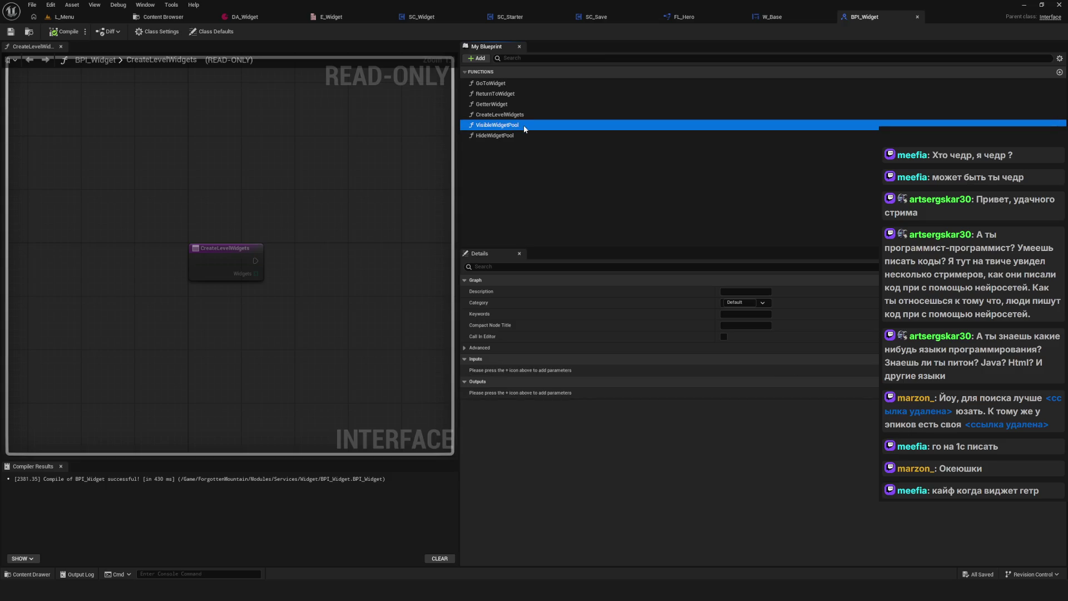
left_click(523, 136)
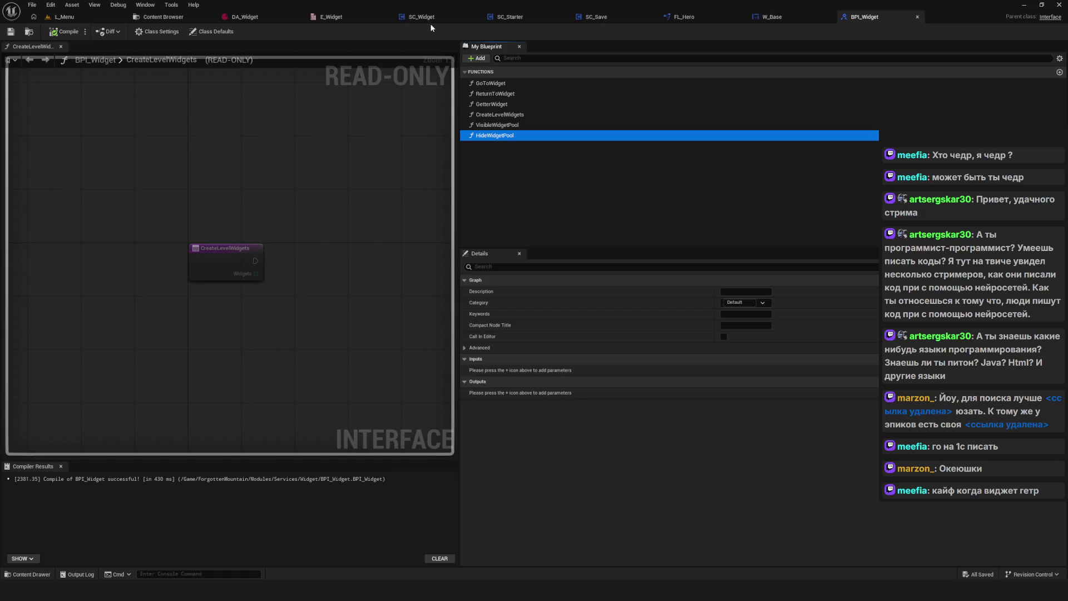
In SC_Widget, set the OpenedWidgets variable type to String and confirm the change.
left_click(528, 22)
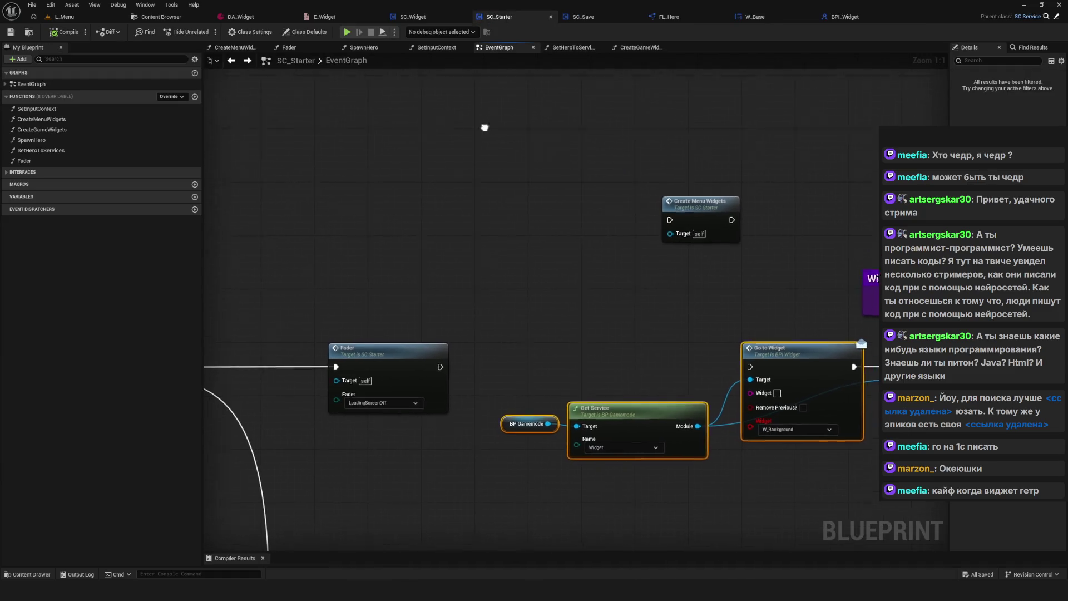
left_click(424, 19)
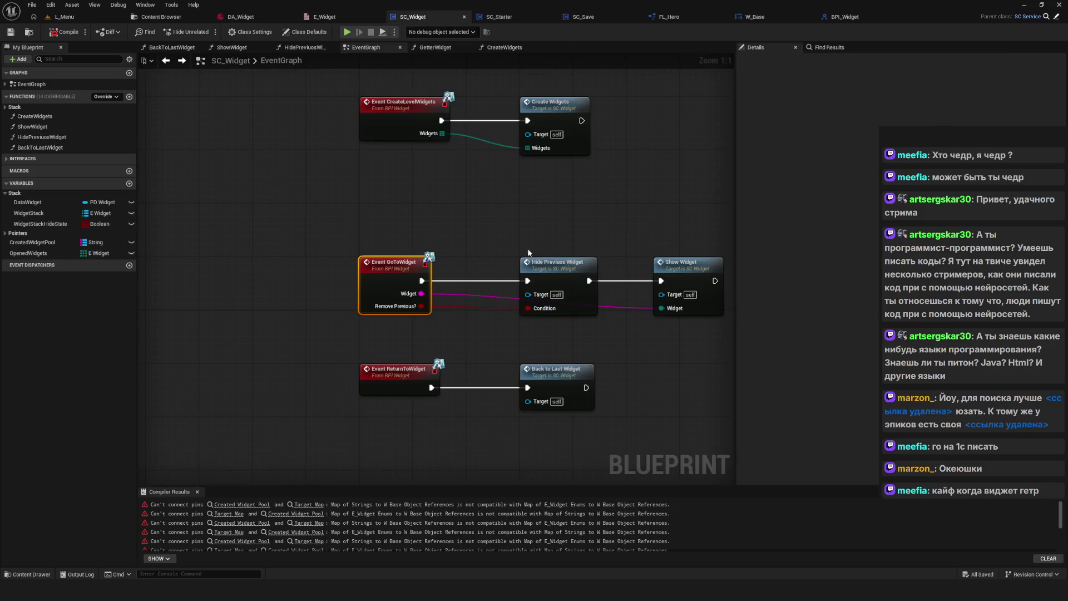
left_click(55, 253)
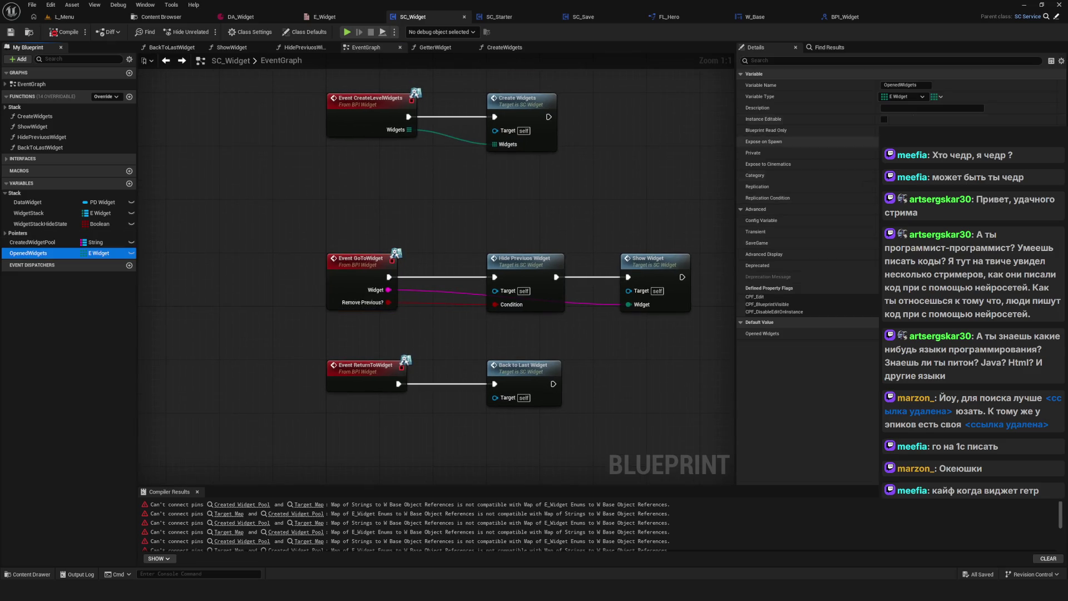
left_click(902, 96)
left_click(906, 208)
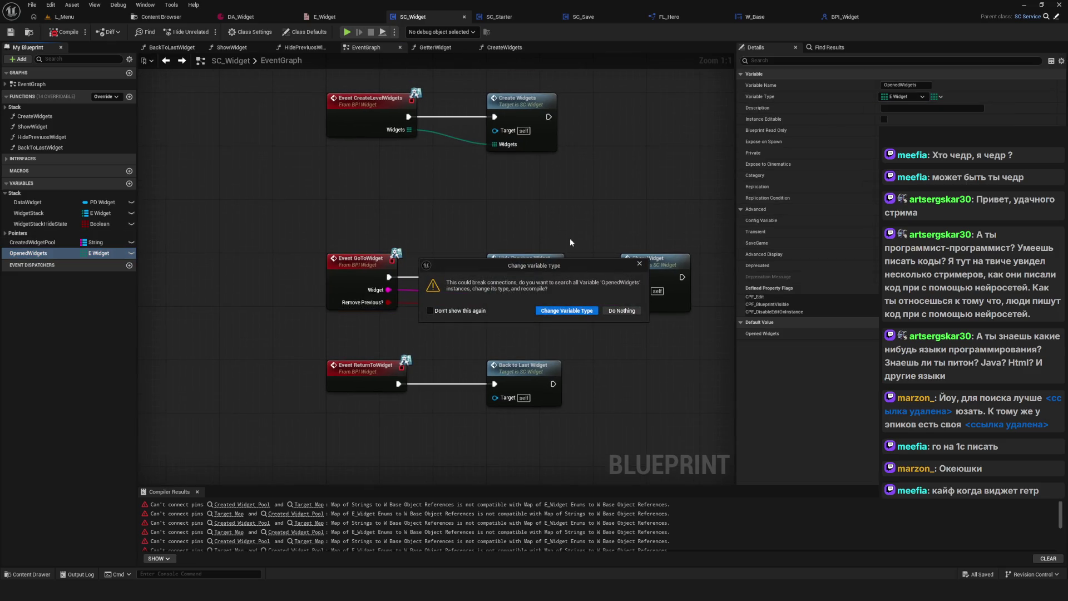
left_click(567, 308)
Select the Event CreateLevelWidgets node in SC_Widget's graph.
scroll(427, 223, "down", 6)
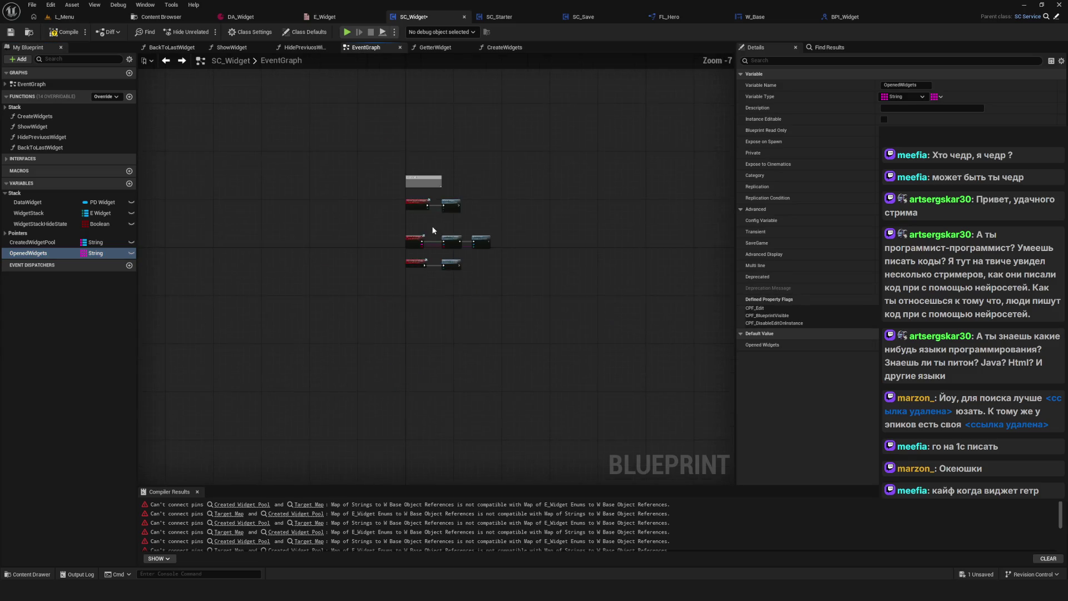
scroll(431, 234, "up", 5)
left_click_drag(432, 253, 434, 259)
left_click_drag(280, 151, 435, 271)
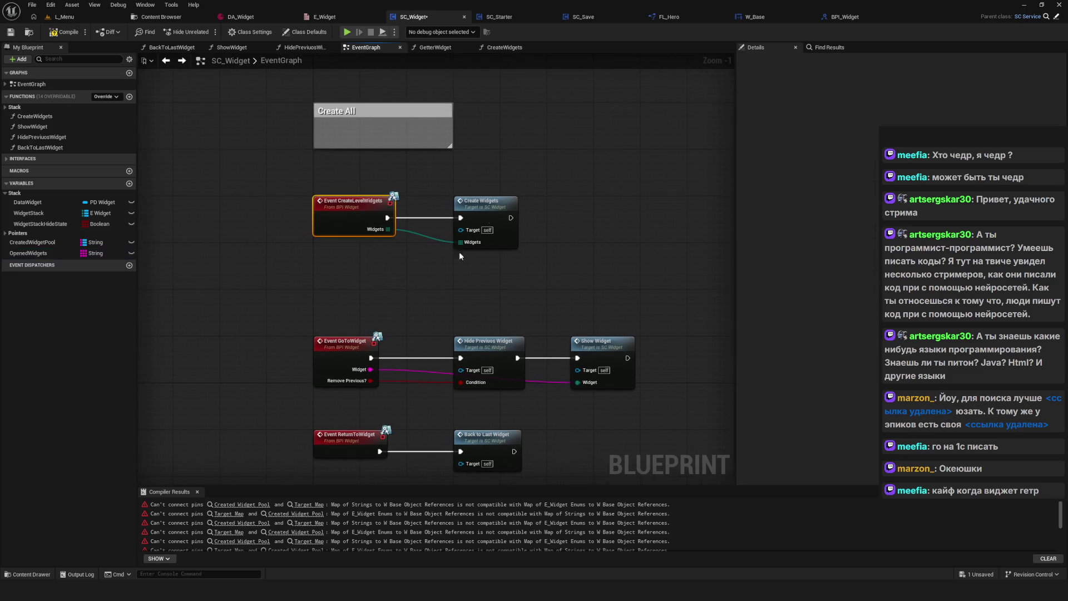
Delete the Create Level Widgets node from SC_Starter's CreateMenuWidgets graph.
left_click(517, 16)
double_click(503, 140)
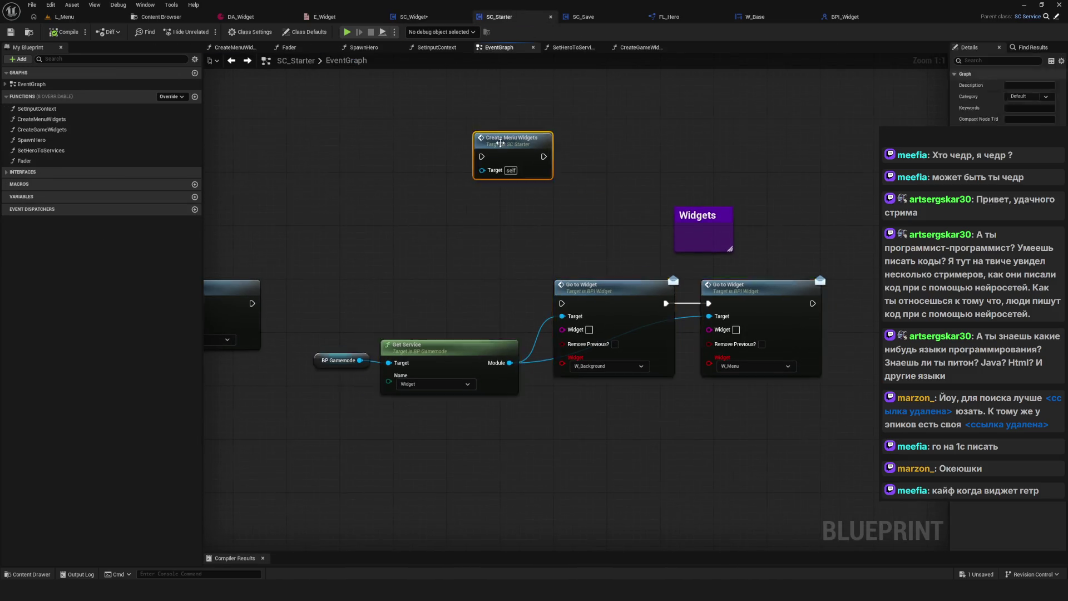
left_click_drag(752, 175, 616, 318)
key("Delete")
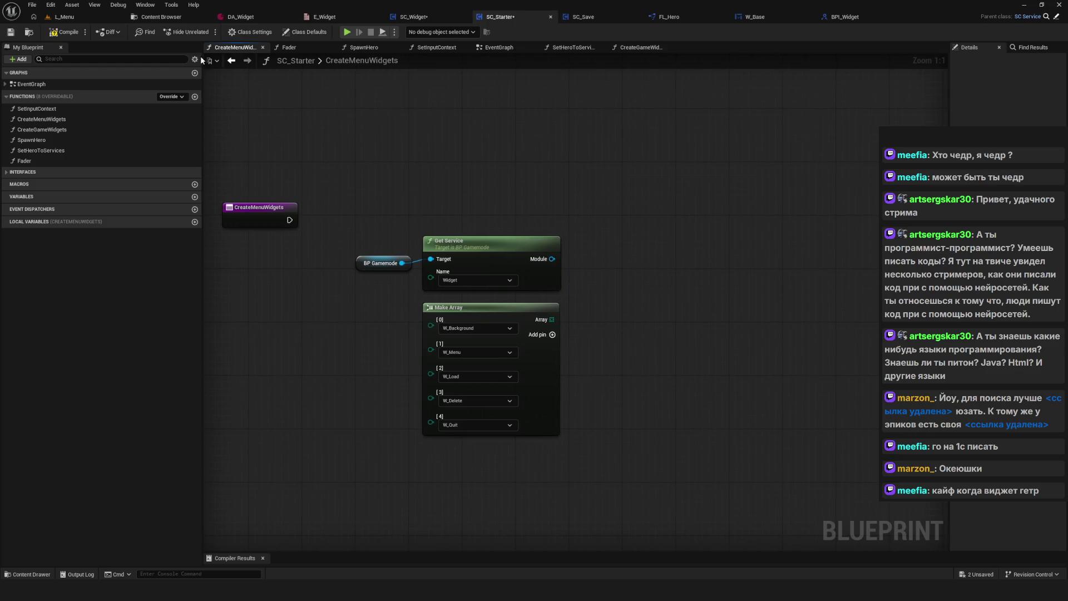
Open CreateGameWidgets, compile and save SC_Starter, then return to SC_Widget's event graph.
left_click(230, 60)
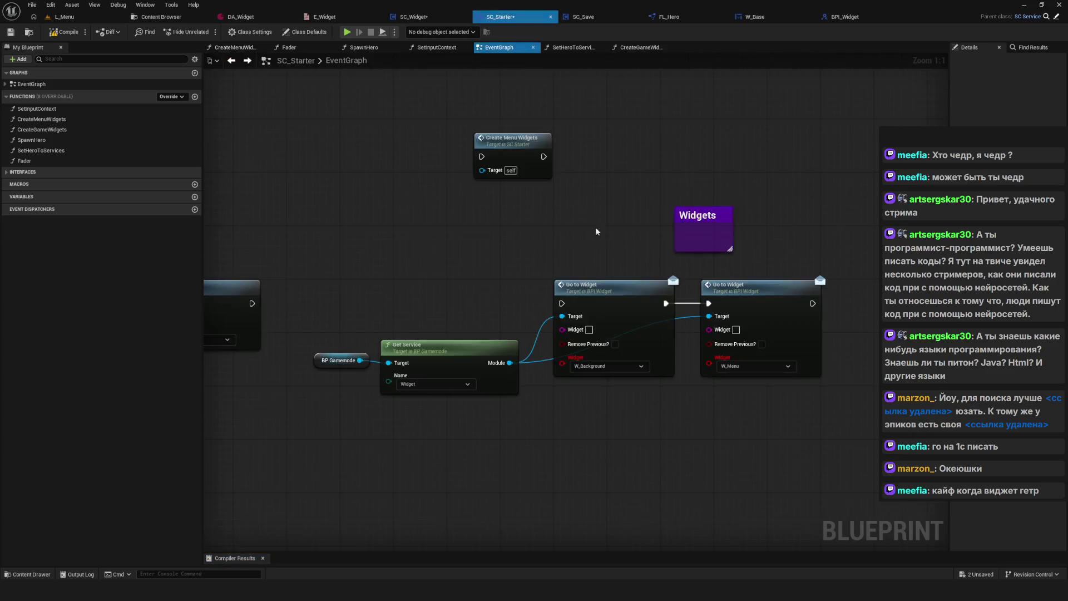
scroll(591, 316, "down", 4)
scroll(604, 331, "up", 4)
left_click(605, 330)
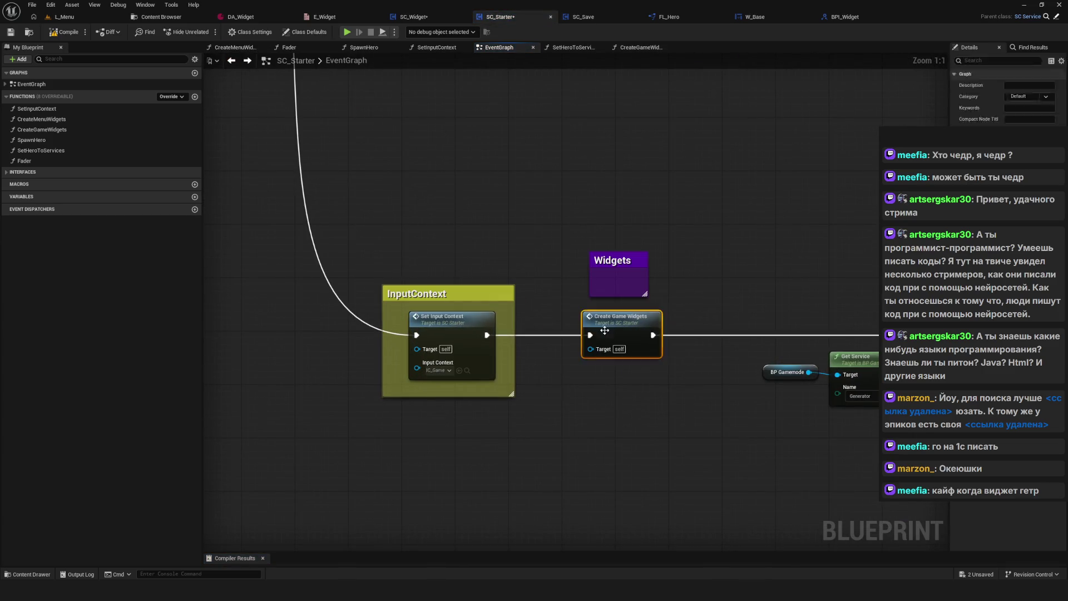
double_click(604, 330)
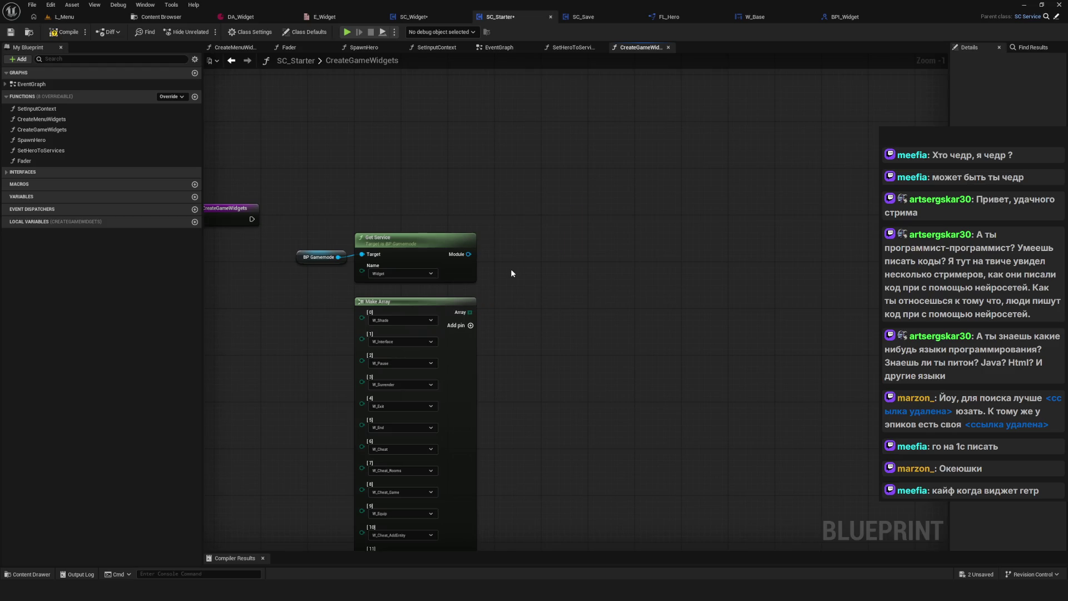
left_click(66, 32)
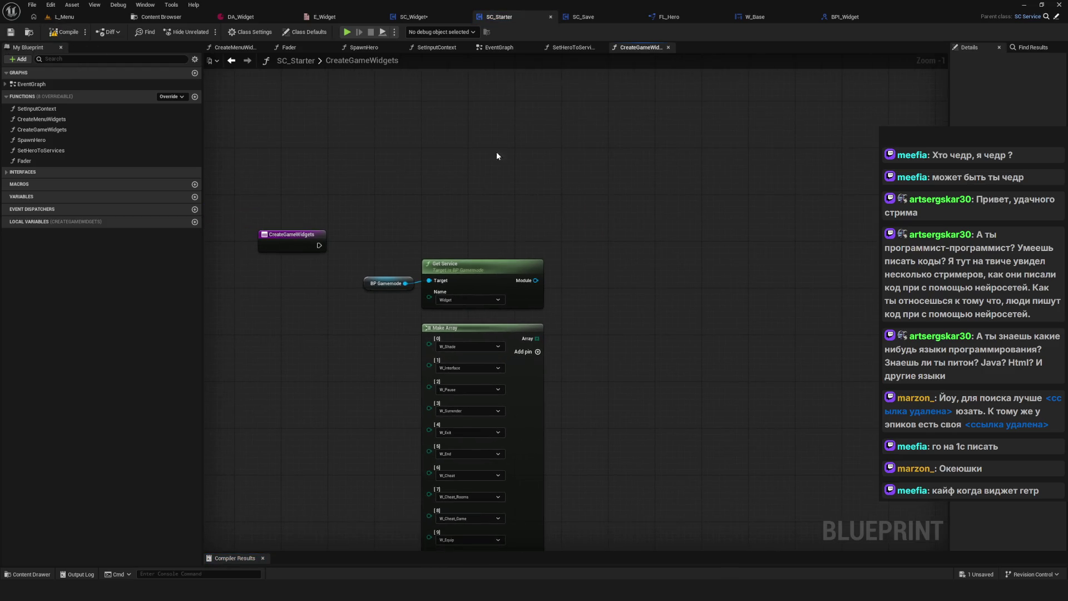
left_click(422, 16)
scroll(469, 246, "down", 5)
scroll(469, 246, "up", 5)
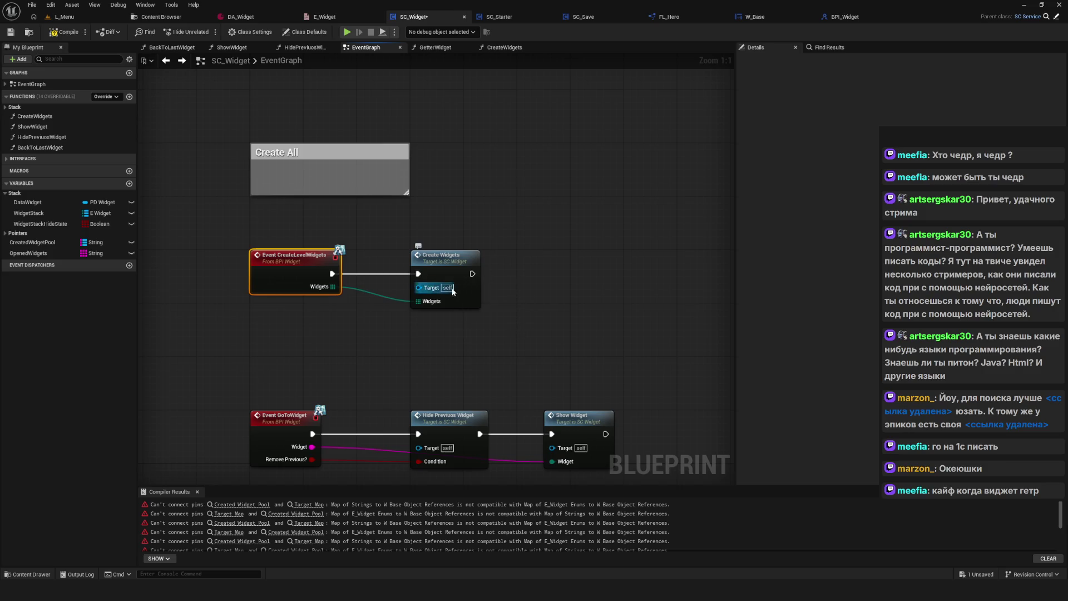
Delete Event CreateLevelWidgets, look over the CreateWidgets chain, then switch to FL_Hero's LibGetterWidget.
key("Delete")
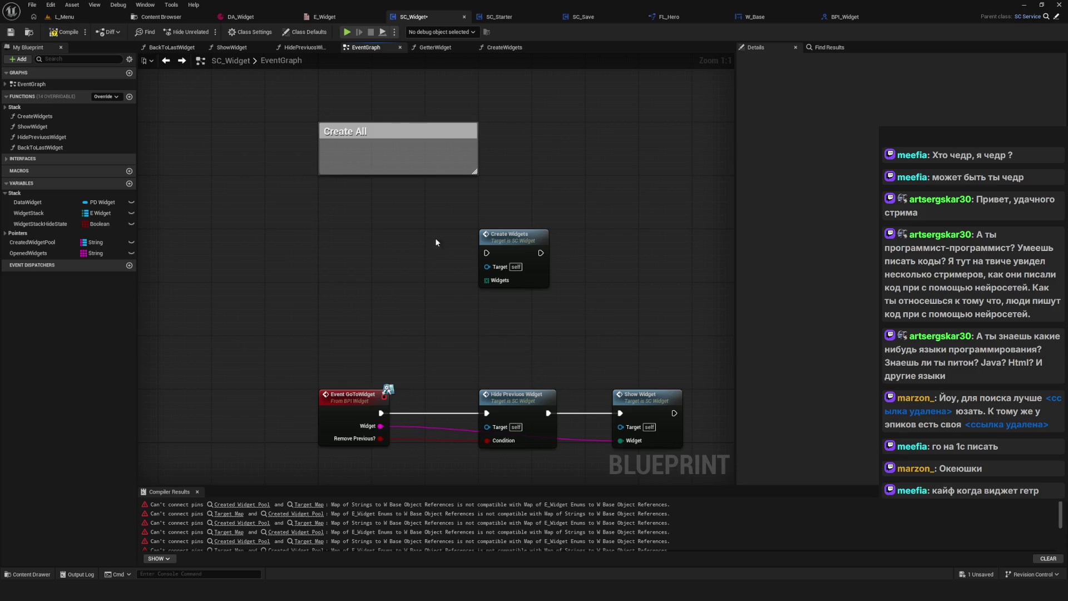
double_click(544, 277)
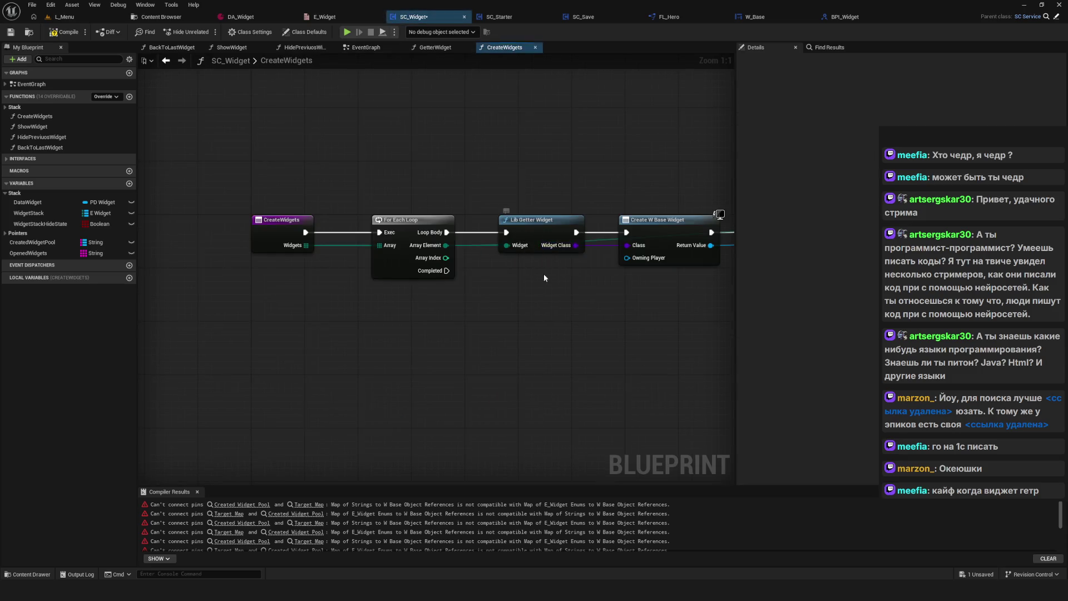
mouse_move(544, 277)
left_mouse_down()
mouse_move(319, 267)
mouse_move(539, 308)
left_mouse_up()
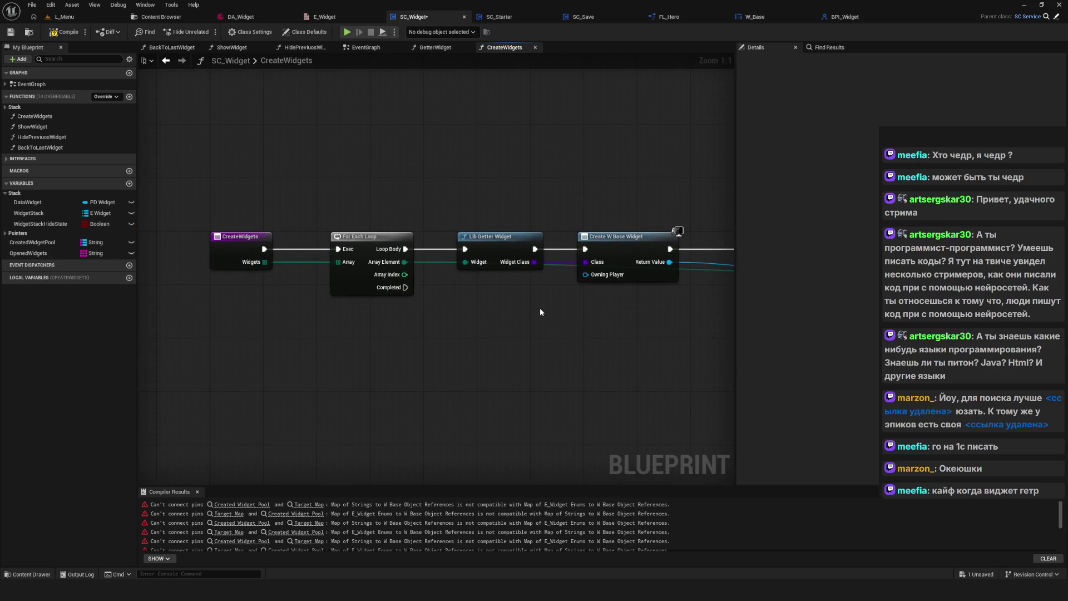
left_click(673, 17)
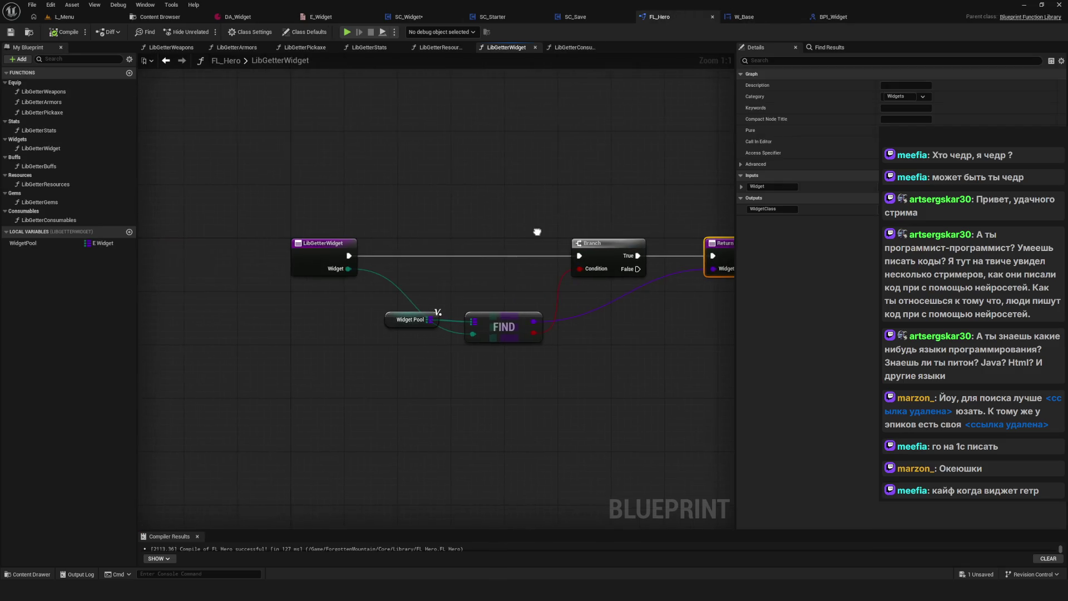
Change LibGetterWidget's Widget input to a String and compile FL_Hero.
left_click(289, 240)
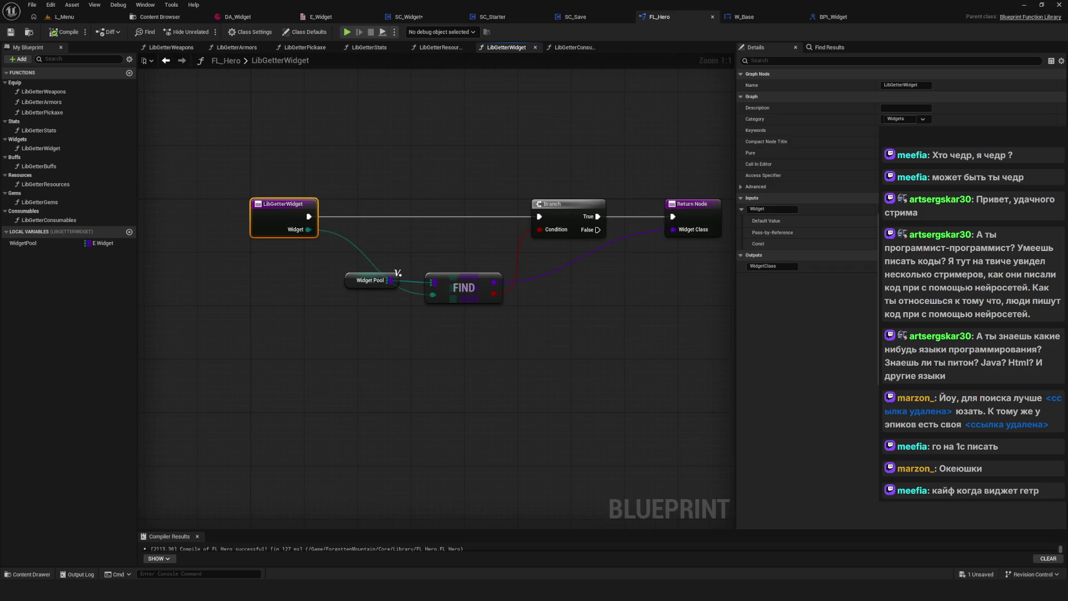
left_click(945, 233)
left_click(62, 32)
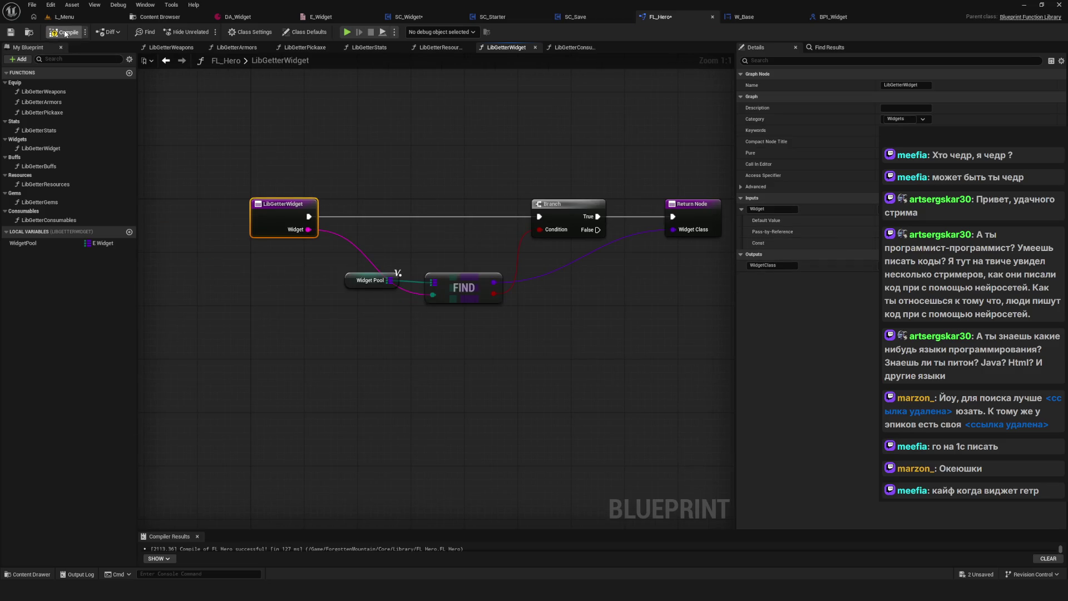
left_click_drag(517, 281, 454, 296)
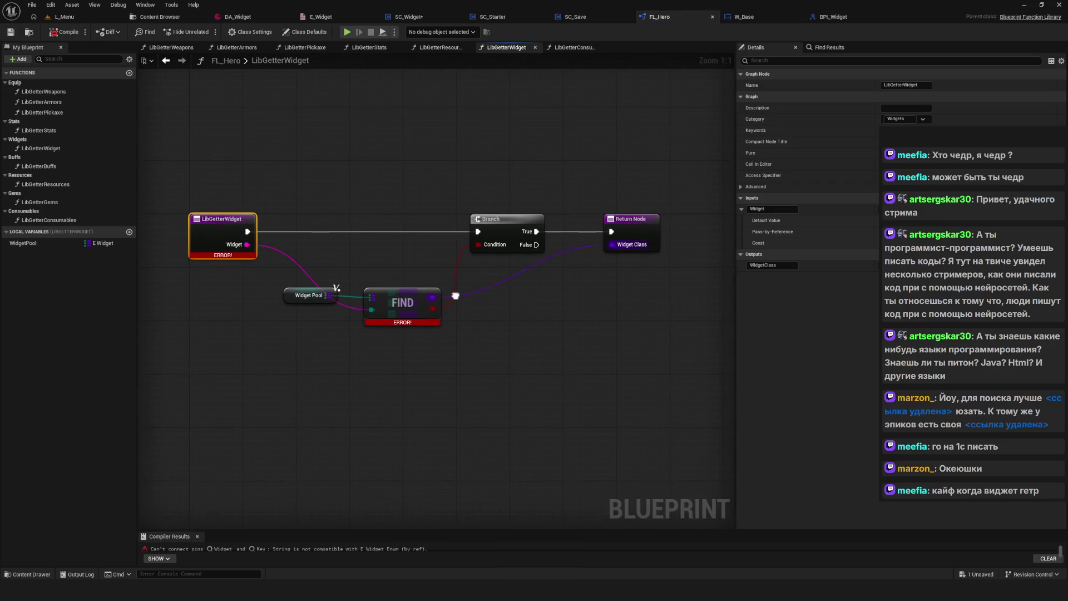
Make the WidgetPool local variable use String keys and recompile.
left_click(69, 246)
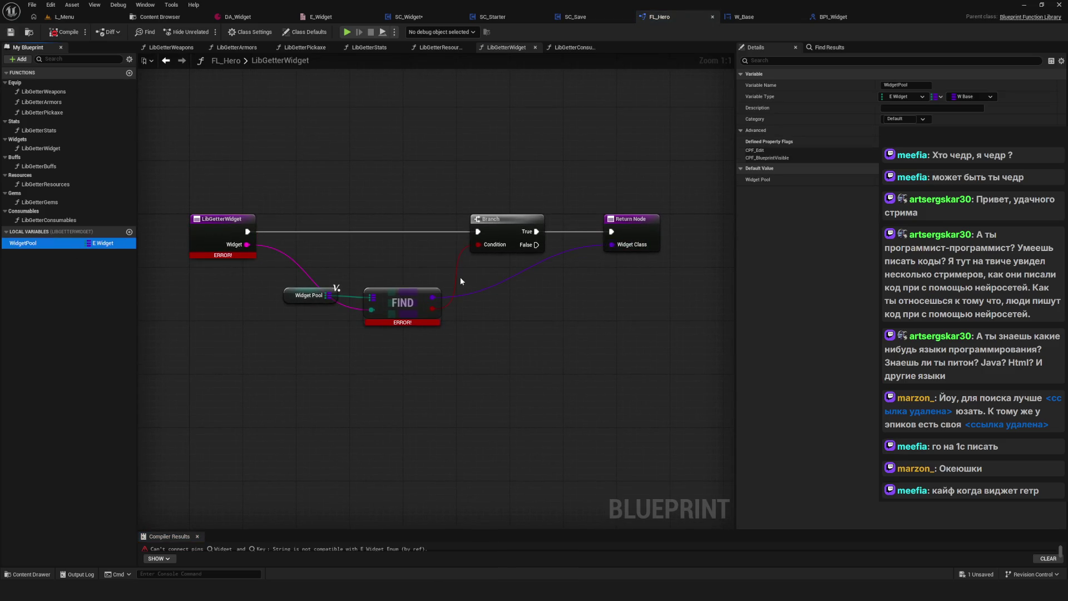
left_click(903, 96)
left_click(912, 184)
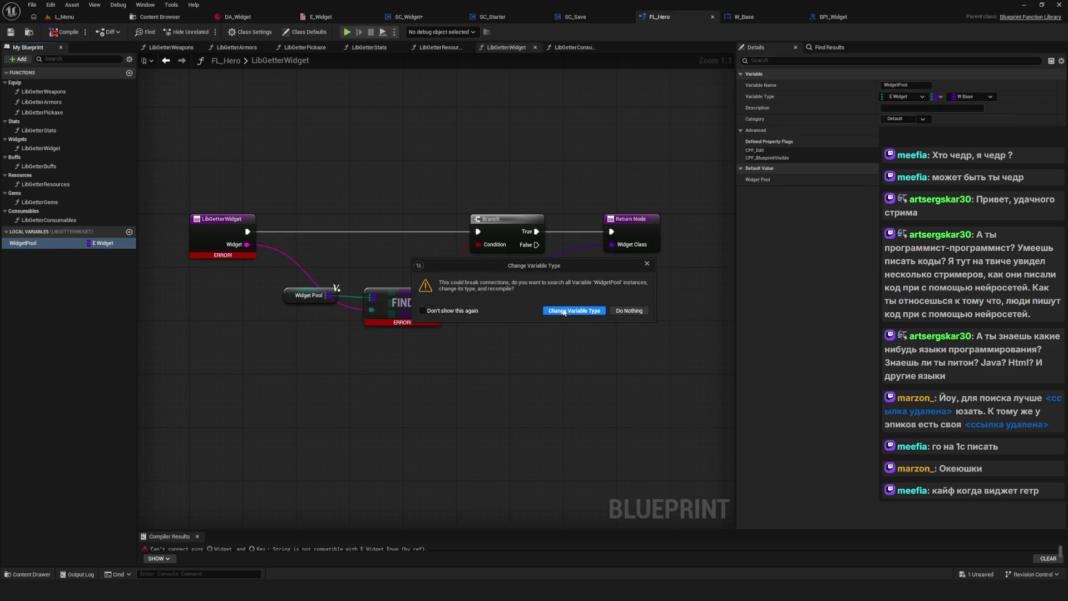
left_click(563, 310)
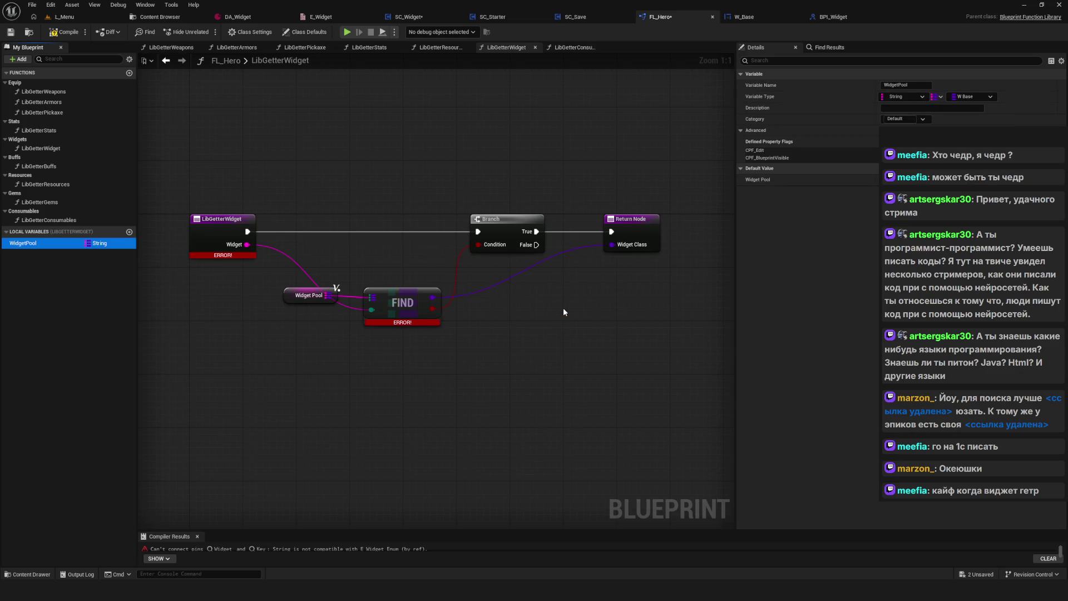
left_click(66, 31)
left_click_drag(488, 294, 480, 288)
Add a Find node on Widget Pool keyed by Widget, feeding the Branch and returned Widget Class.
mouse_move(383, 308)
left_mouse_down()
mouse_move(281, 361)
mouse_move(394, 383)
left_mouse_up()
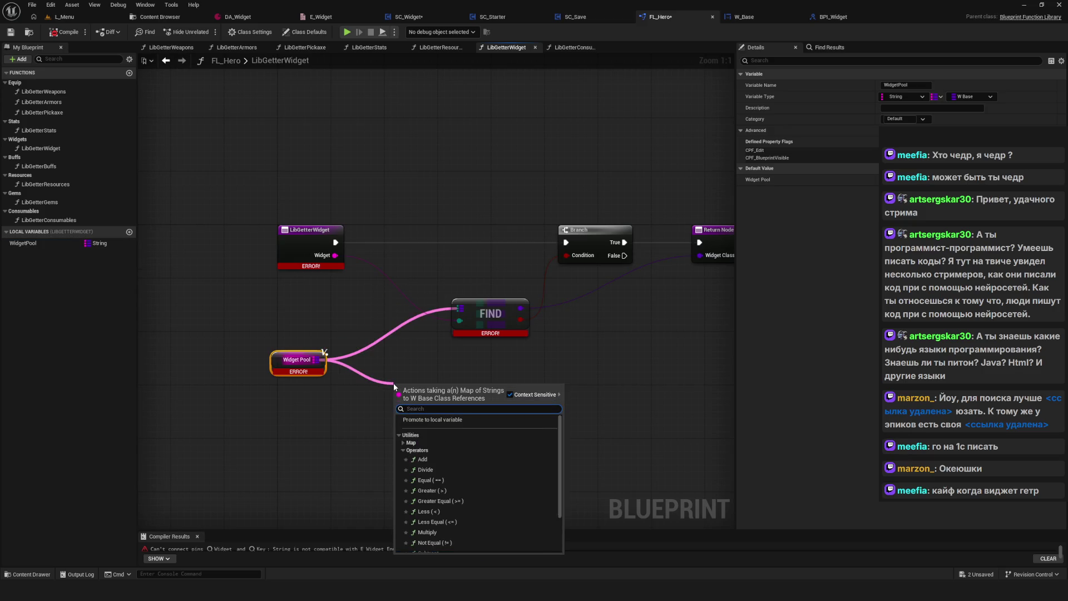
type("find")
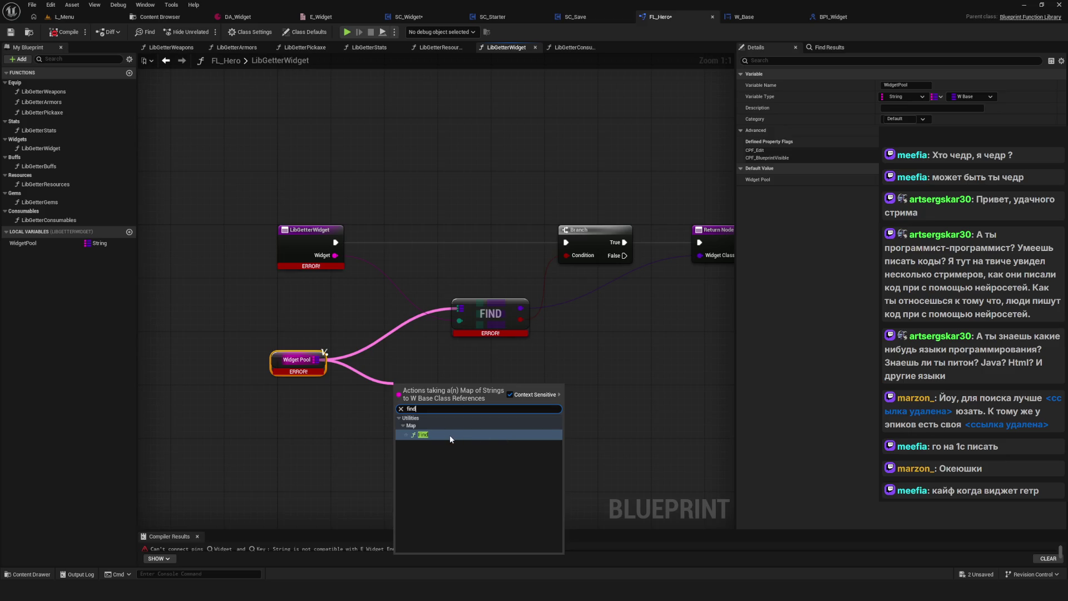
left_click(449, 435)
mouse_move(334, 255)
left_mouse_down()
mouse_move(385, 399)
mouse_move(401, 401)
mouse_move(458, 339)
mouse_move(452, 399)
mouse_move(486, 265)
mouse_move(503, 255)
left_mouse_up()
key("Home")
mouse_move(457, 367)
left_mouse_down()
mouse_move(566, 328)
mouse_move(637, 254)
left_mouse_up()
left_click(428, 314)
key("Delete")
left_click_drag(428, 372, 421, 305)
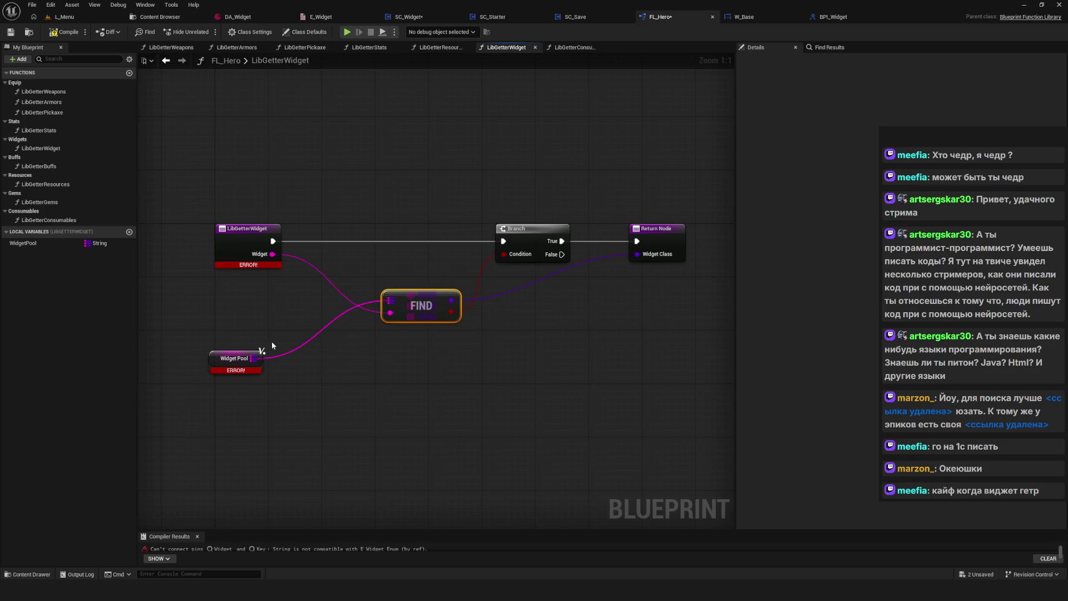
Move the Widget Pool node up, then compile and save FL_Hero without errors.
left_click(234, 359)
left_click_drag(234, 359, 254, 312)
left_click(58, 32)
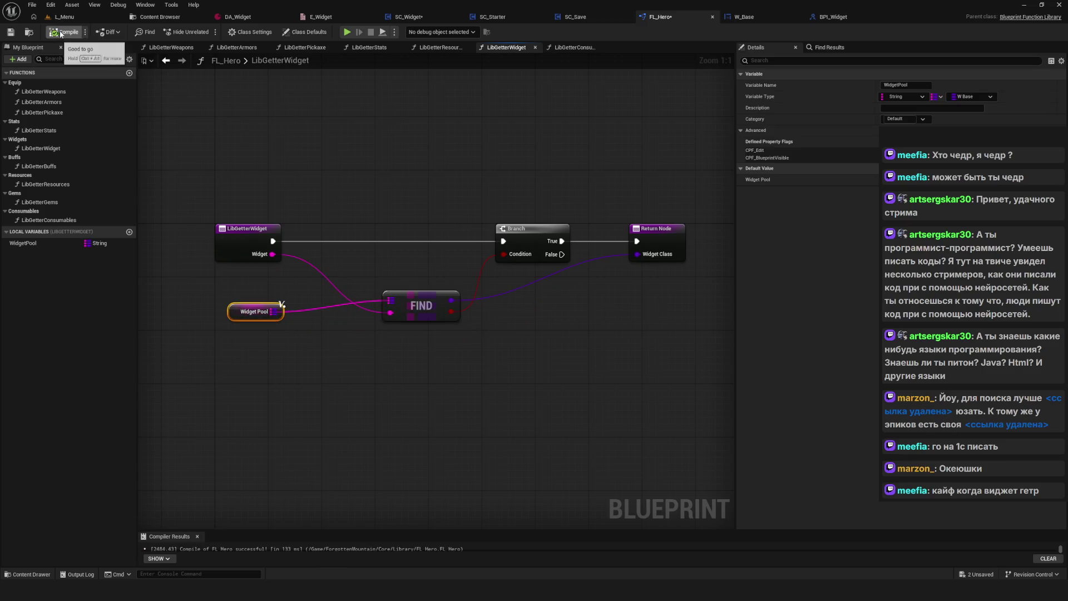
left_click(11, 31)
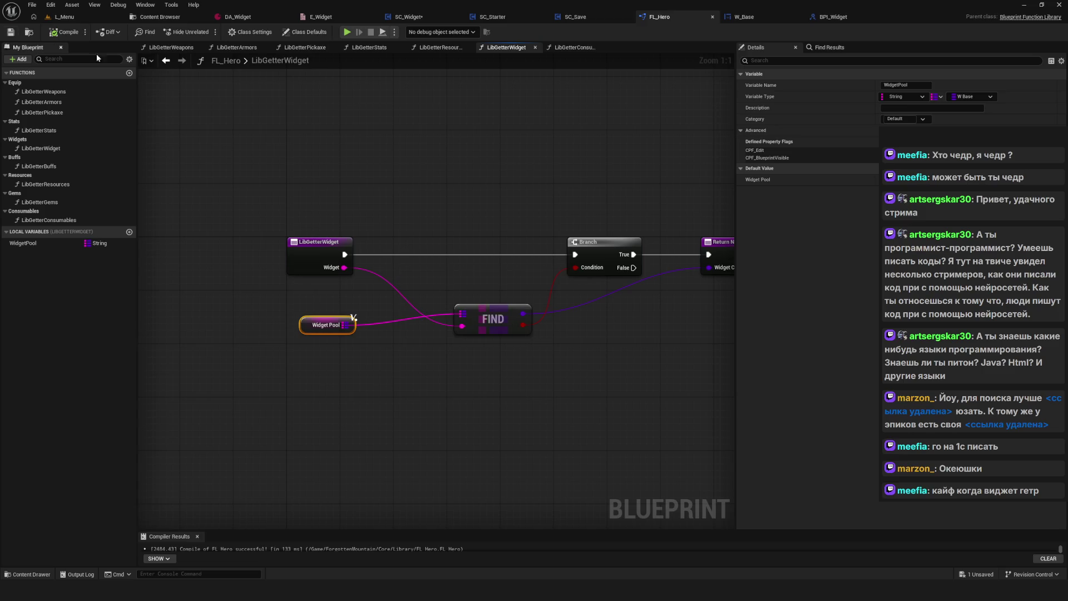
Rearrange the FIND and Widget Pool nodes neatly beside the Return Node.
left_click_drag(414, 295, 401, 288)
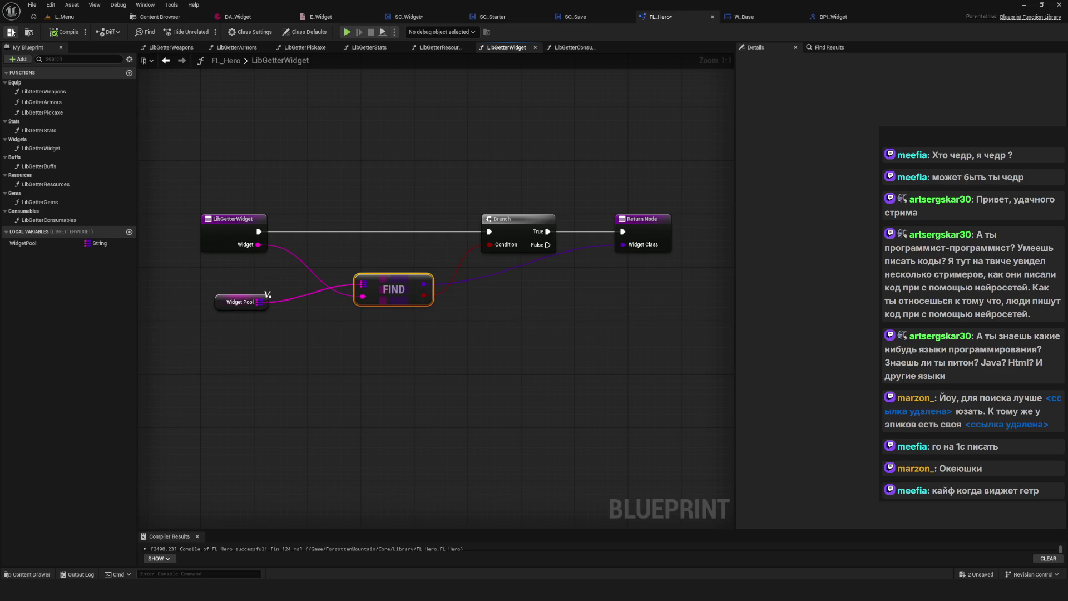
left_click_drag(239, 301, 239, 288)
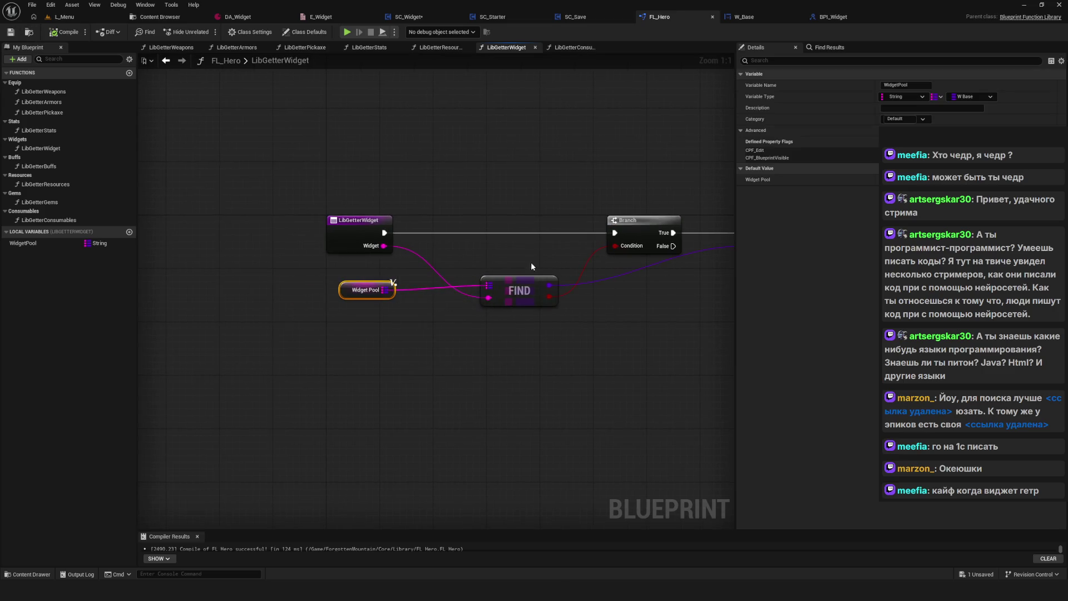
left_click_drag(528, 311, 448, 308)
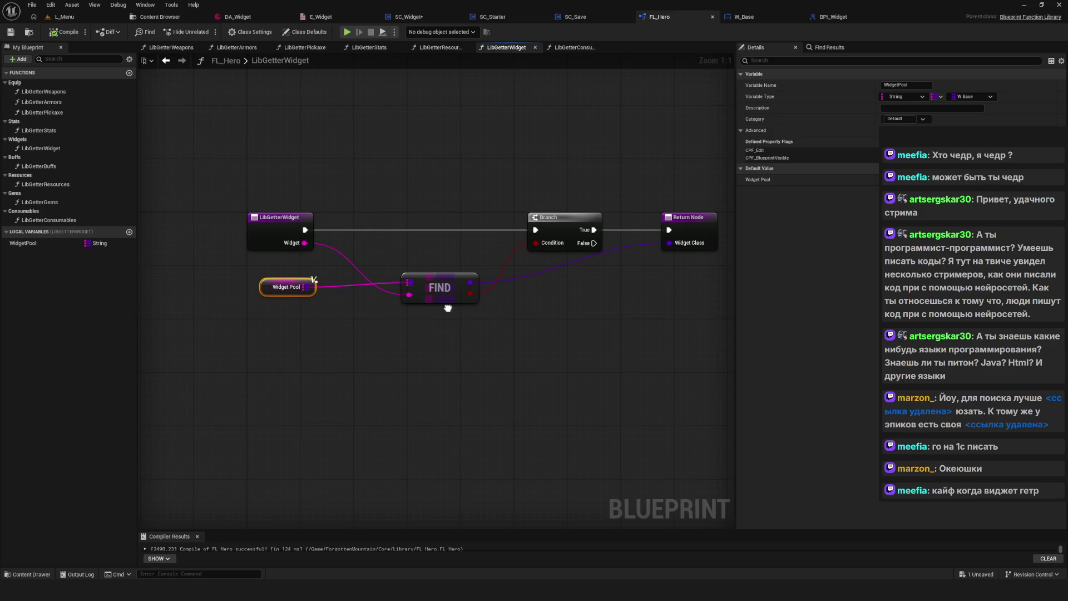
left_click_drag(447, 308, 447, 308)
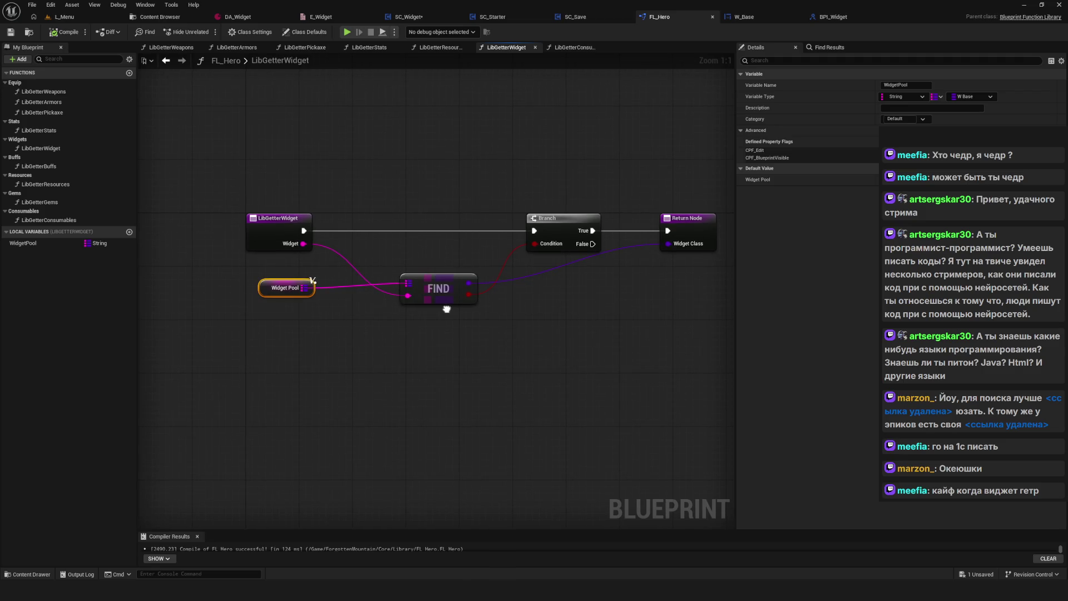
left_click_drag(446, 308, 446, 309)
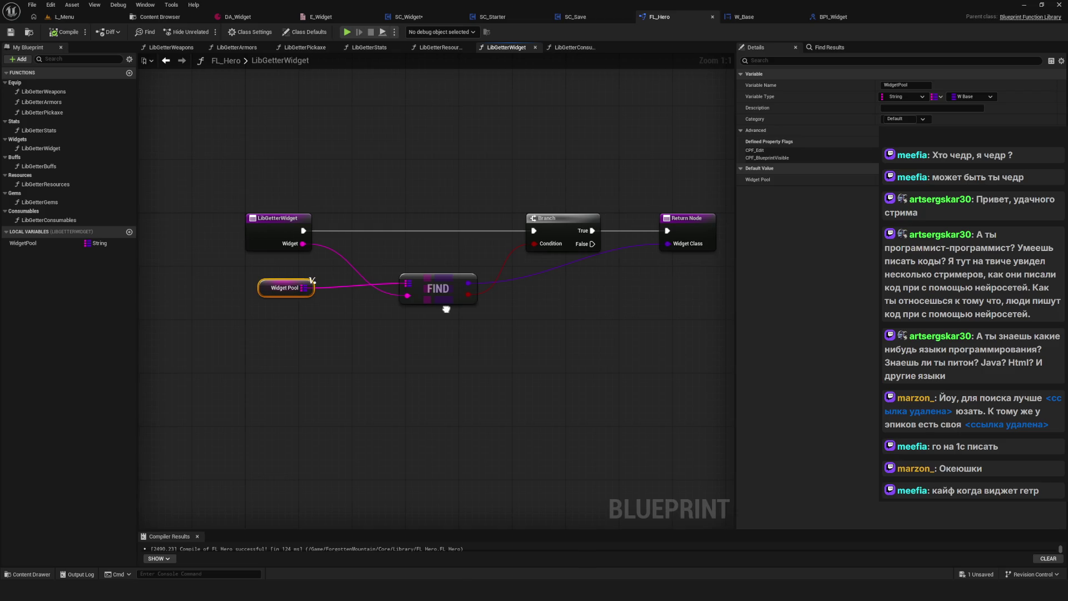
left_click_drag(203, 270, 581, 344)
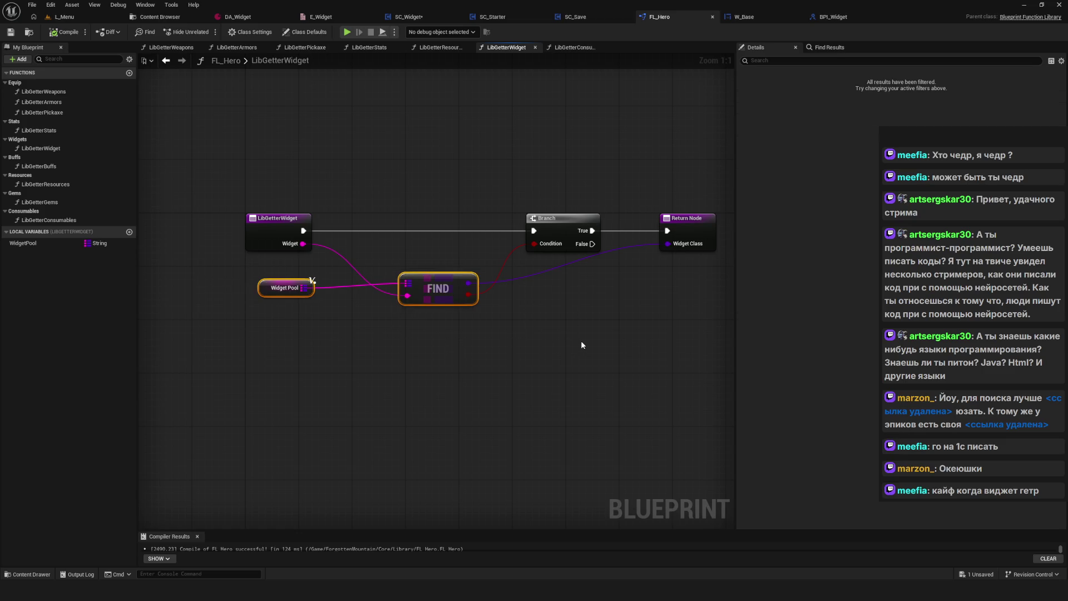
left_click(581, 345)
left_click_drag(258, 161, 715, 368)
left_click(715, 368)
left_click_drag(507, 355, 472, 359)
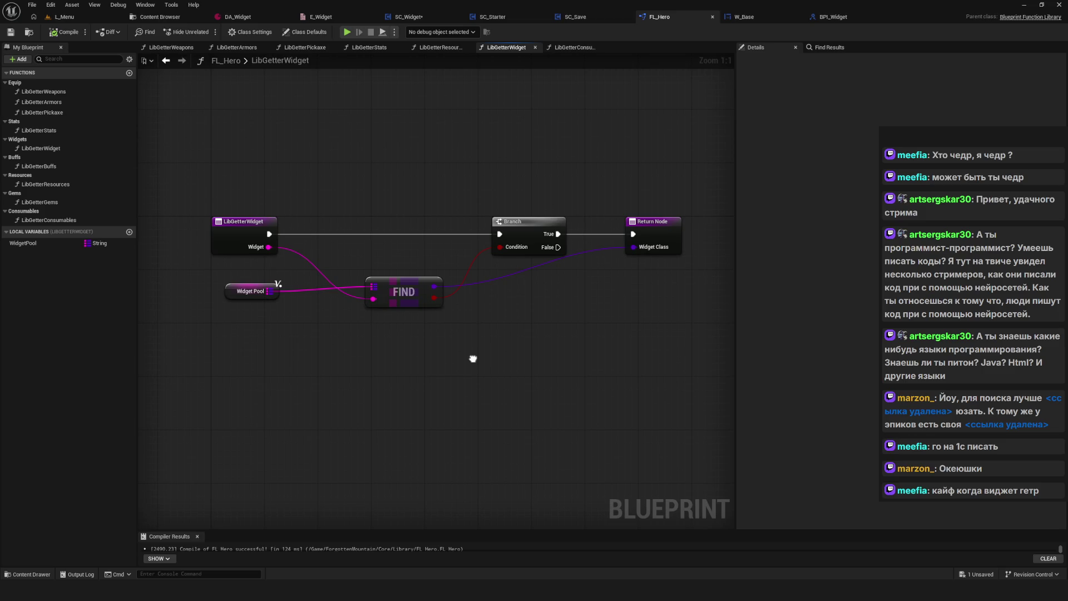
Select the Widget Pool and FIND nodes, then go to the SC_Widget blueprint.
left_click_drag(204, 288, 282, 335)
left_click(237, 300)
left_click(231, 294)
left_click_drag(419, 335, 410, 343)
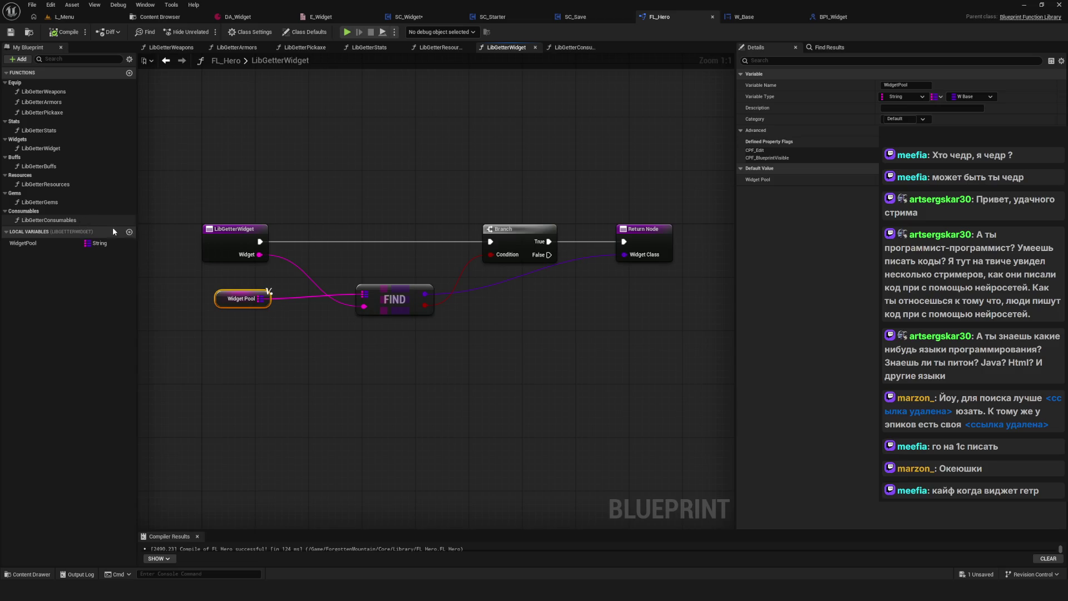
left_click(403, 306)
left_click(424, 18)
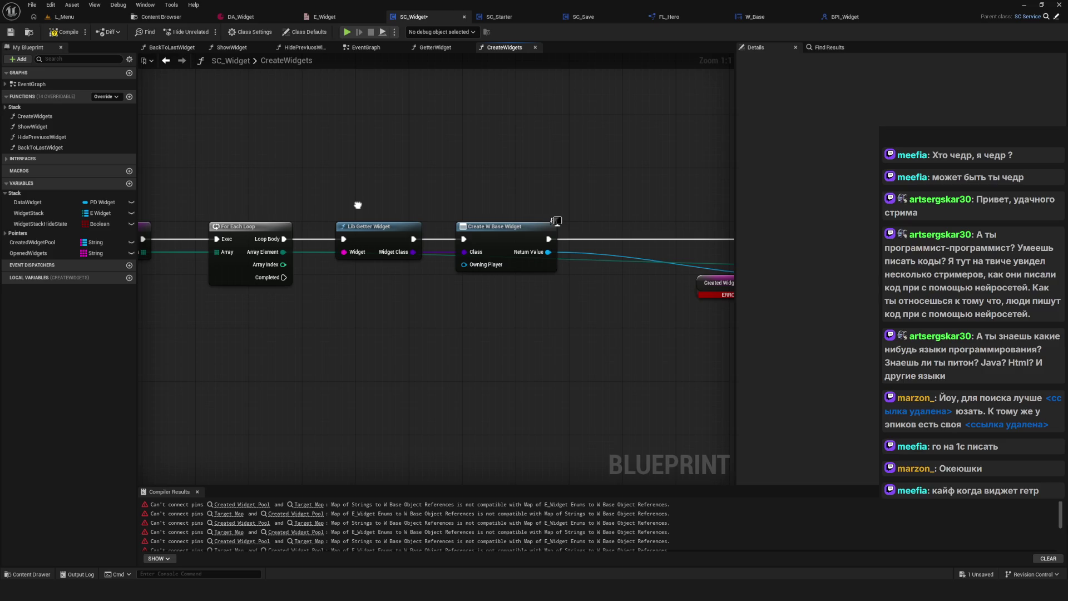
Pan the CreateWidgets graph and open the Lib Getter Widget node's definition in FL_Hero.
mouse_move(358, 205)
left_mouse_down()
mouse_move(465, 207)
mouse_move(196, 198)
left_mouse_up()
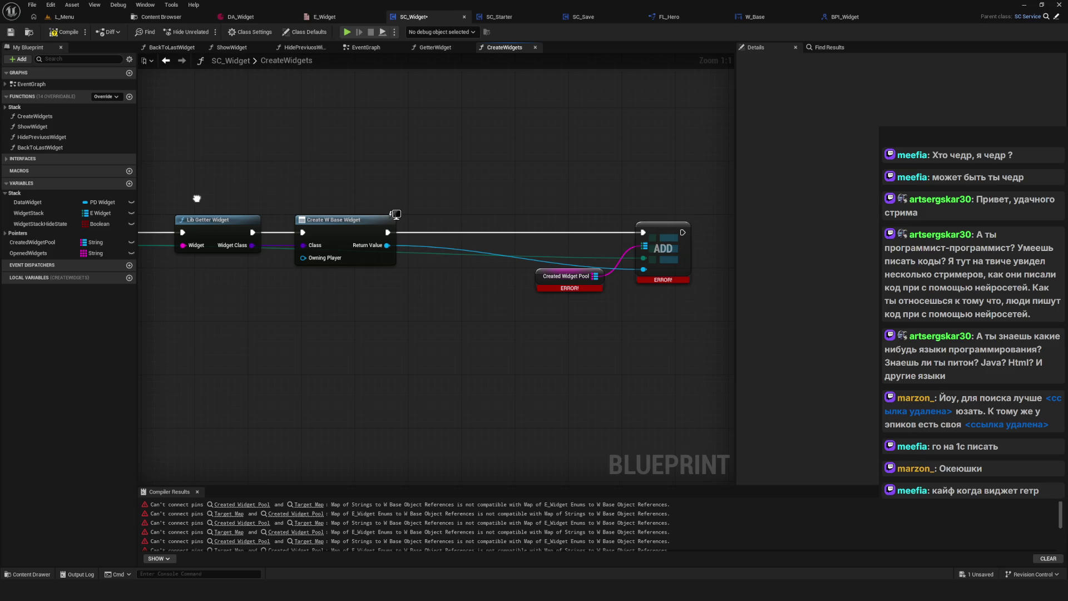
left_click_drag(197, 198, 206, 214)
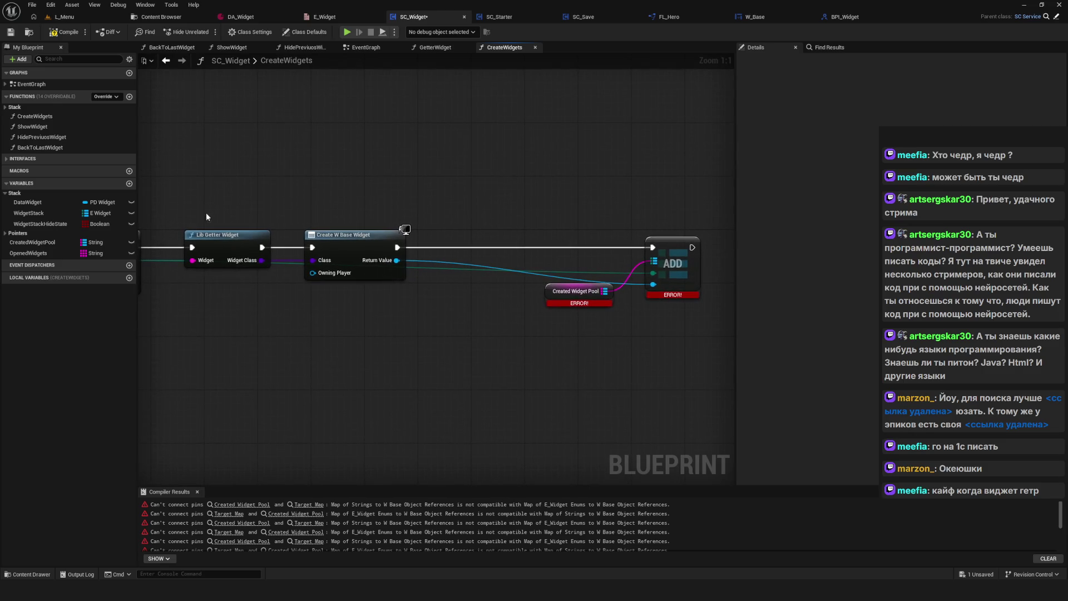
left_click(166, 61)
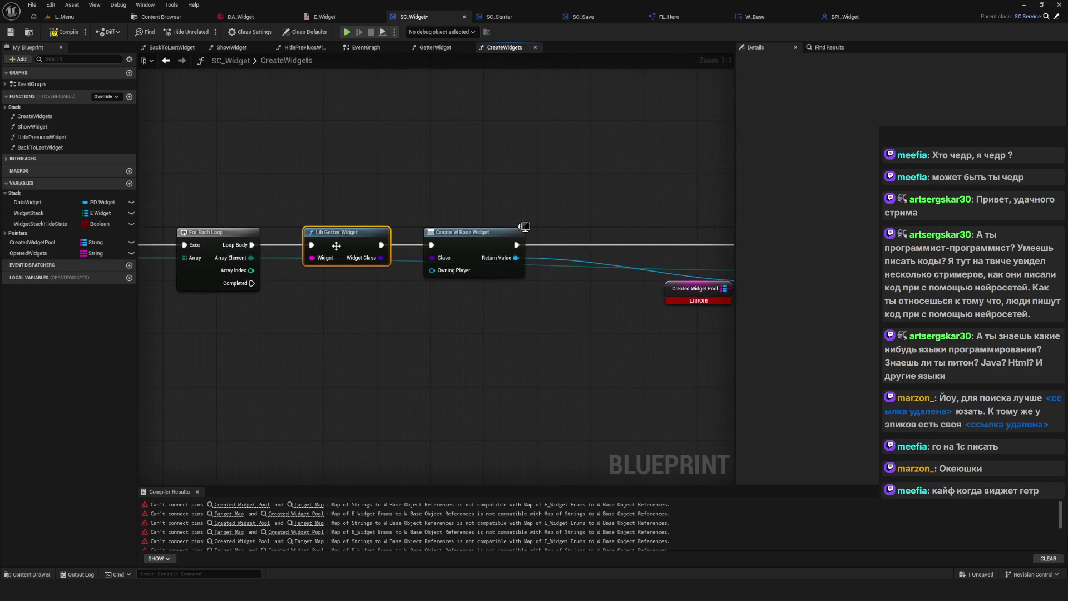
double_click(338, 233)
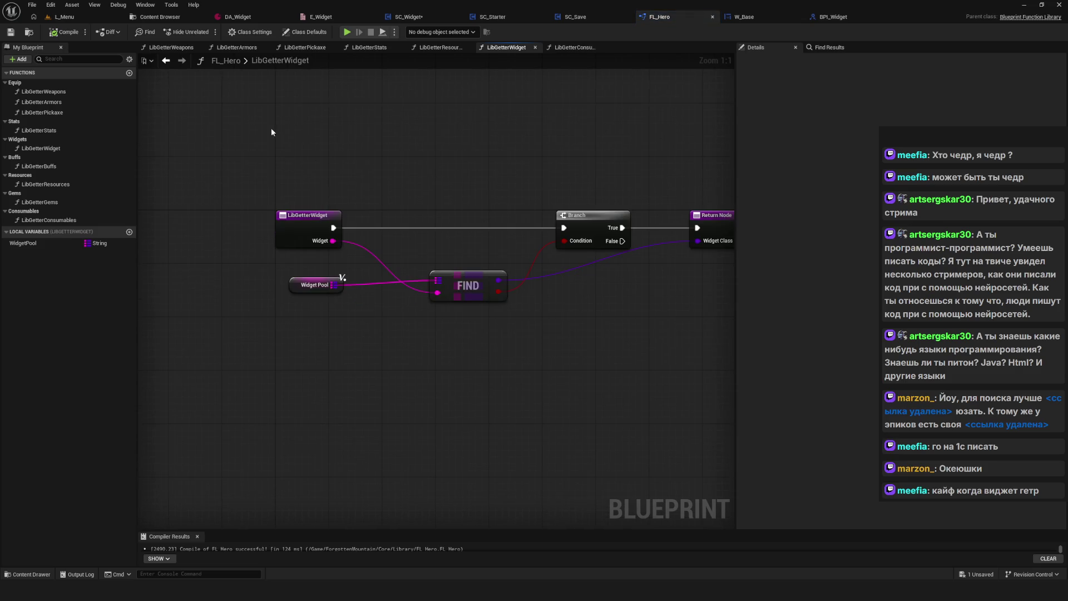
Open the Reference Viewer for DA_Widget from the Widjets > Data folder.
left_click(166, 17)
left_click(37, 262)
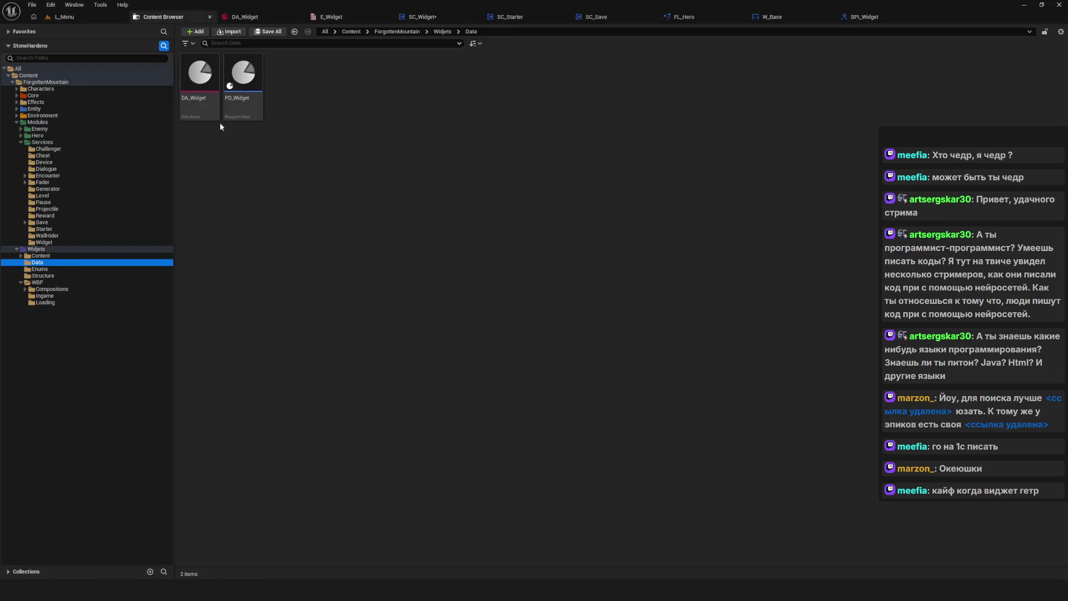
right_click(192, 87)
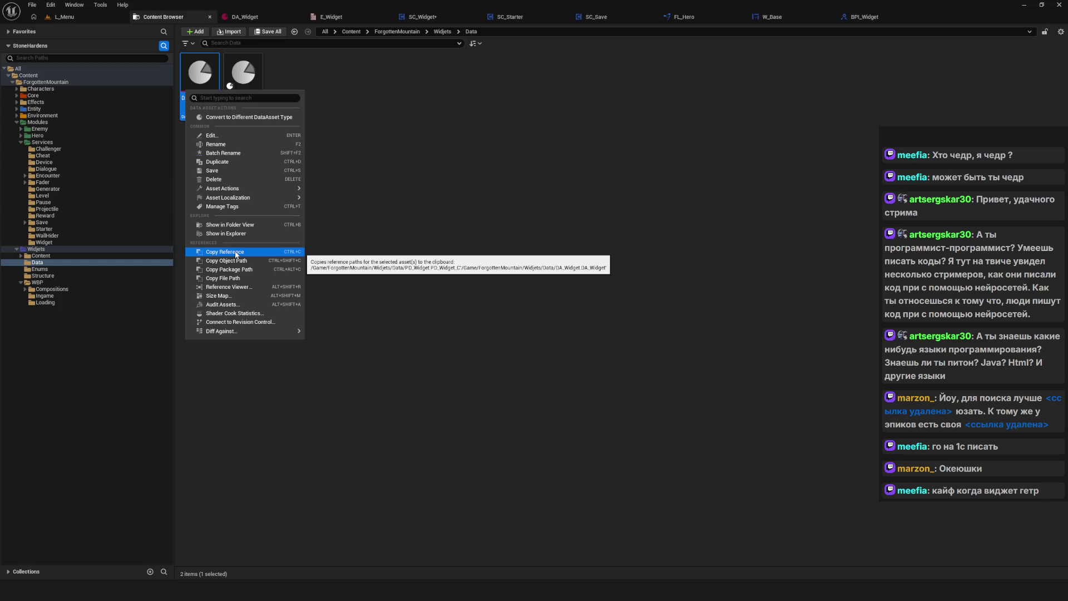
left_click(228, 286)
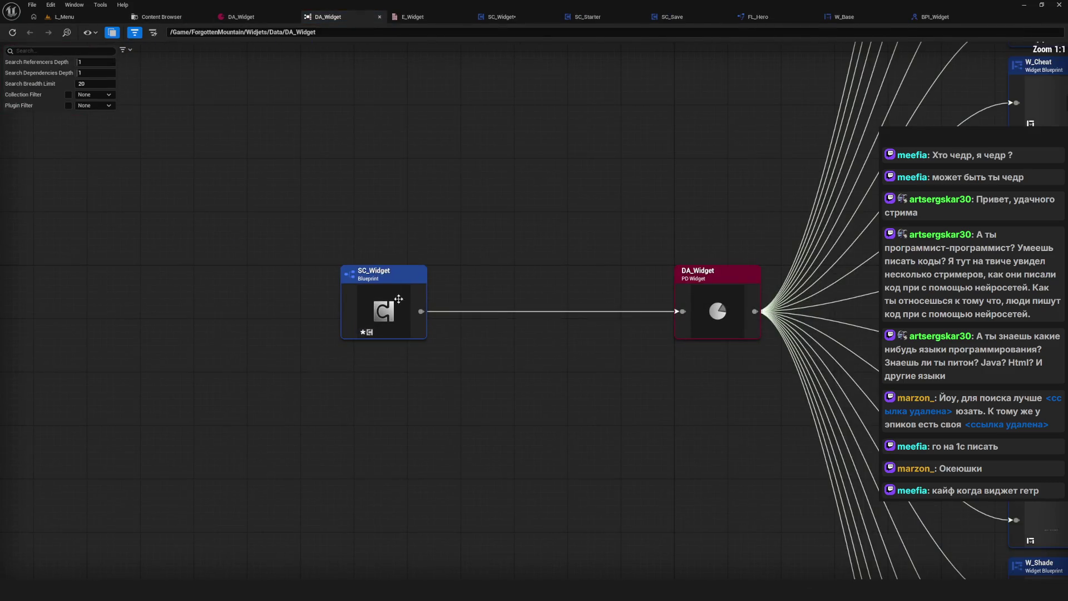
Inspect SC_Widget and the referenced W_ widgets like W_Cheat, then return to DA_Widget's graph.
left_click(392, 312)
left_click_drag(695, 164, 174, 206)
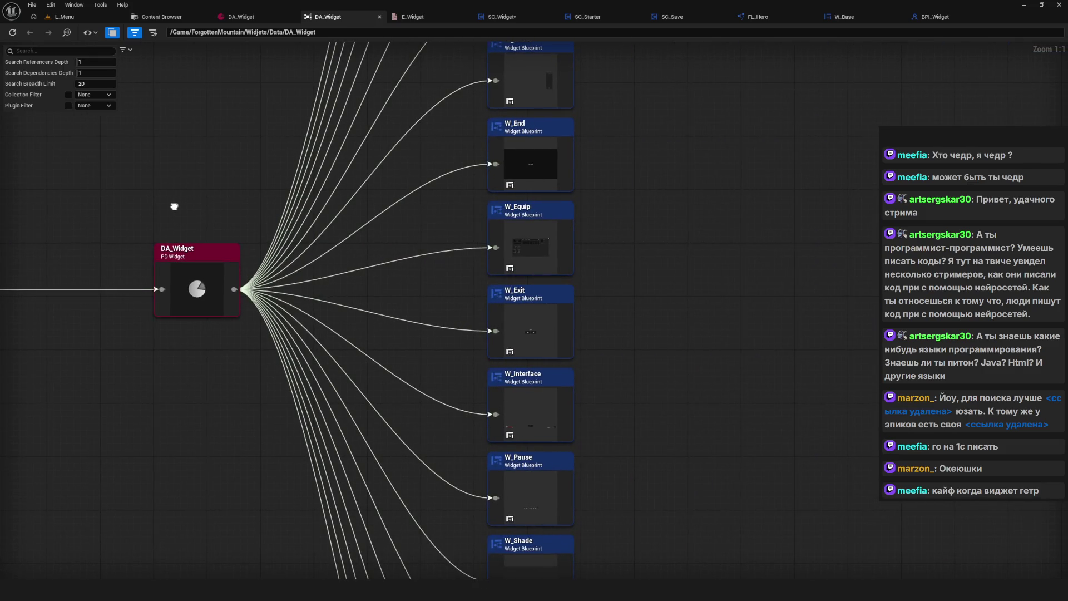
left_click_drag(236, 275, 216, 275)
left_click_drag(142, 229, 318, 261)
left_click_drag(387, 302, 417, 252)
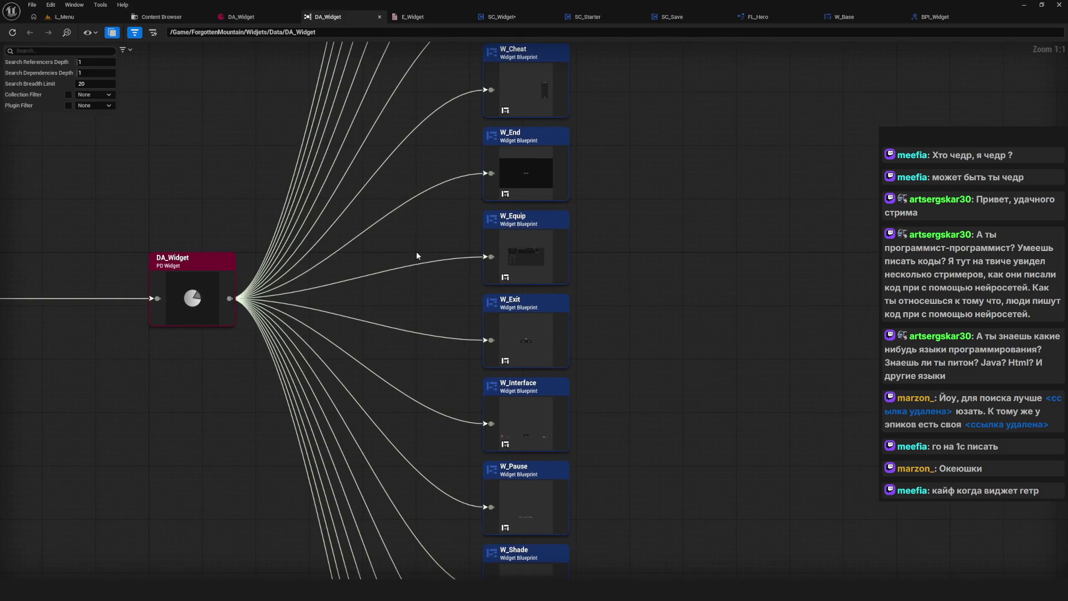
mouse_move(375, 324)
left_mouse_down()
mouse_move(478, 119)
mouse_move(789, 283)
left_mouse_up()
double_click(553, 266)
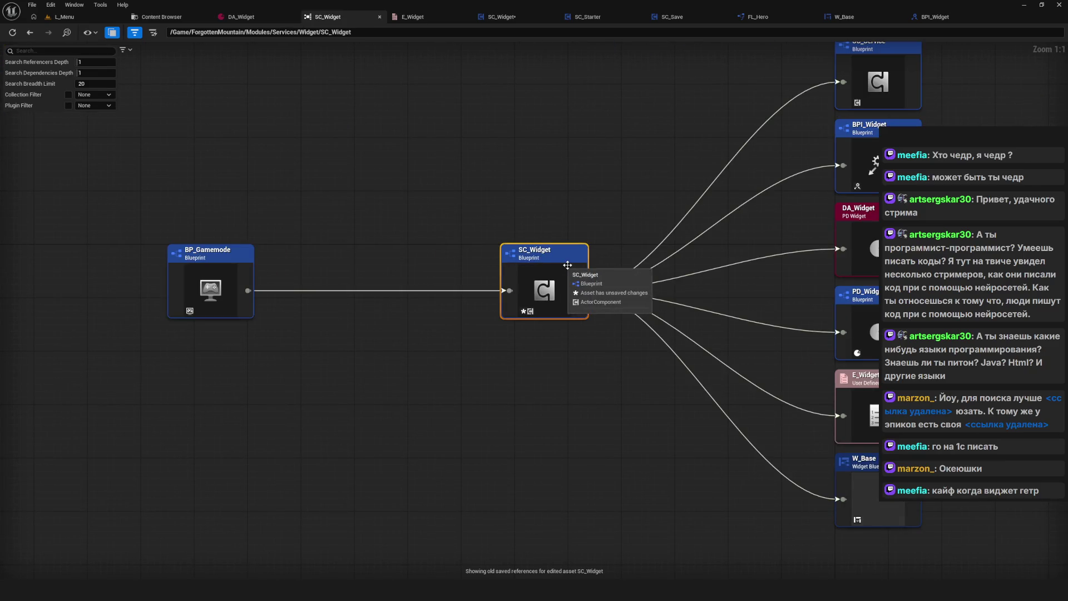
left_click(30, 32)
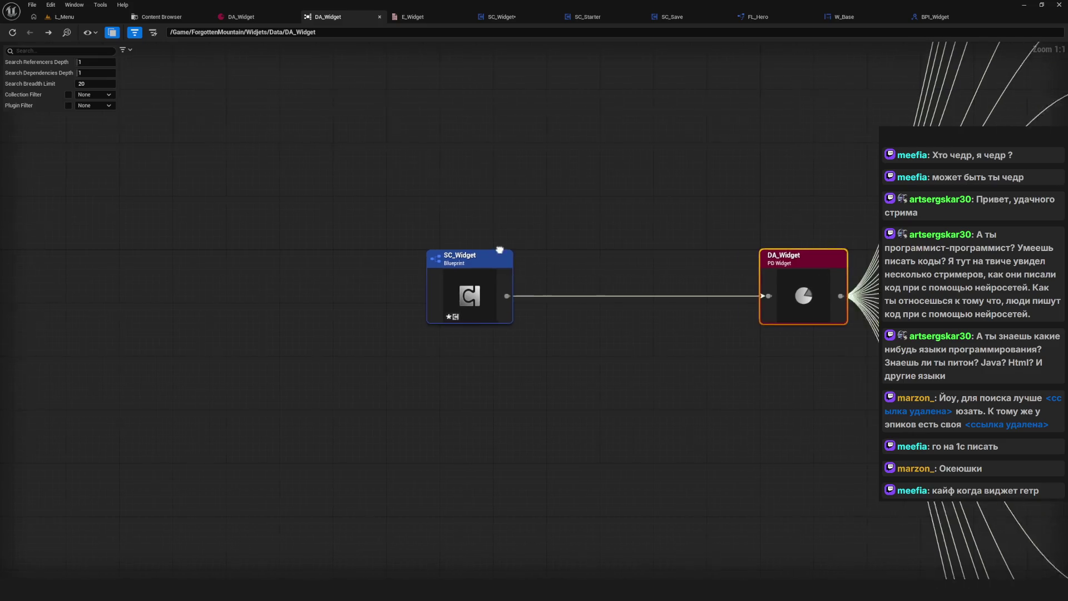
Find all references to the DataWidget variable and jump to its use in Add Widget.
left_click(504, 17)
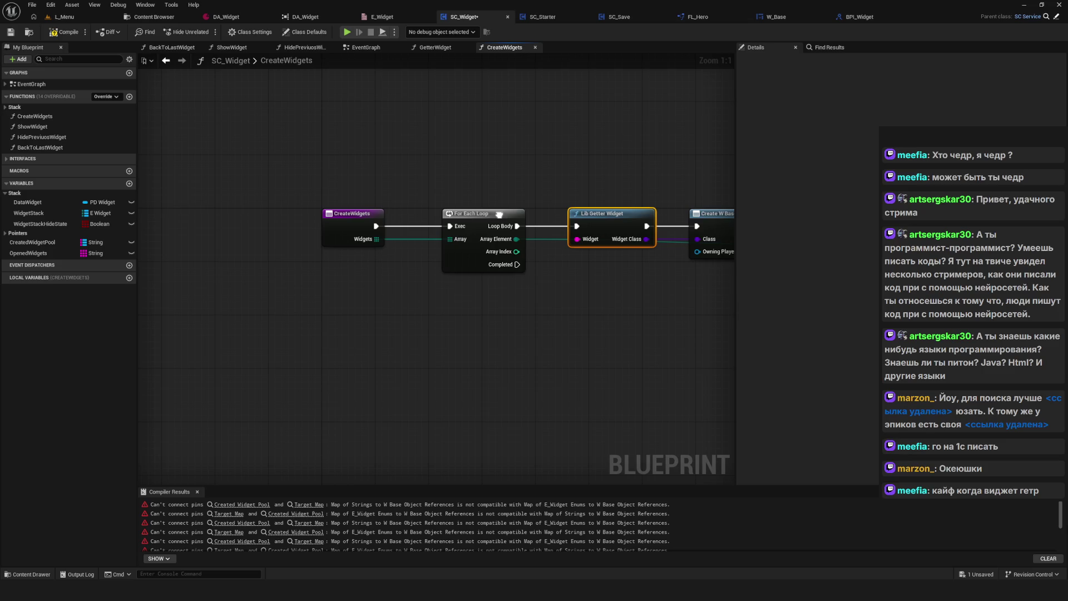
left_click(28, 202)
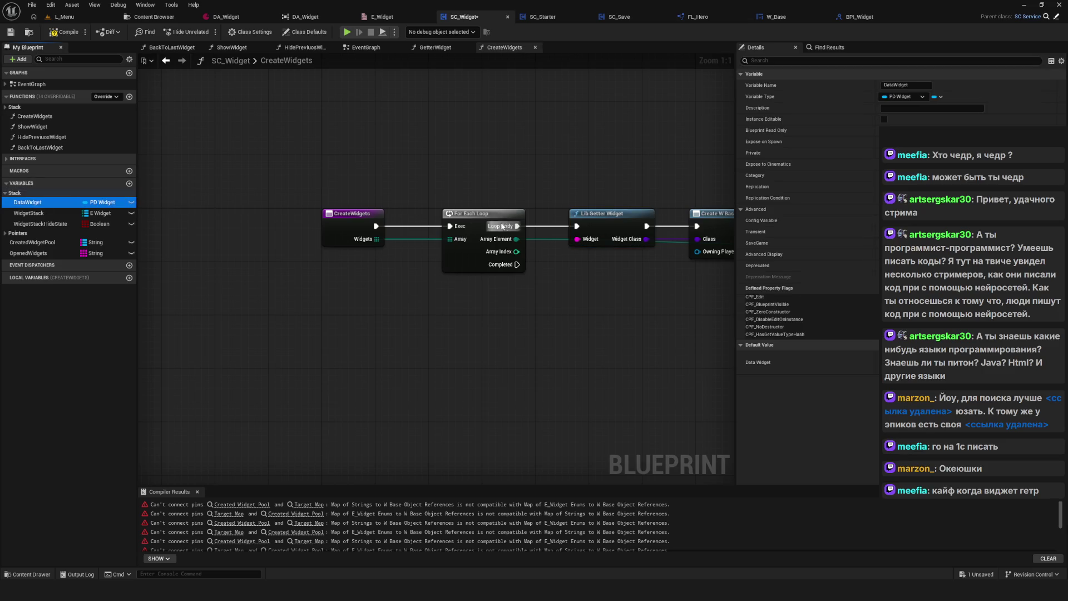
left_click_drag(504, 224, 335, 208)
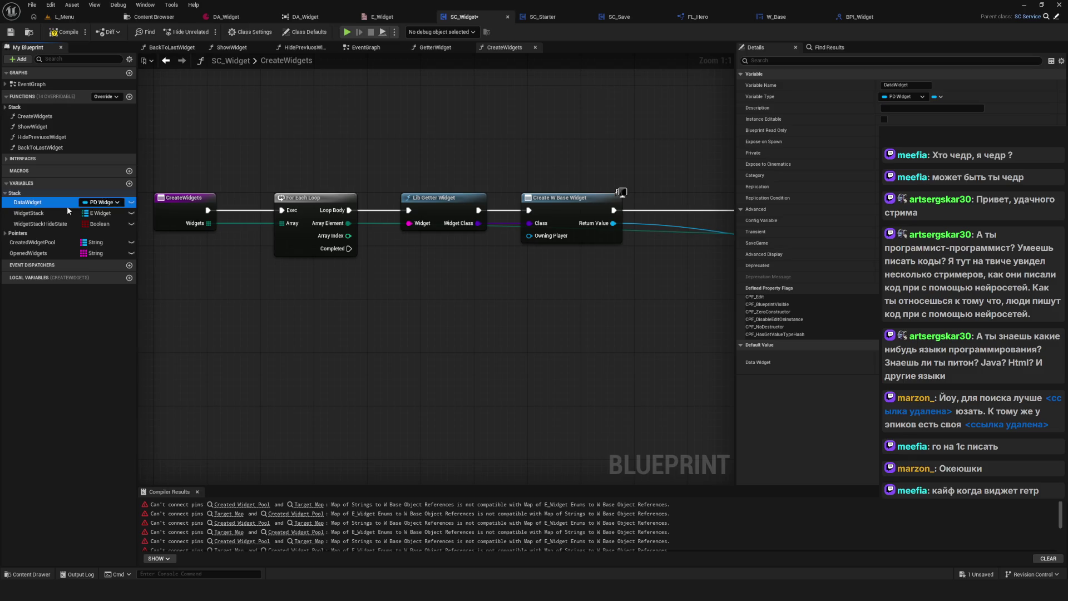
scroll(386, 267, "down", 6)
scroll(386, 256, "up", 6)
scroll(357, 248, "down", 3)
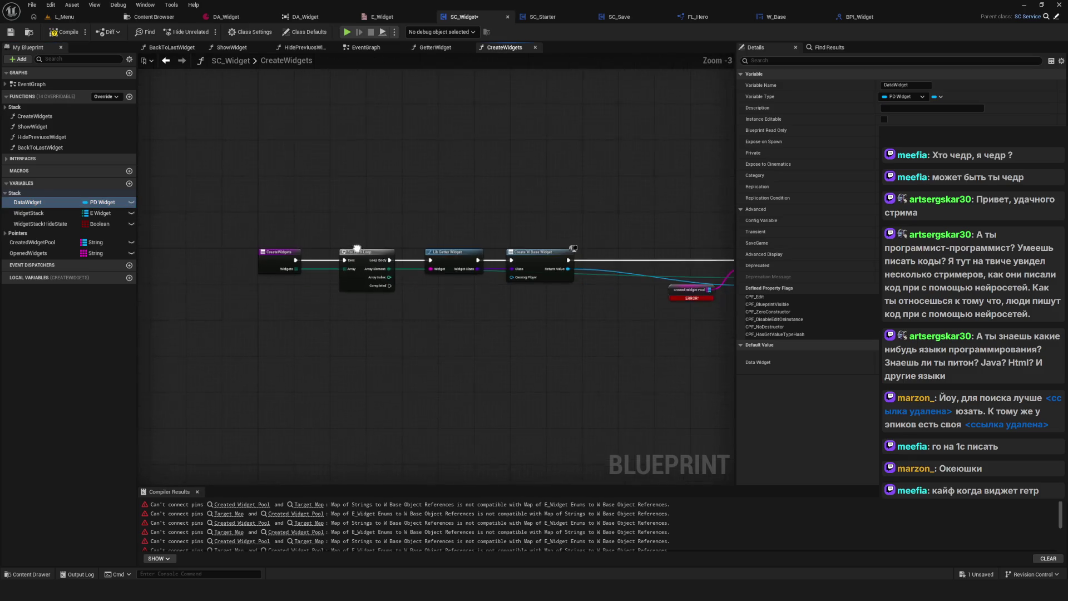
right_click(45, 204)
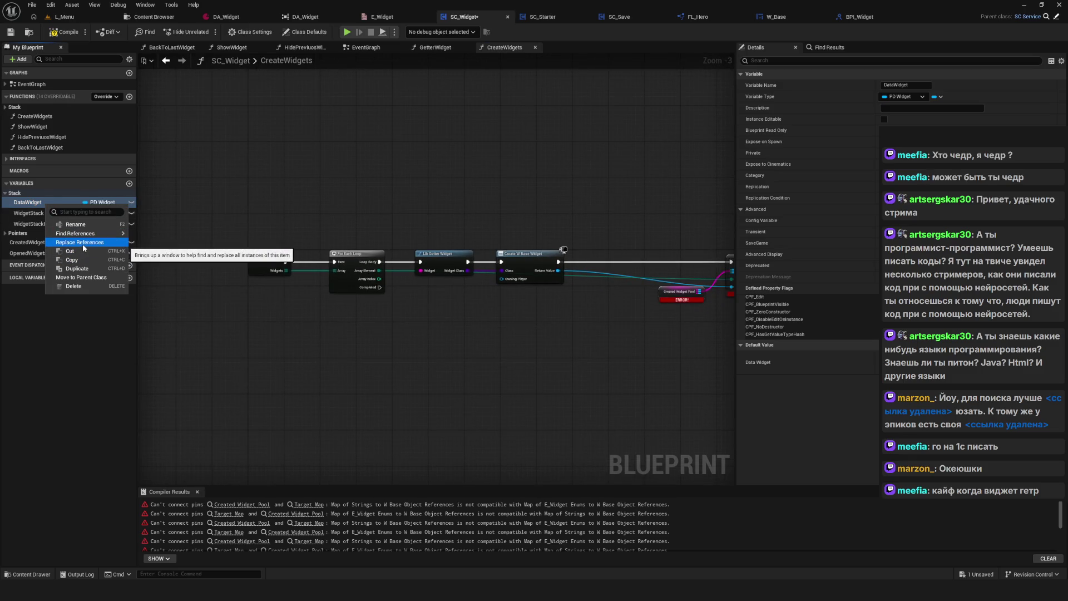
mouse_move(84, 234)
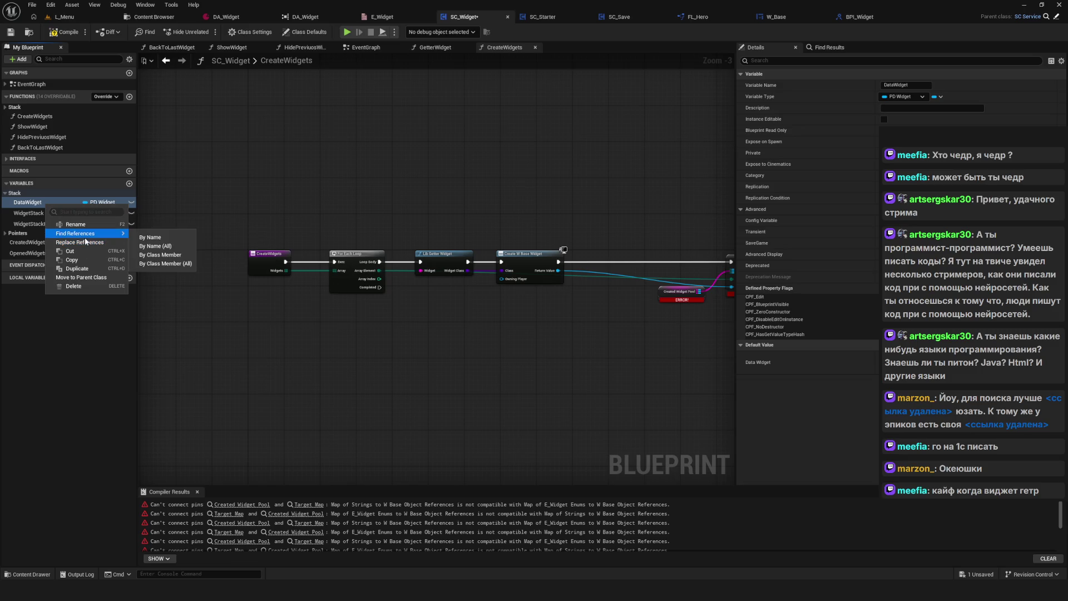
left_click(165, 237)
left_click(777, 90)
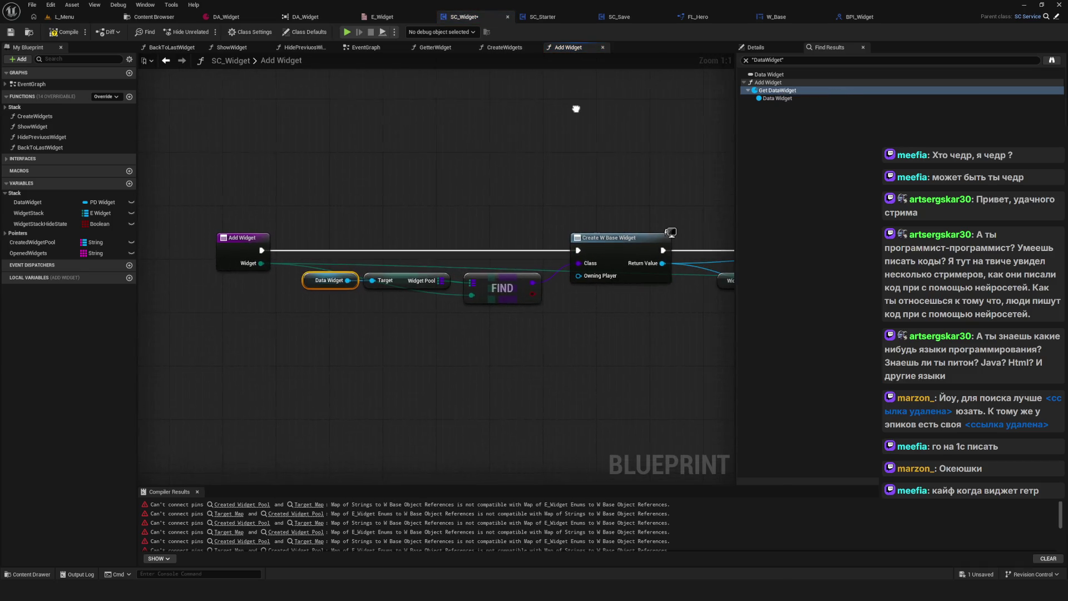
Inspect the Add Widget chain from Create W Base Widget through Add to Viewport.
mouse_move(344, 311)
left_mouse_down()
mouse_move(344, 339)
mouse_move(334, 304)
mouse_move(298, 281)
left_mouse_up()
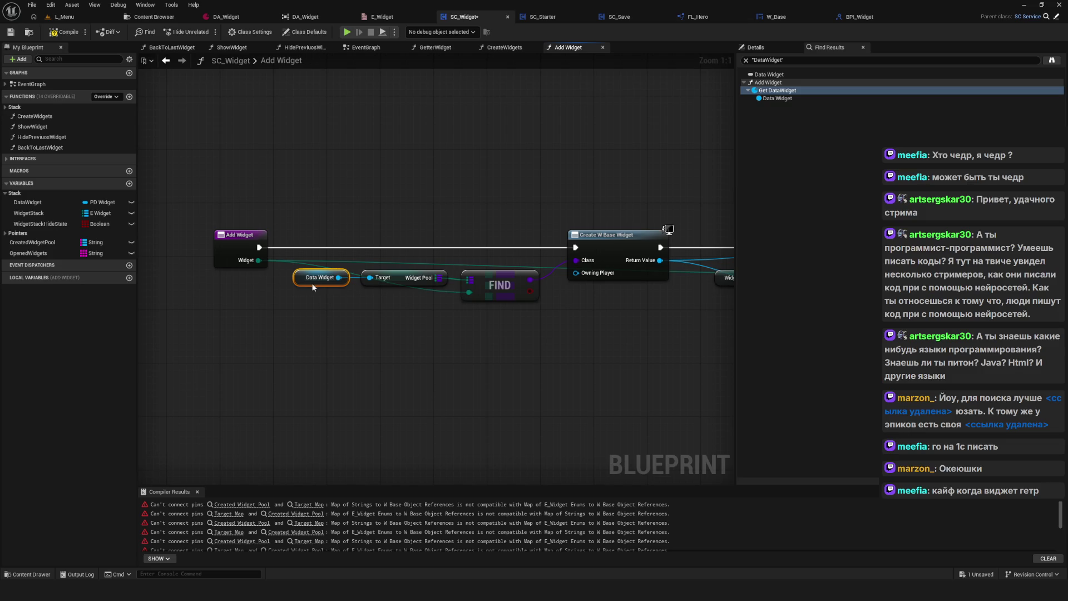
mouse_move(310, 285)
left_mouse_down()
mouse_move(333, 288)
mouse_move(267, 272)
mouse_move(34, 258)
left_mouse_up()
scroll(445, 322, "down", 5)
scroll(383, 296, "up", 5)
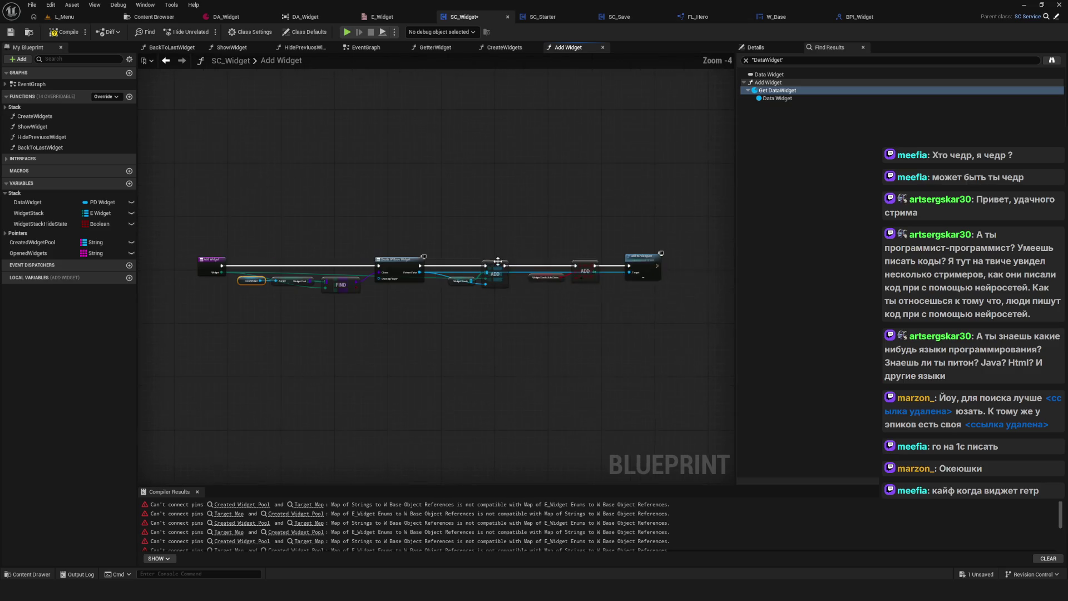
left_click_drag(384, 294, 422, 291)
left_click_drag(456, 225, 406, 359)
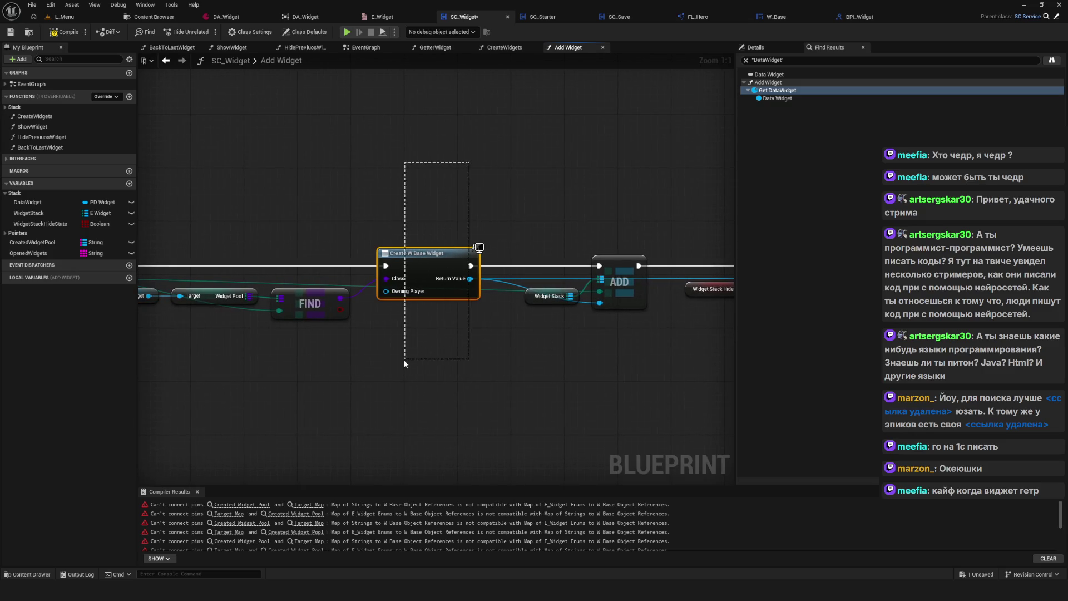
left_click_drag(481, 325, 317, 314)
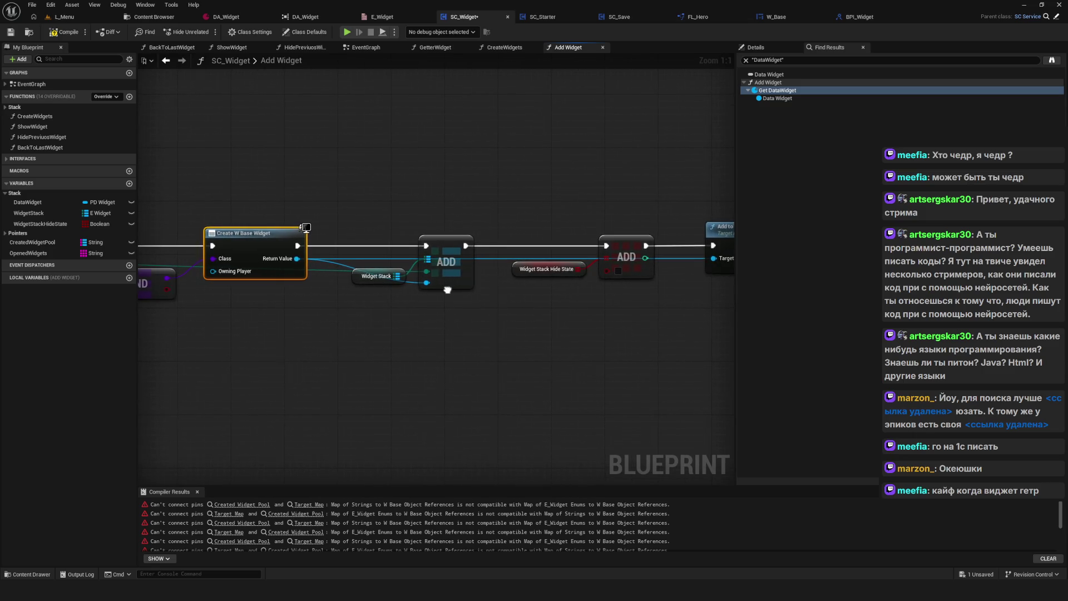
left_click_drag(445, 289, 310, 282)
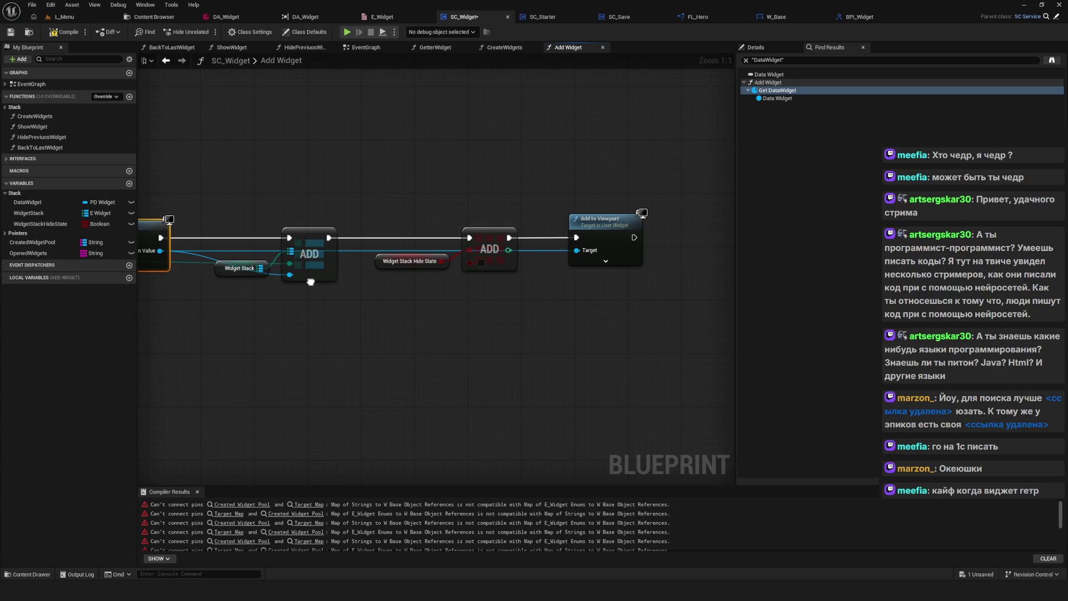
left_click_drag(310, 282, 551, 286)
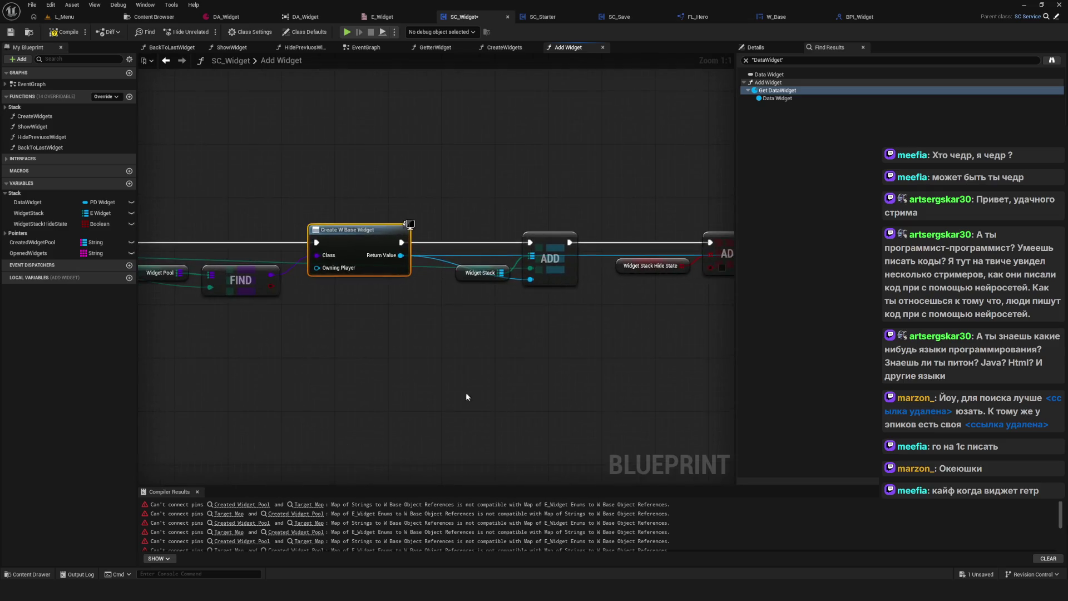
scroll(466, 397, "down", 3)
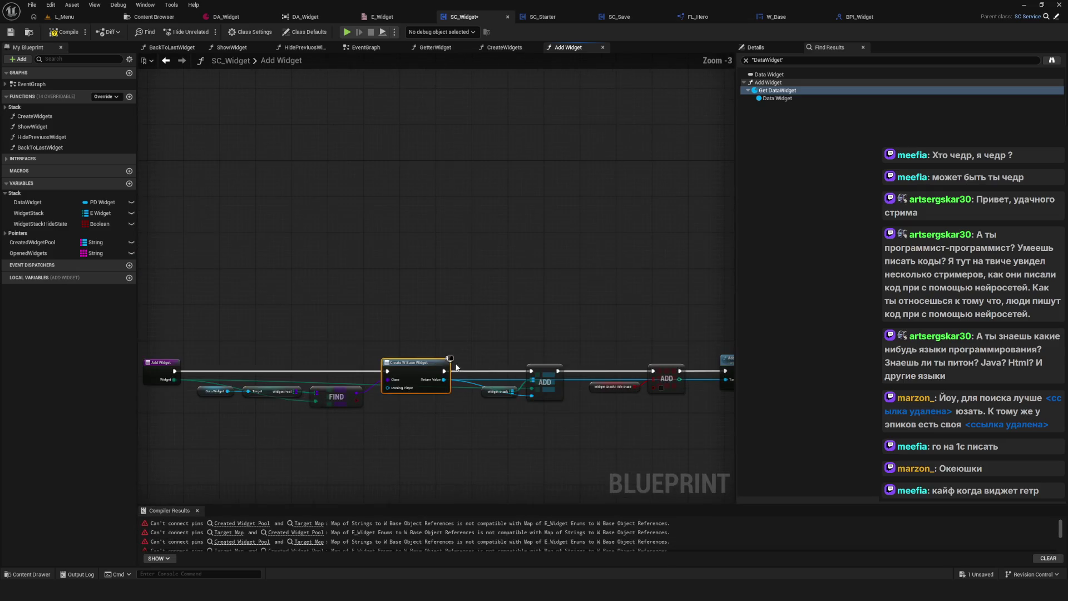
scroll(484, 307, "up", 3)
mouse_move(414, 260)
left_mouse_down()
mouse_move(773, 255)
mouse_move(483, 261)
left_mouse_up()
mouse_move(309, 168)
left_mouse_down()
mouse_move(376, 316)
mouse_move(406, 333)
mouse_move(723, 312)
left_mouse_up()
Expand the Stack function group, reopen Add Widget, and return to the EventGraph.
scroll(426, 268, "down", 3)
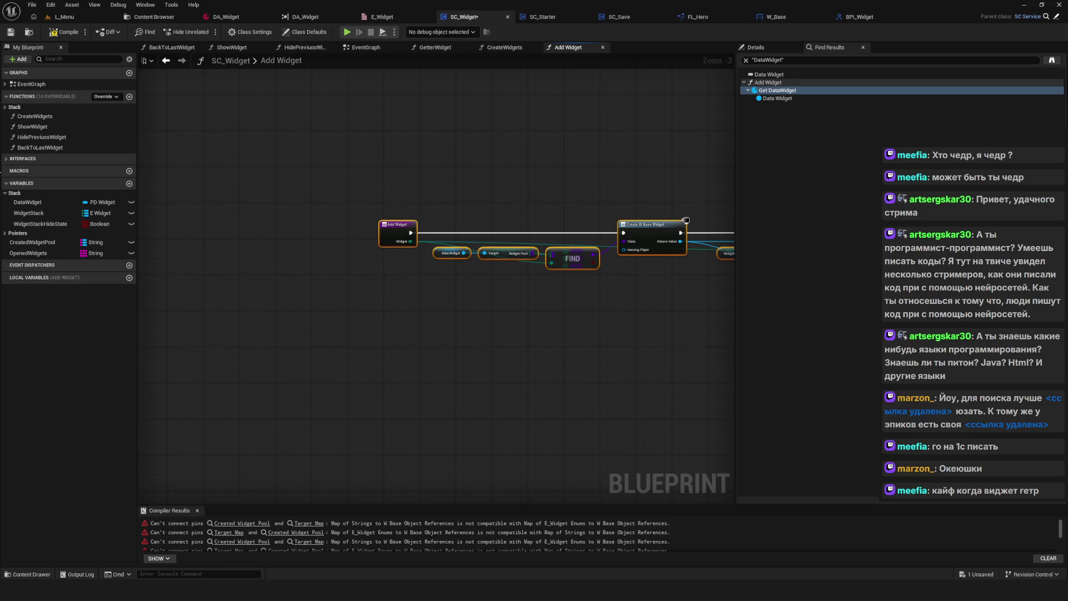
left_click(6, 107)
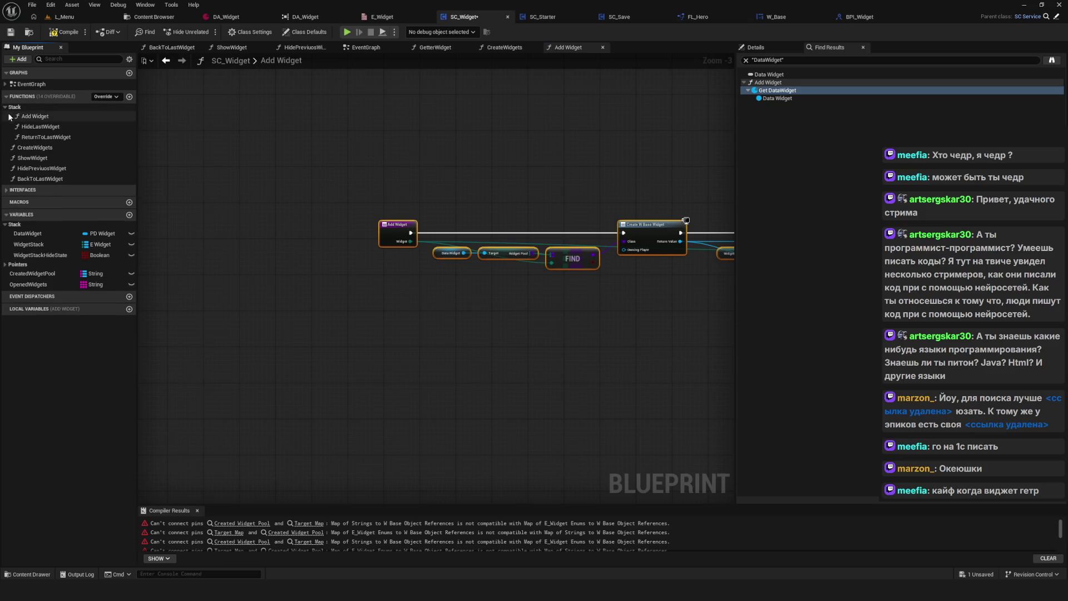
left_click(37, 116)
left_click(489, 157)
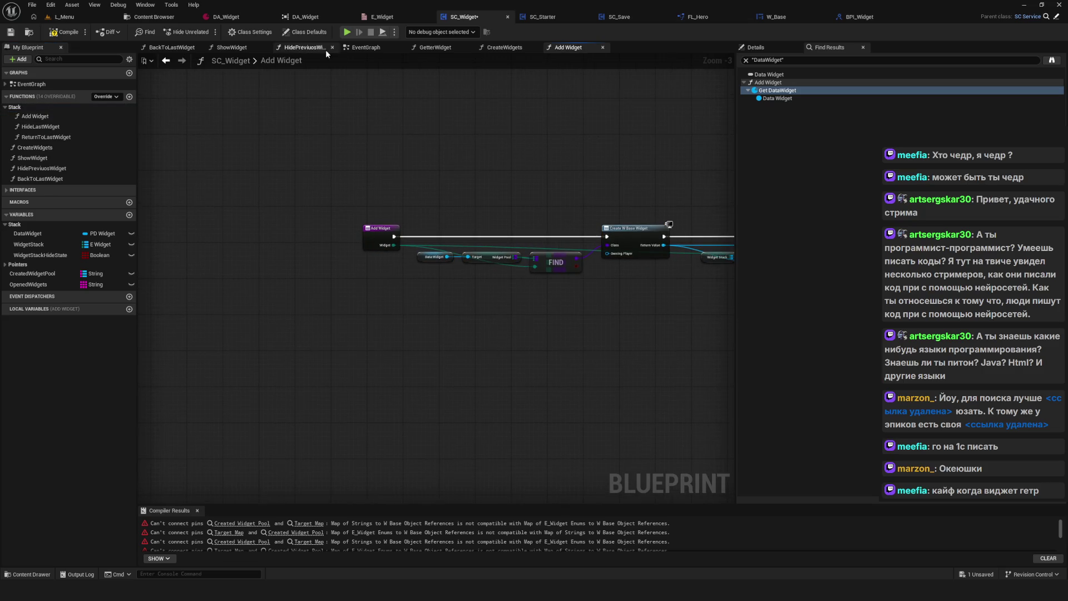
left_click(364, 47)
double_click(37, 116)
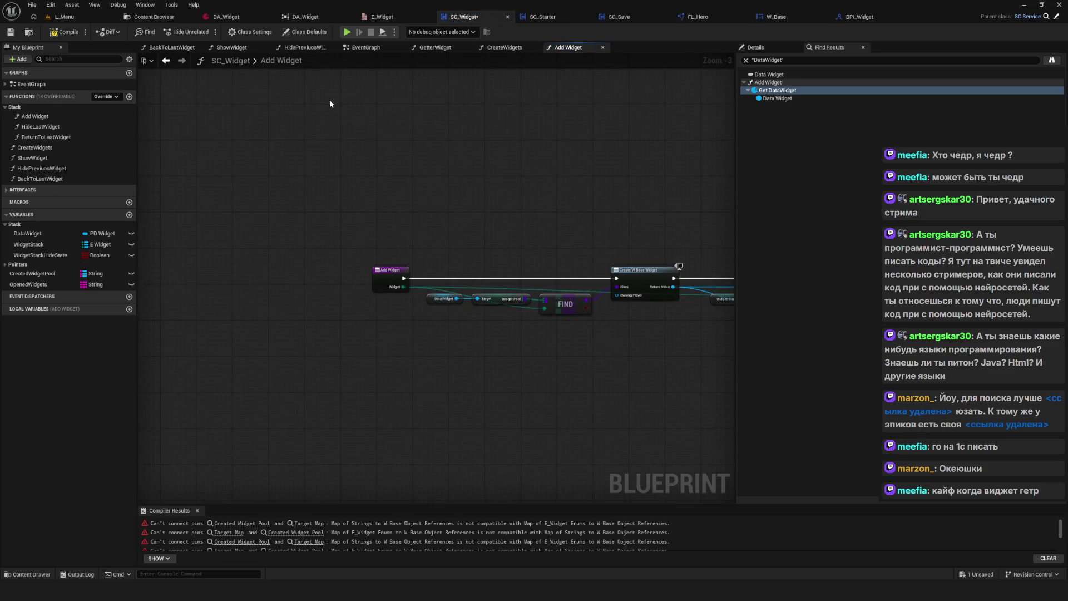
left_click(371, 48)
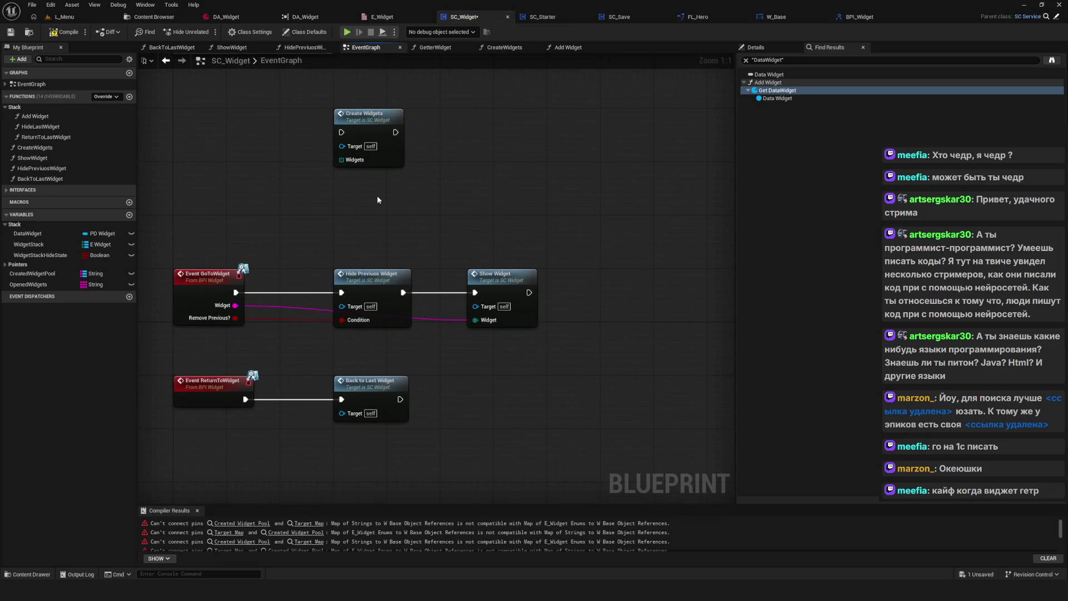
Inspect the Hide Previous Widget function graph, then switch to the ShowWidget graph.
double_click(371, 289)
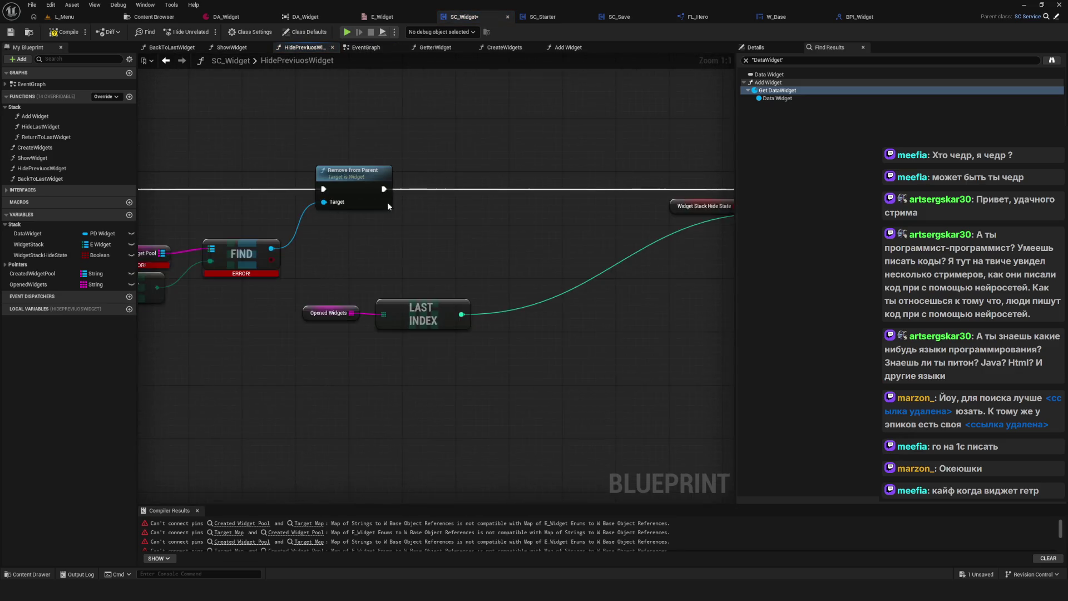
left_click(166, 60)
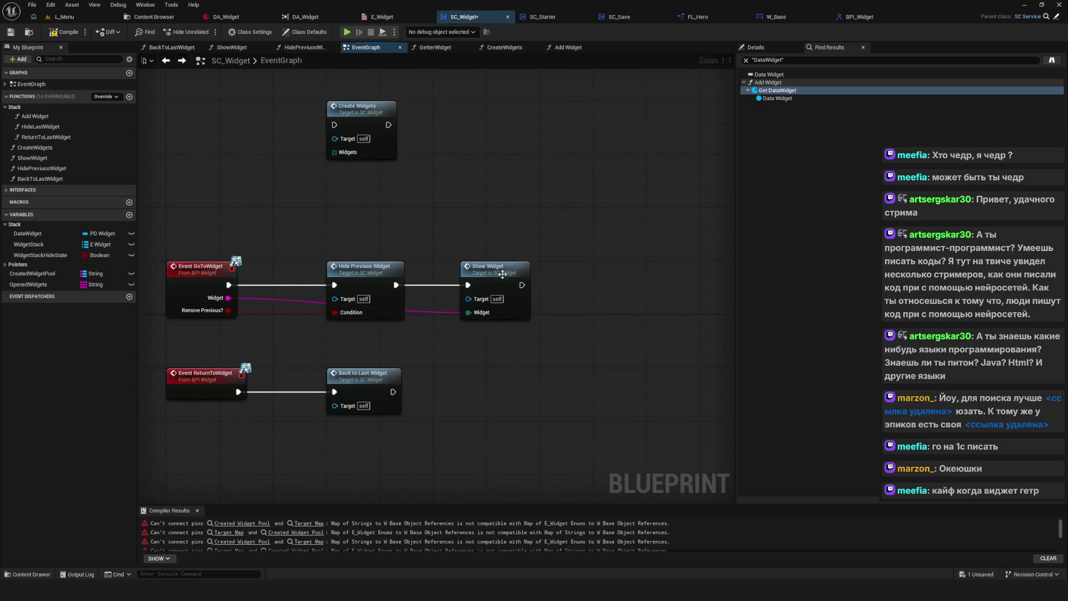
left_click(166, 60)
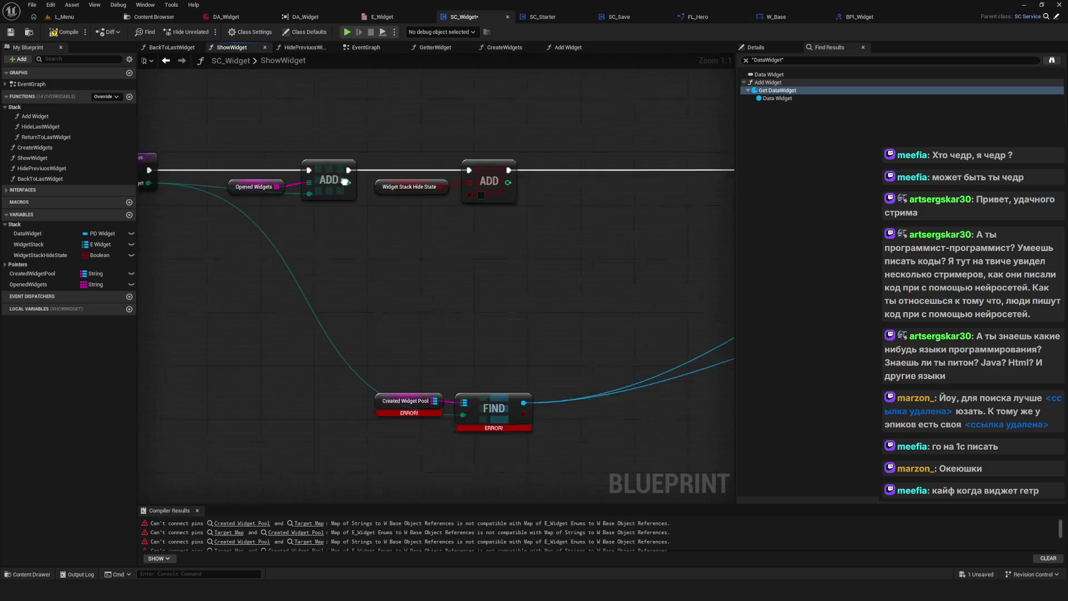
right_click(29, 120)
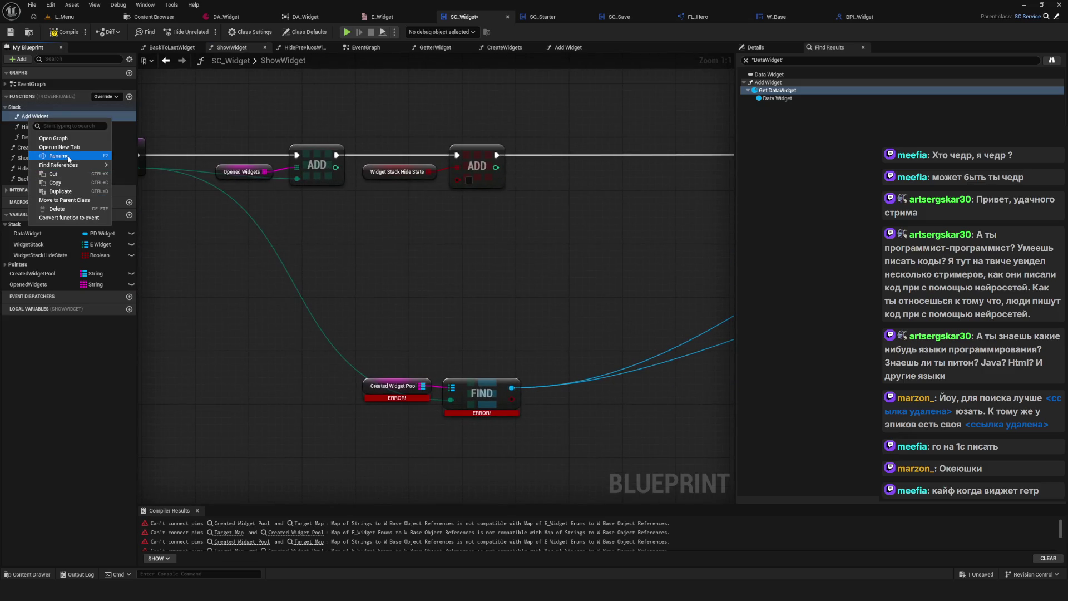
Find references to Add Widget by name and open its function graph.
mouse_move(84, 165)
left_click(150, 174)
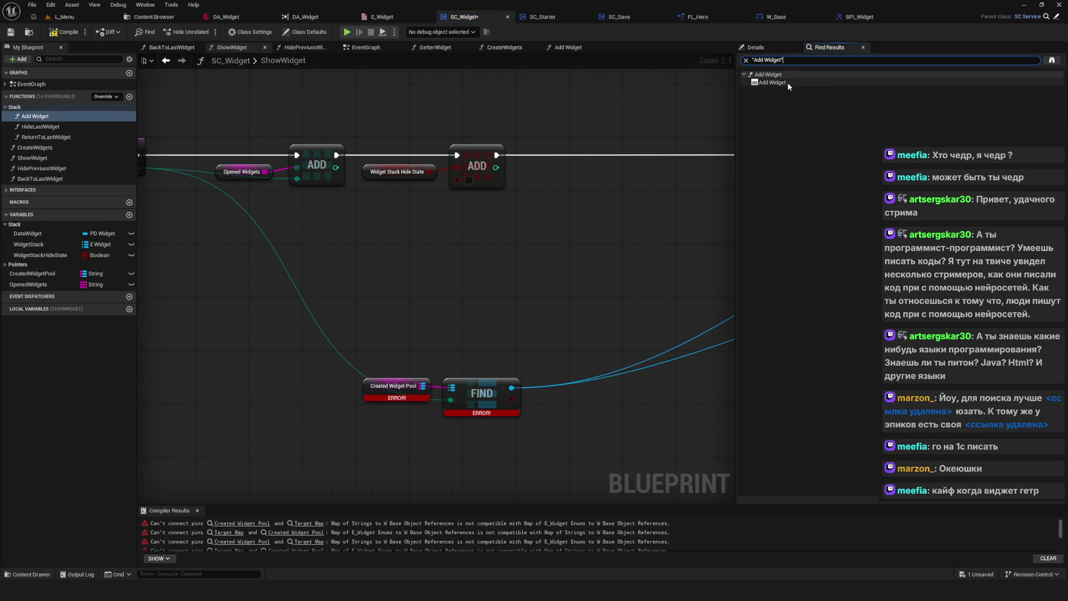
left_click(772, 82)
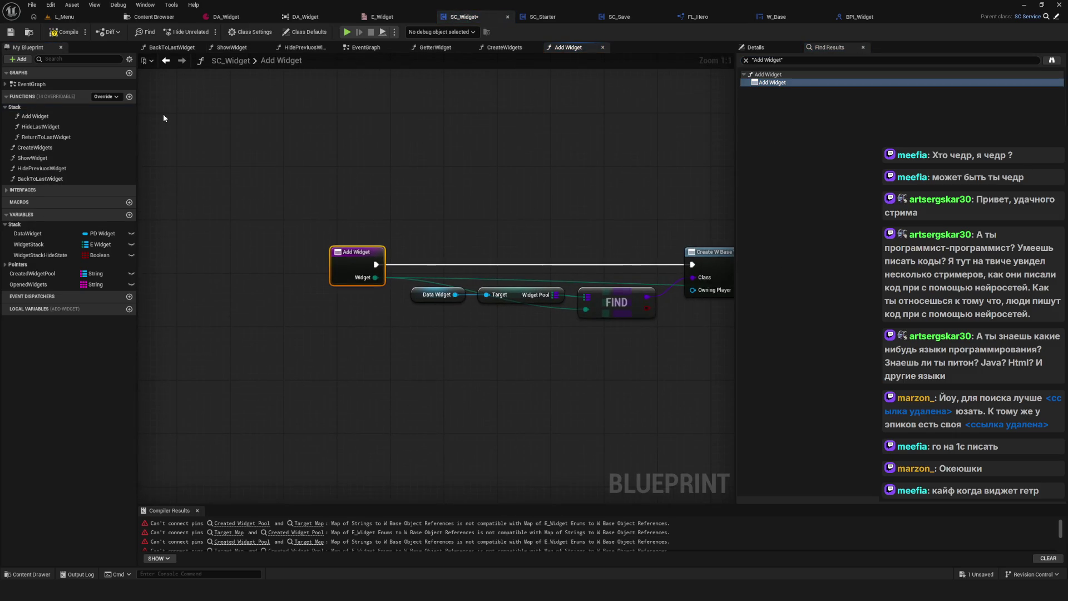
Find references to the HideLastWidget function by name.
right_click(57, 127)
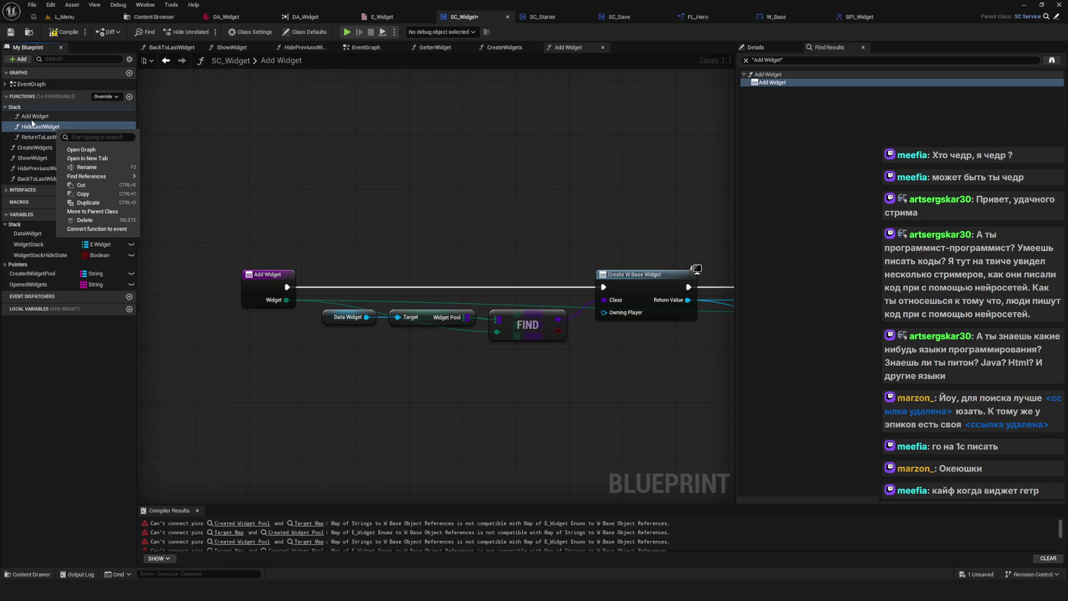
left_click(37, 128)
right_click(36, 129)
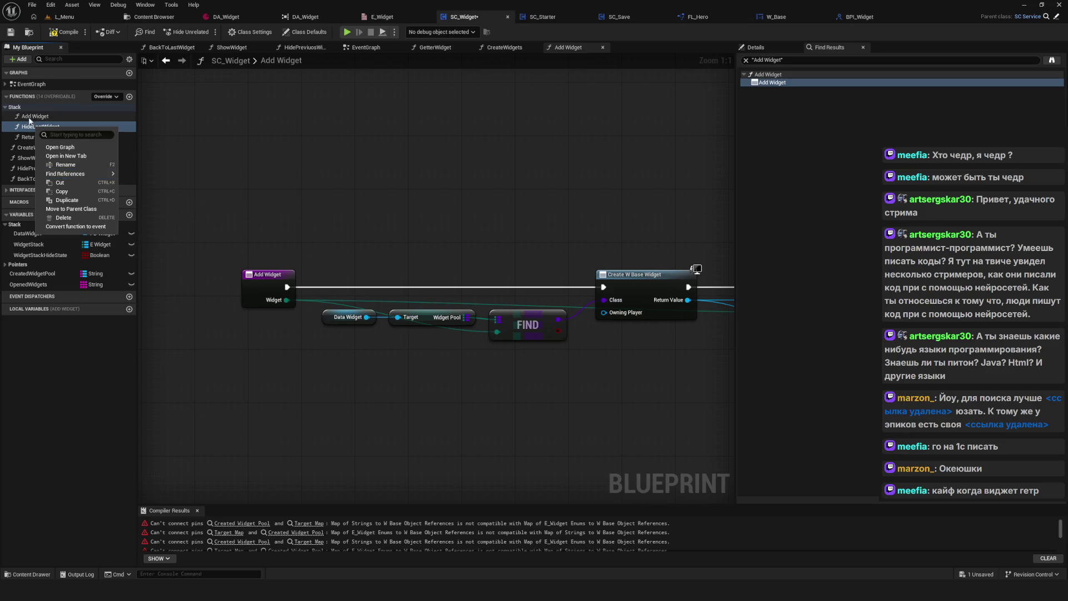
left_click(28, 132)
right_click(32, 130)
mouse_move(83, 195)
left_click(155, 180)
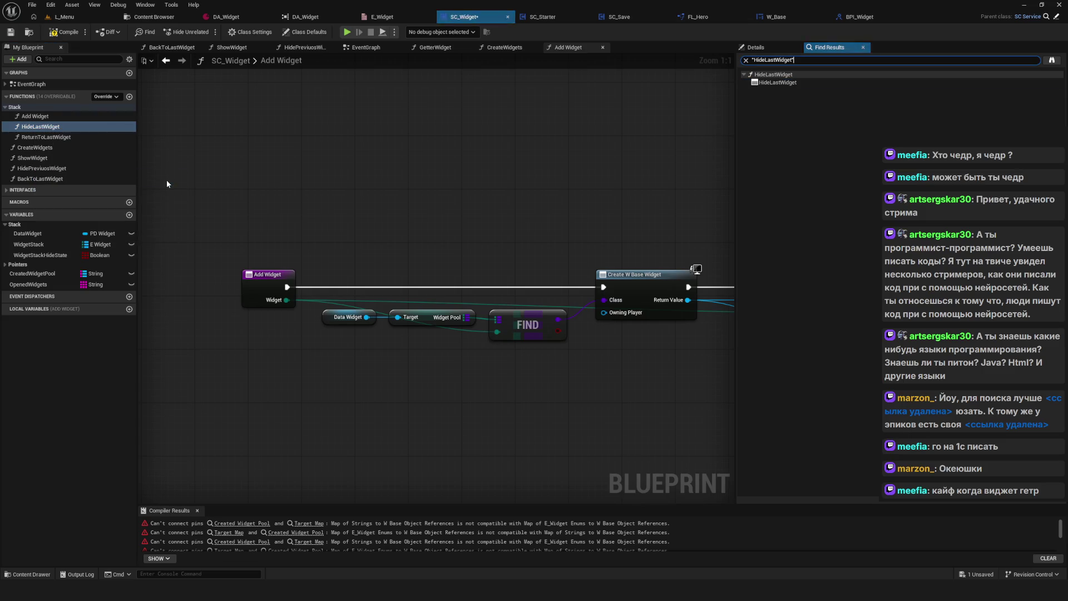
Find references to ReturnToLastWidget by name, which lists only its own definition.
left_click(45, 137)
right_click(70, 138)
mouse_move(128, 184)
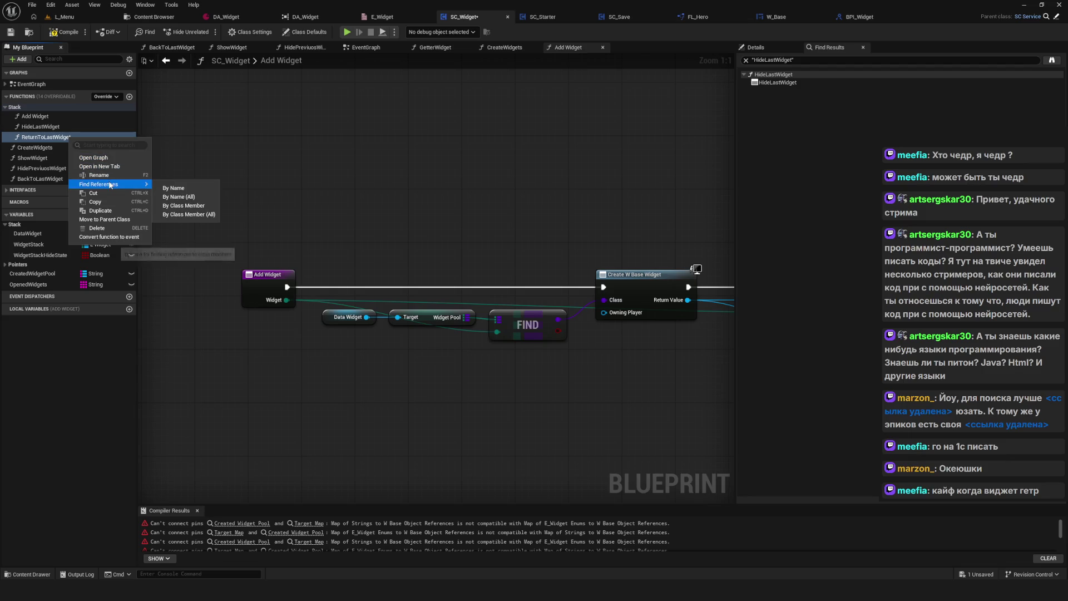
left_click(178, 188)
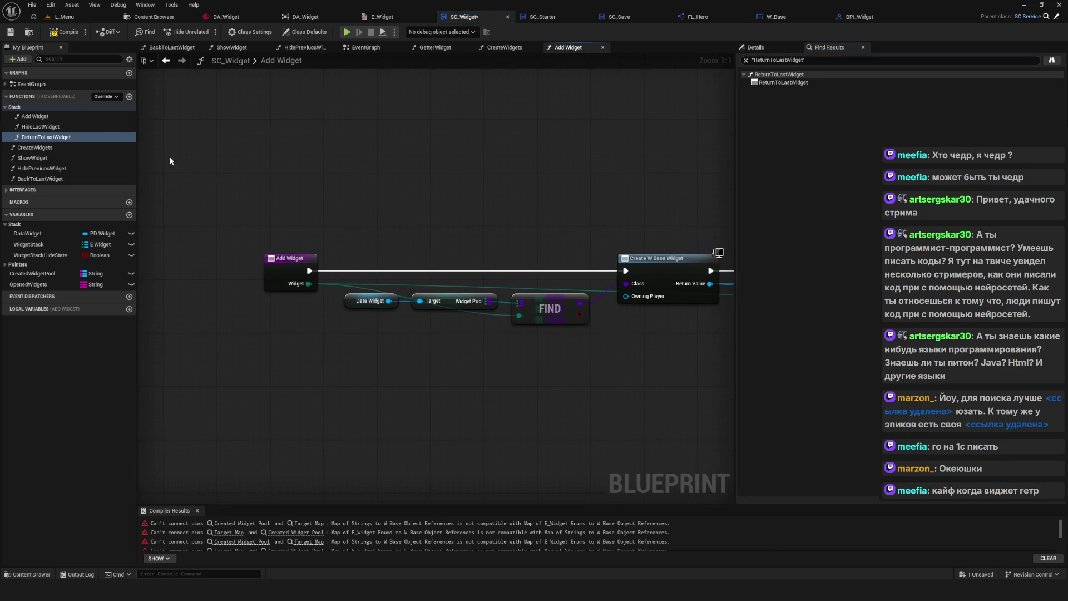
left_click(25, 109)
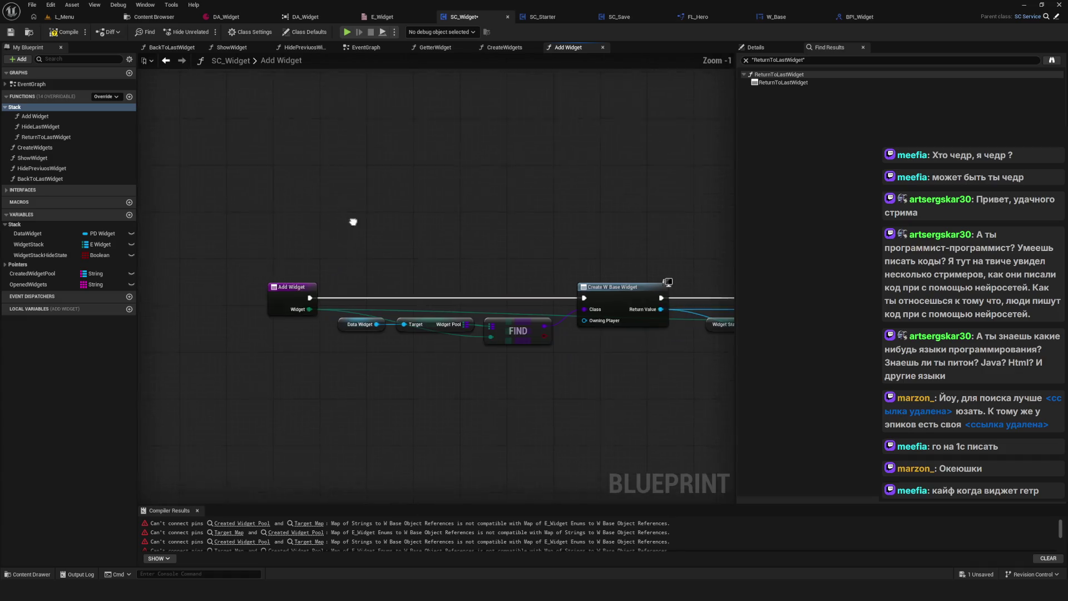
Return to the SC_Widget EventGraph and bring the Create Widgets node into view.
left_click(366, 47)
scroll(505, 284, "down", 3)
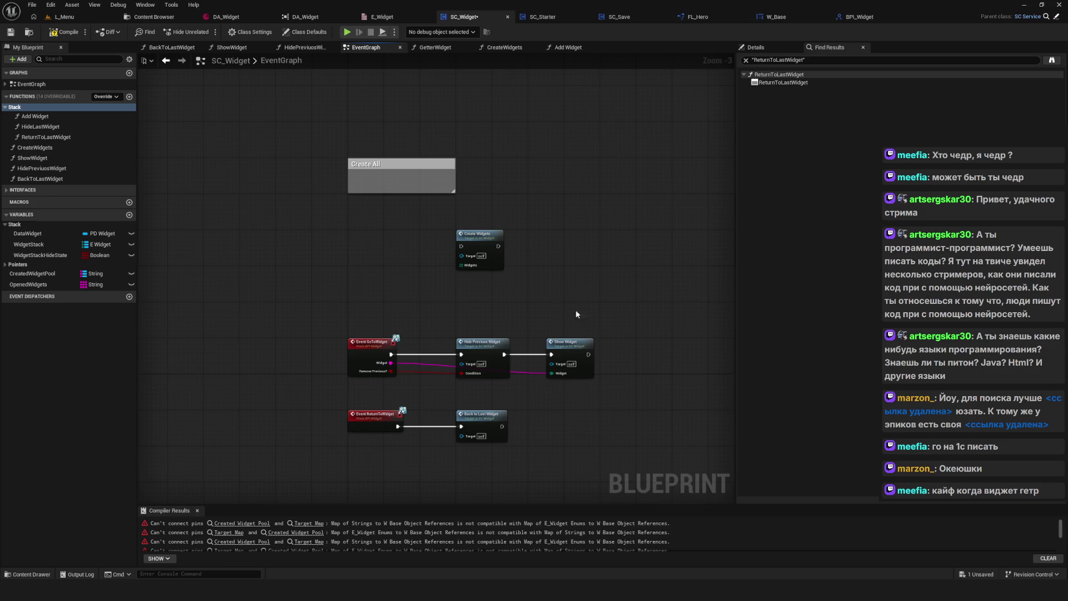
scroll(393, 289, "up", 2)
scroll(392, 288, "up", 1)
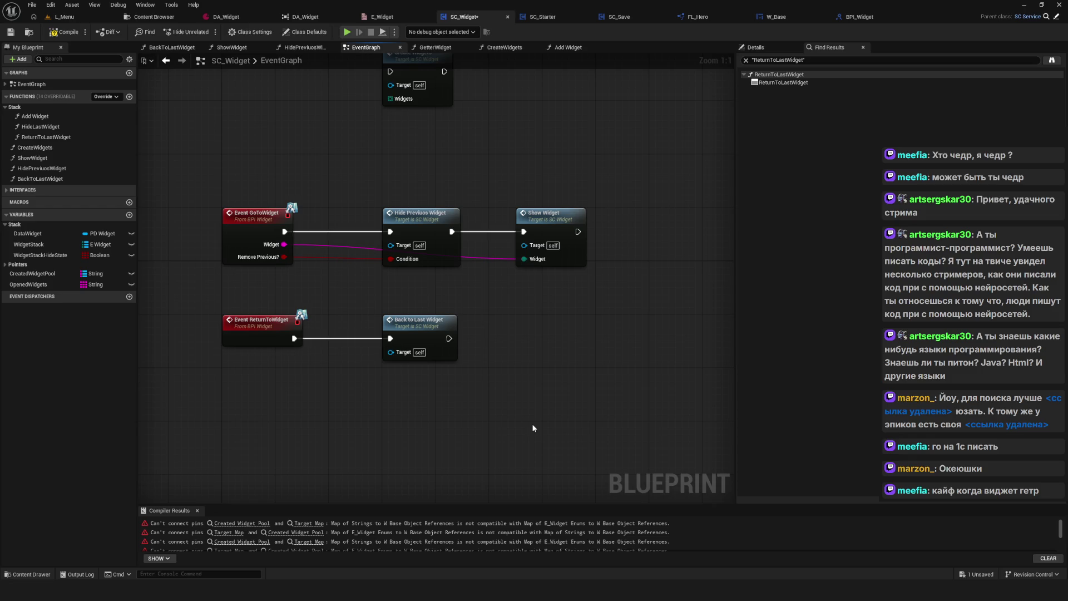
left_click_drag(302, 199, 394, 257)
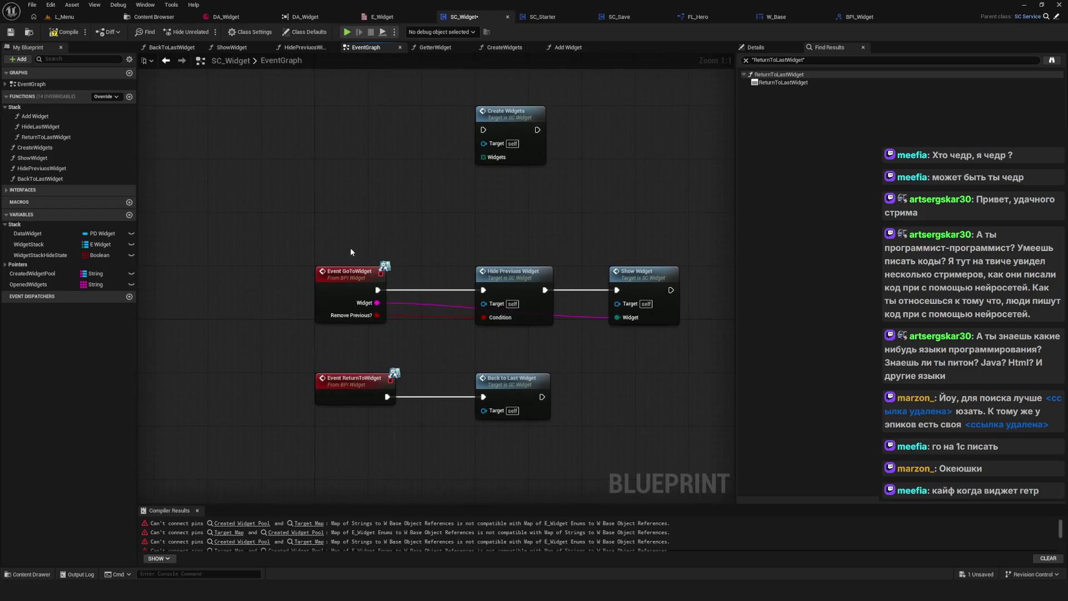
left_click(66, 137)
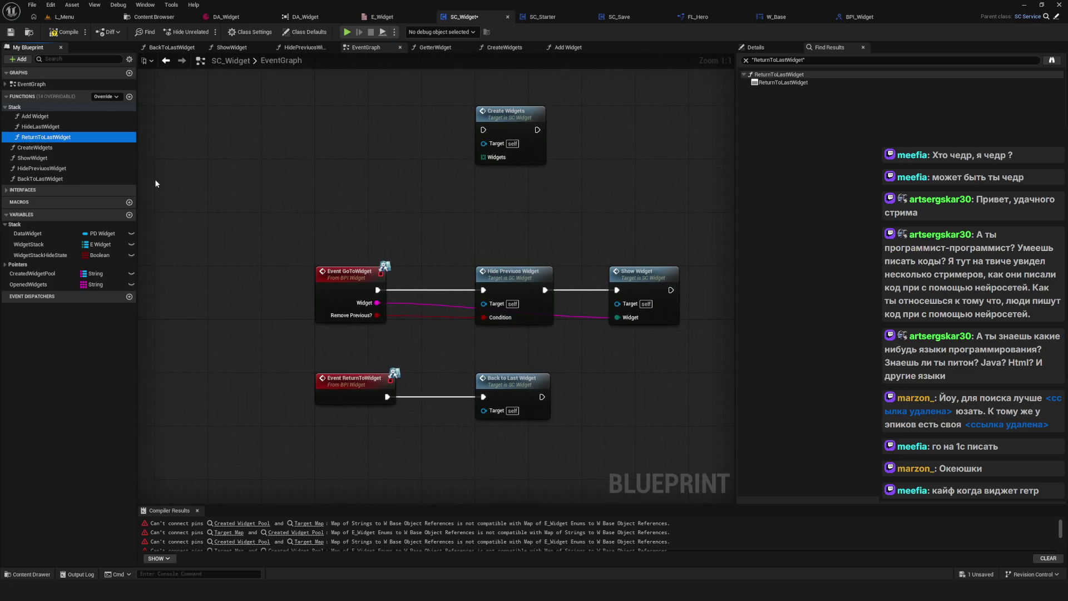
Open the Back to Last Widget node's graph, look over its nodes, and return to the EventGraph.
left_click_drag(568, 357, 490, 325)
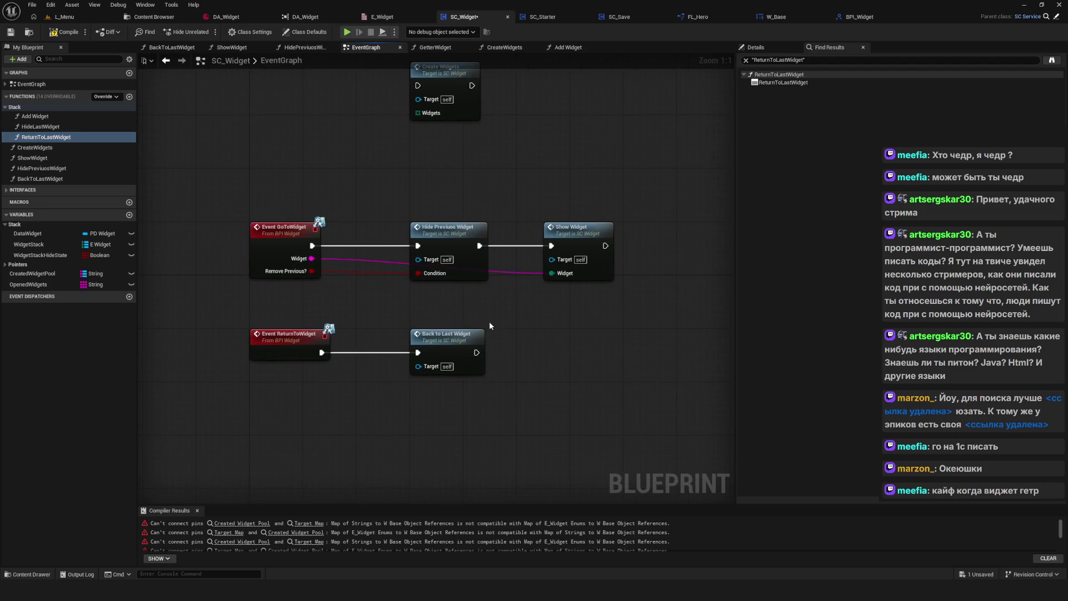
left_click(450, 348)
double_click(450, 346)
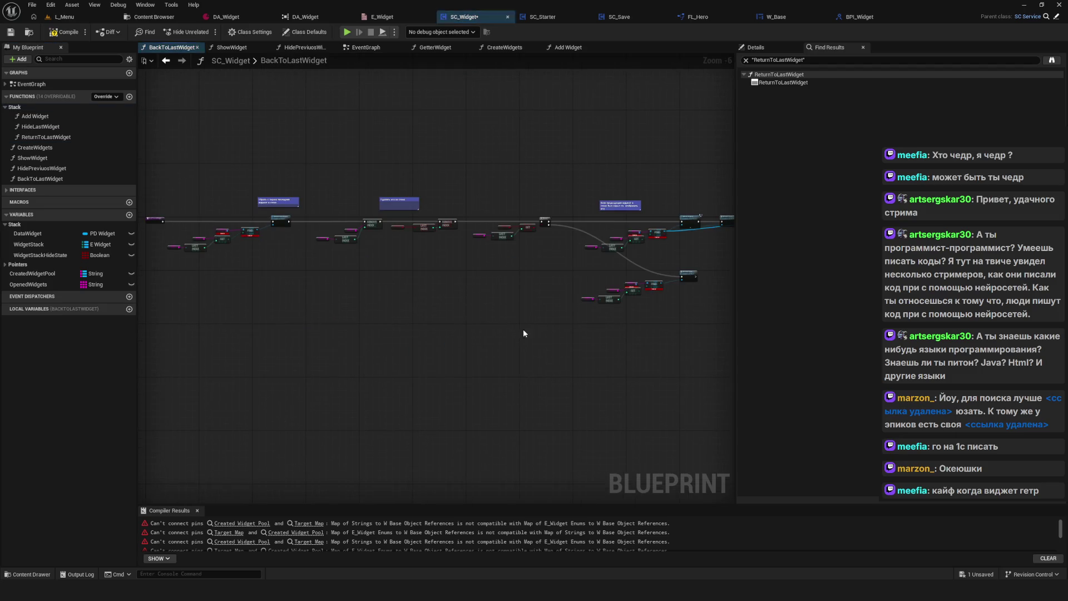
scroll(342, 259, "up", 5)
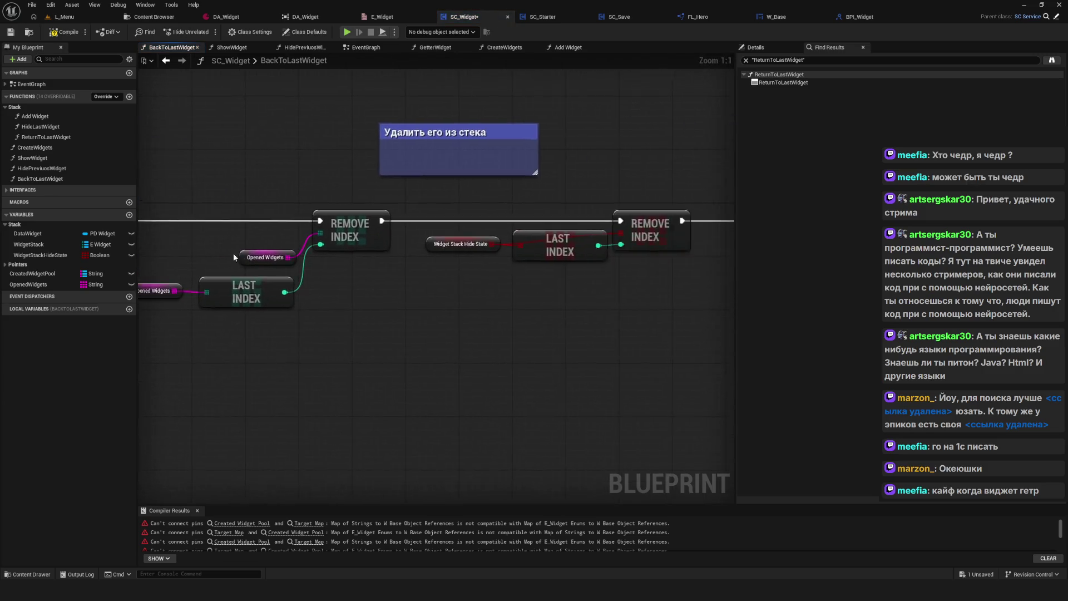
scroll(427, 240, "down", 5)
left_click_drag(426, 240, 655, 225)
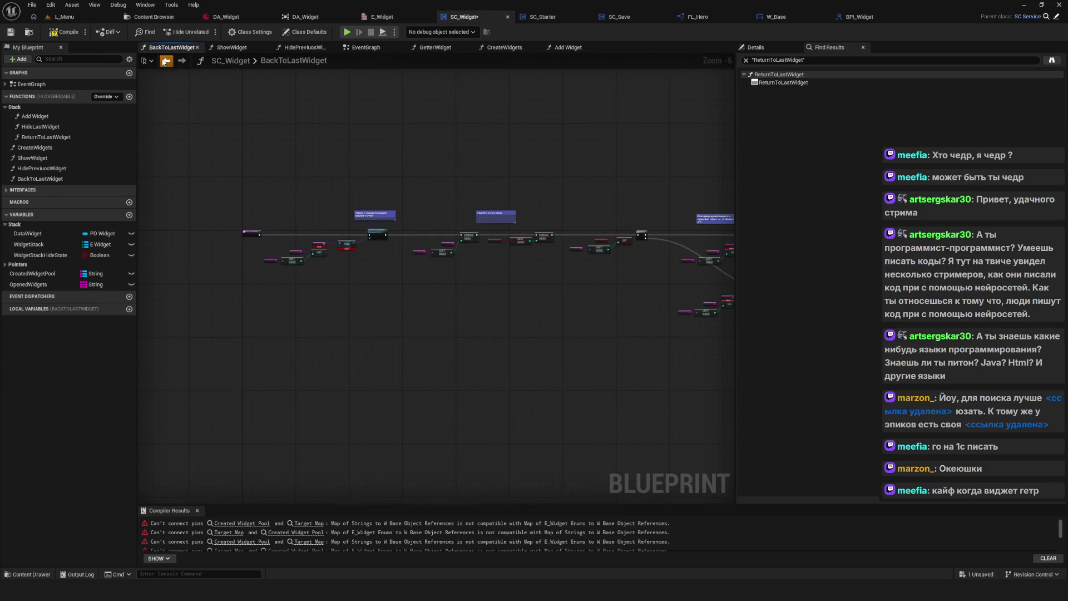
left_click(165, 62)
scroll(478, 289, "down", 3)
scroll(479, 289, "up", 3)
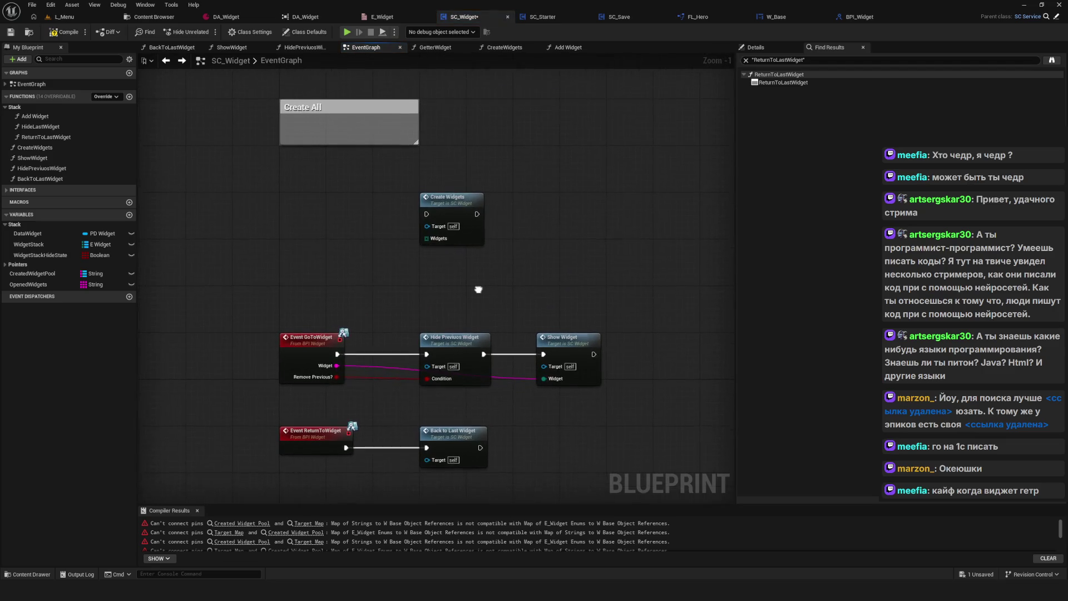
left_click(44, 126)
Delete the ReturnToLastWidget, HideLastWidget and Add Widget functions from SC_Widget.
left_click(58, 136)
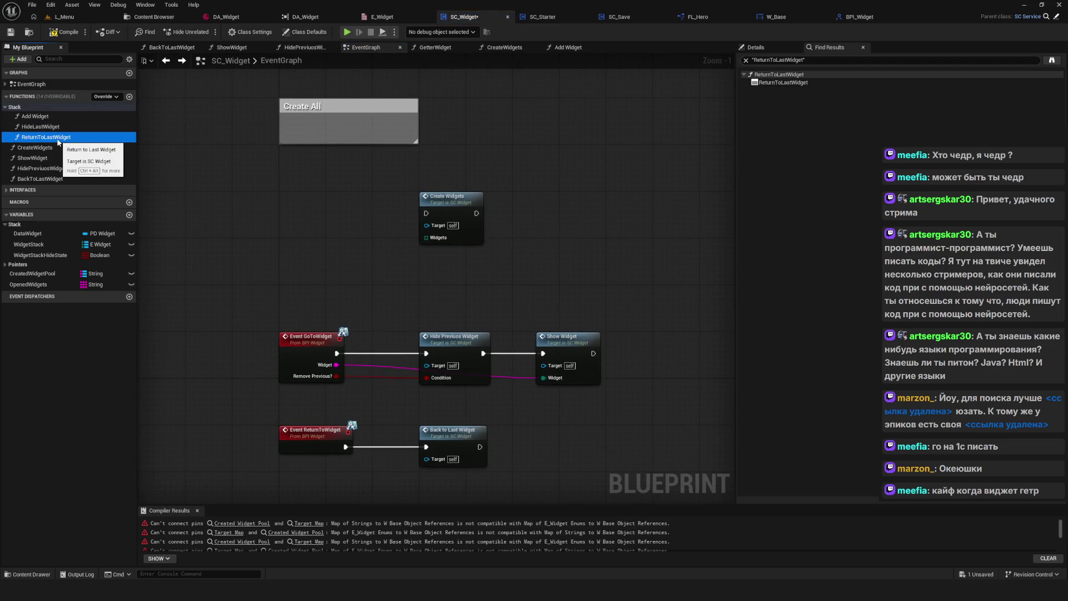
key("Delete")
left_click(83, 126)
key("Delete")
left_click(87, 116)
key("Delete")
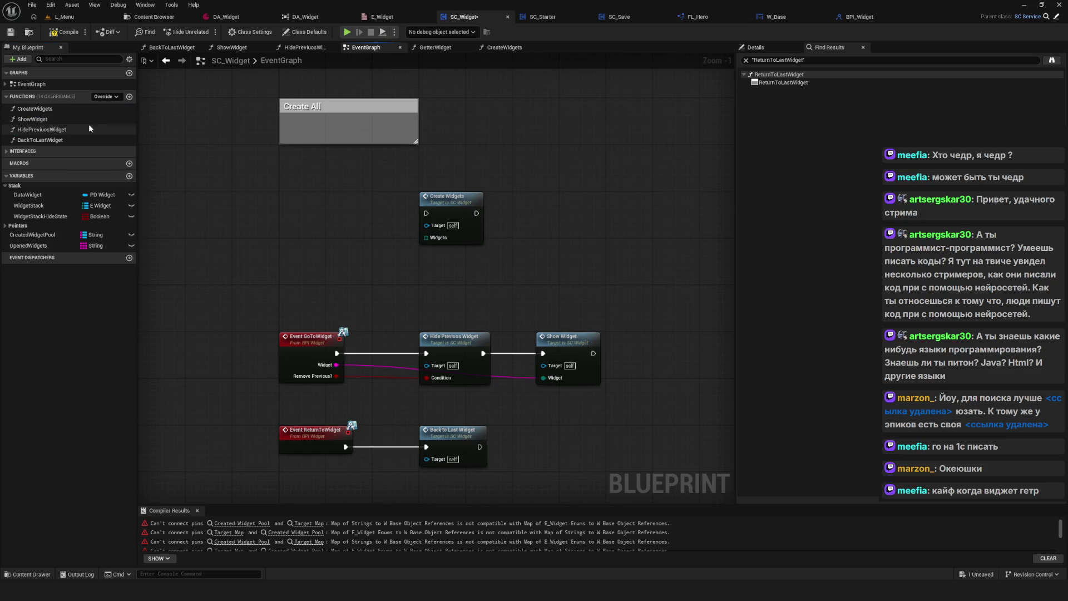
Check the DataWidget variable's references, delete it, and compile SC_Widget.
right_click(41, 194)
mouse_move(84, 227)
left_click(150, 227)
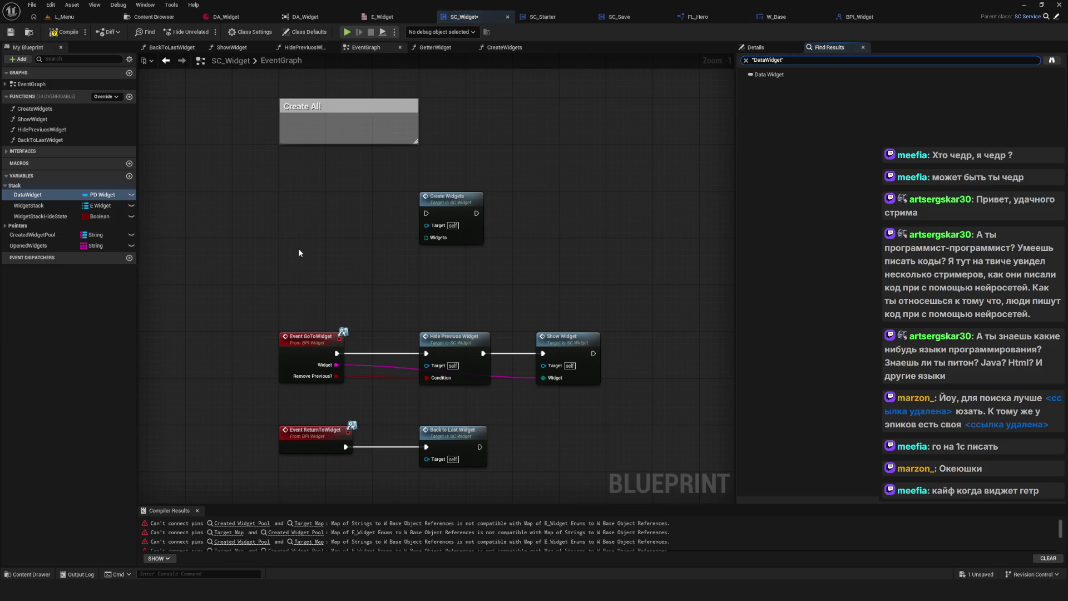
left_click(35, 196)
key("Delete")
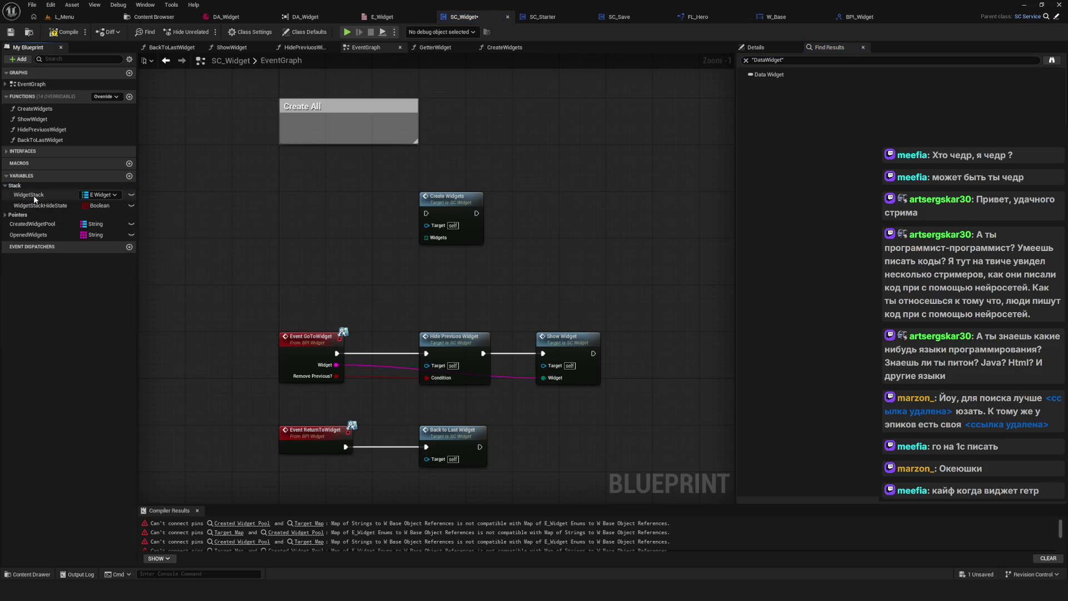
left_click(64, 31)
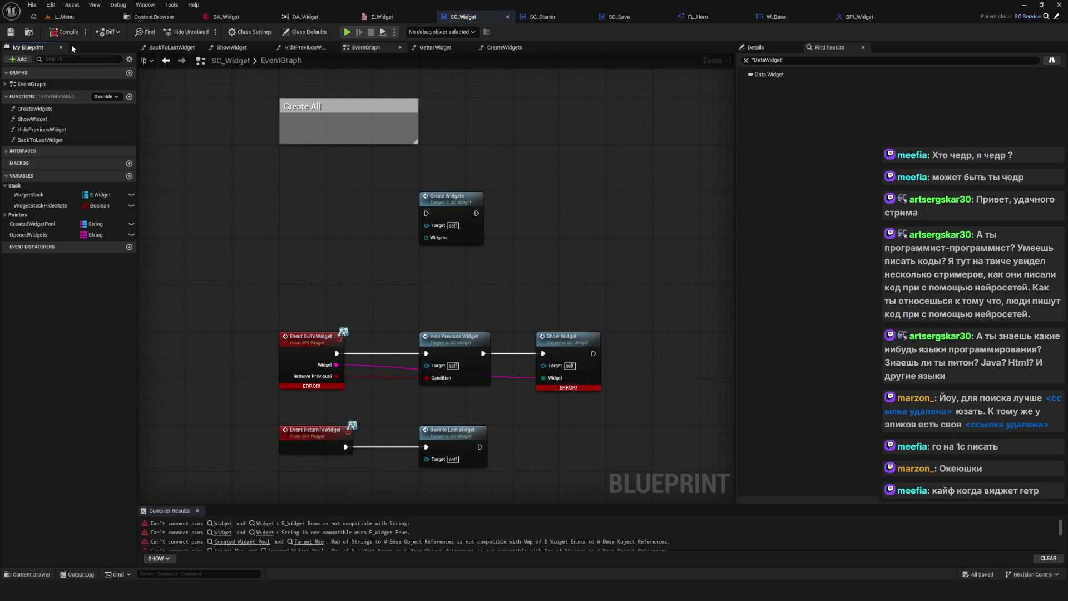
Select the DA_Widget asset in the Content Browser and show its actions.
left_click(153, 17)
left_click(199, 78)
right_click(201, 83)
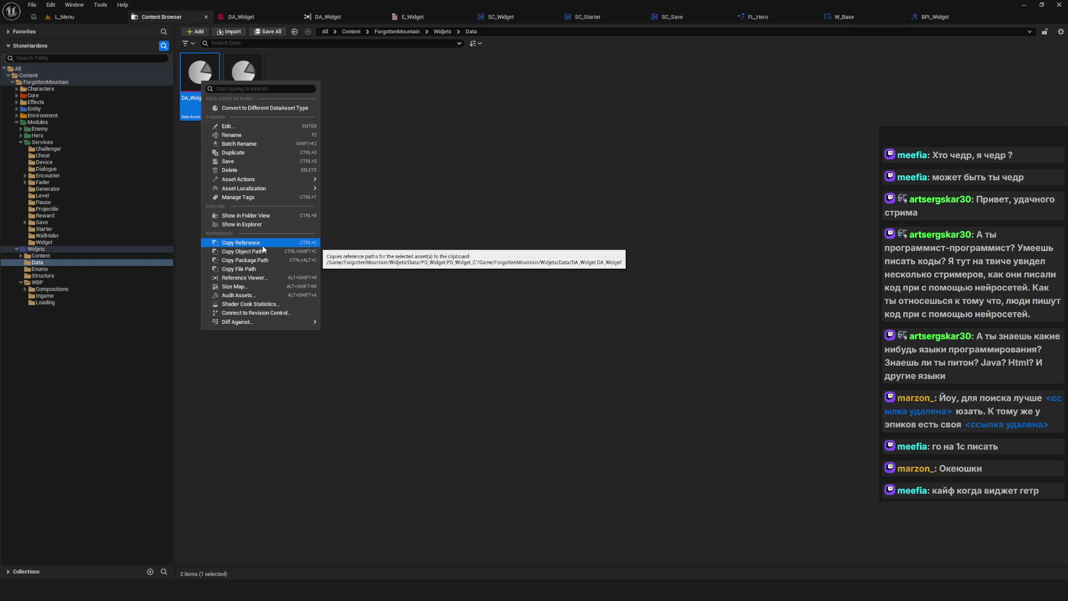
View DA_Widget in the Reference Viewer, noting SC_Widget as a referencer.
left_click(254, 277)
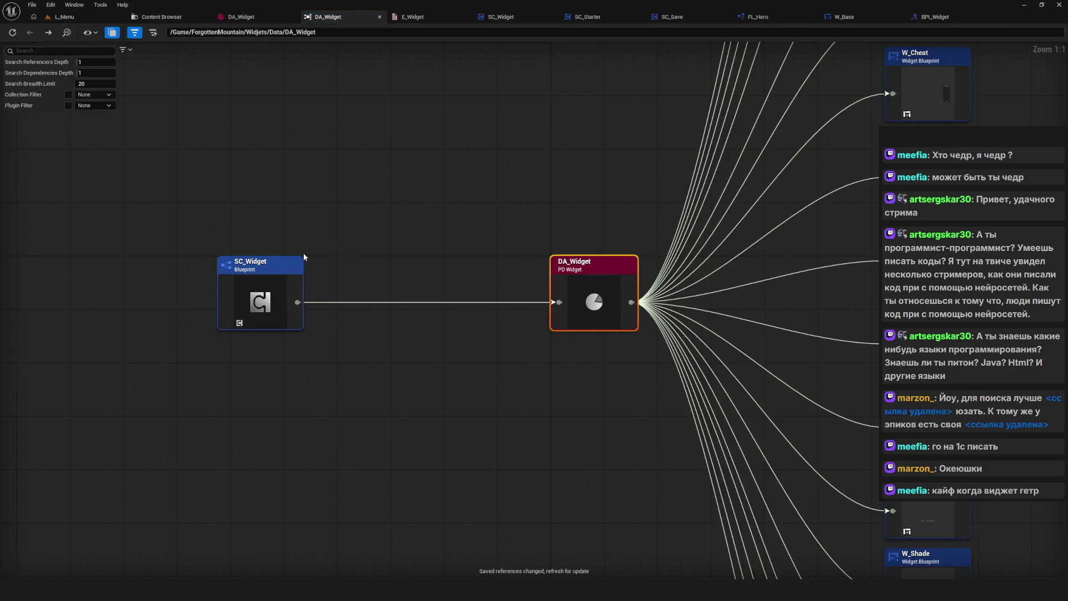
mouse_move(237, 195)
left_mouse_down()
mouse_move(403, 422)
mouse_move(384, 415)
left_mouse_up()
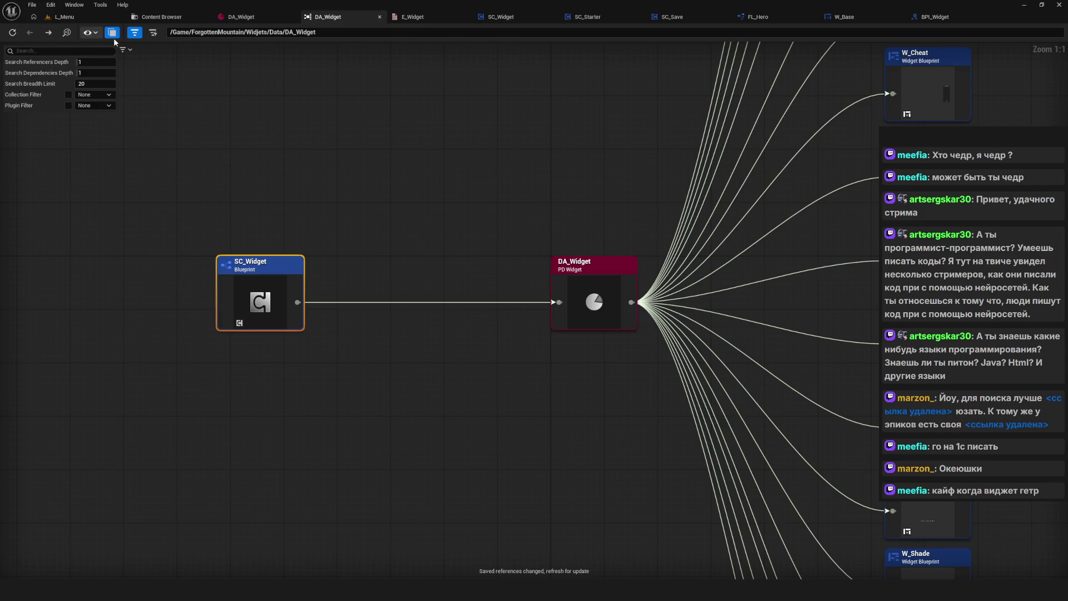
left_click(161, 17)
Open DA_Widget to inspect its Widget Pool entries.
double_click(199, 83)
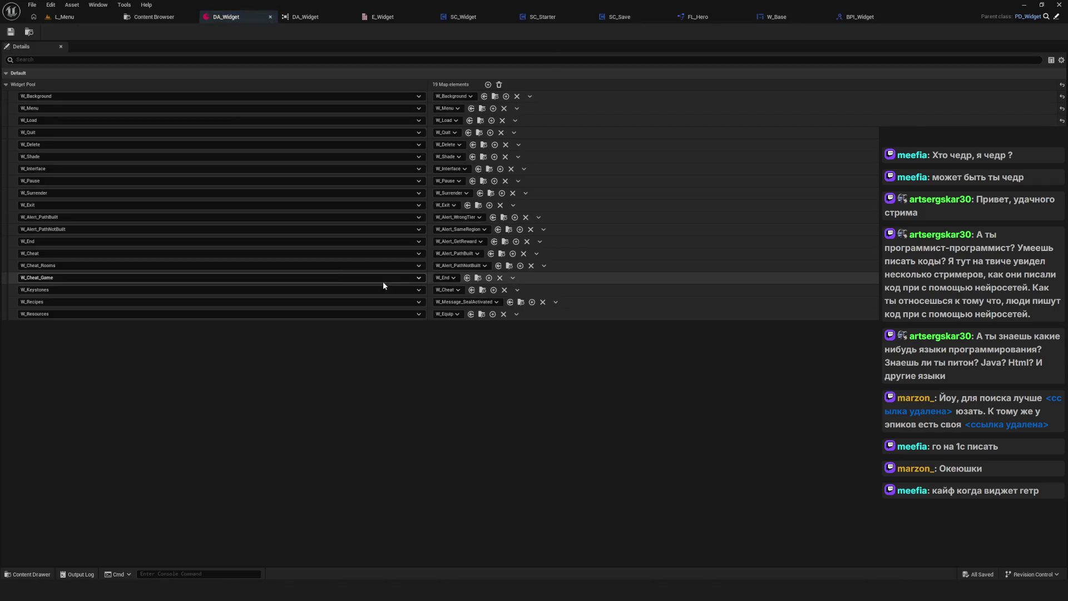
left_click(171, 19)
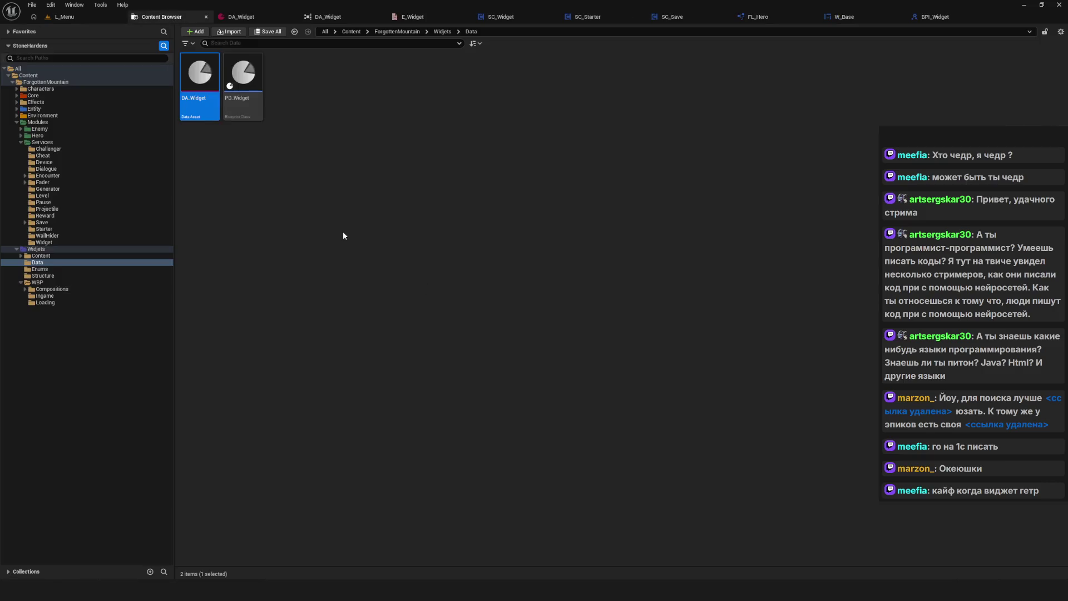
left_click(217, 225)
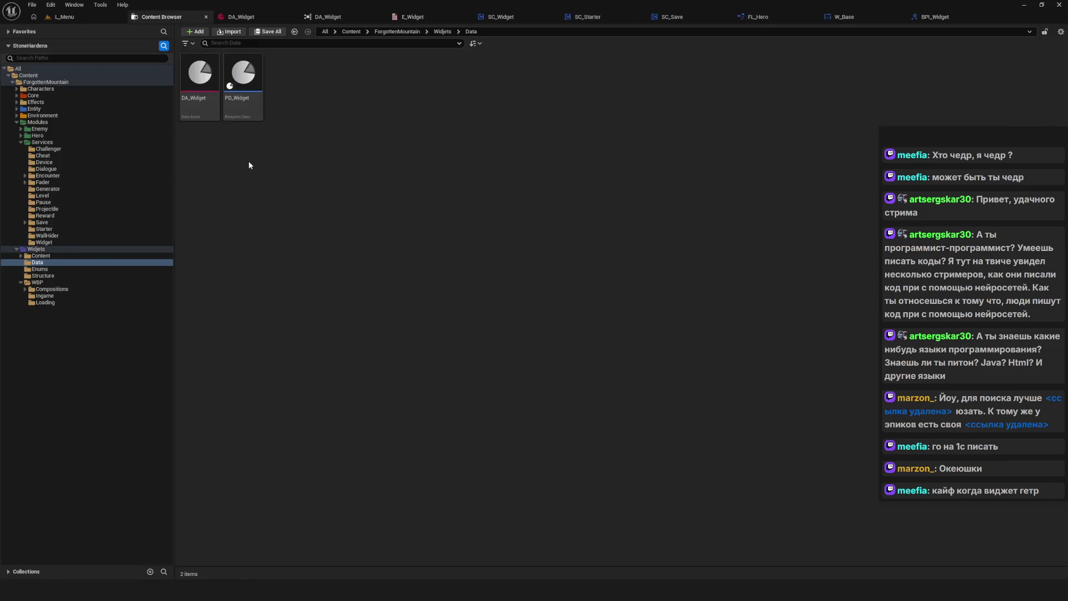
left_click(207, 84)
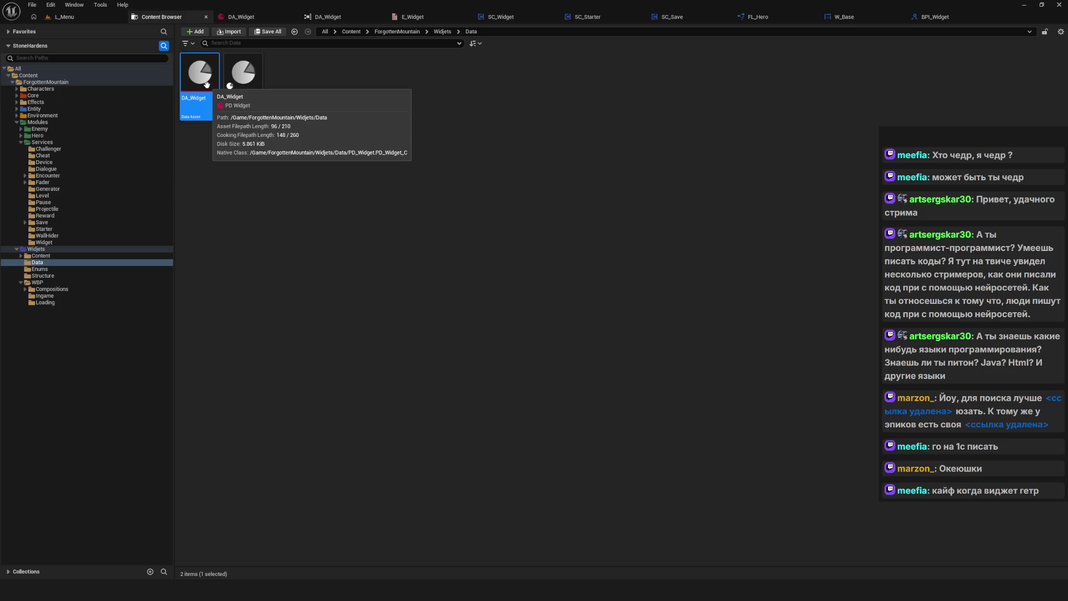
double_click(207, 84)
Reopen DA_Widget's Reference Viewer graph from the Content Browser.
left_click(158, 17)
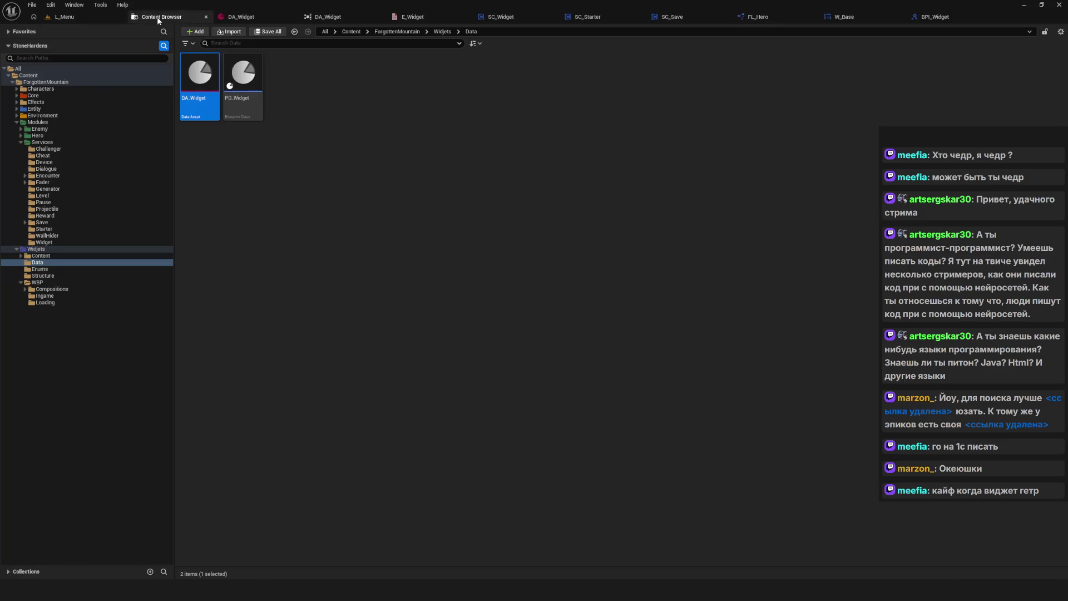
right_click(206, 70)
left_click(261, 269)
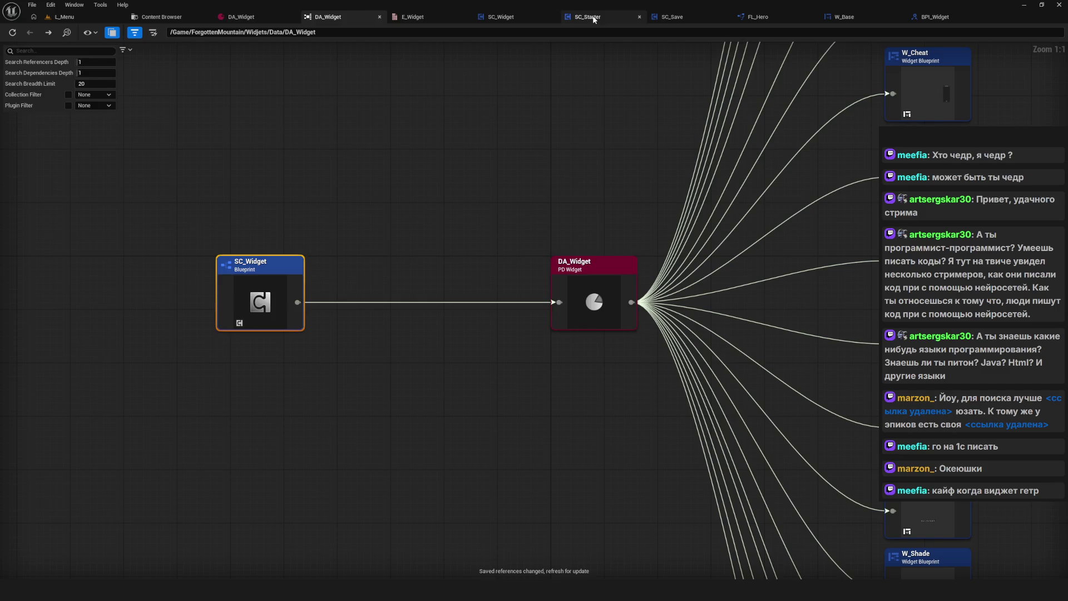
Search all Blueprints for DA_Widget from SC_Widget's Find Results, returning no results.
left_click(512, 17)
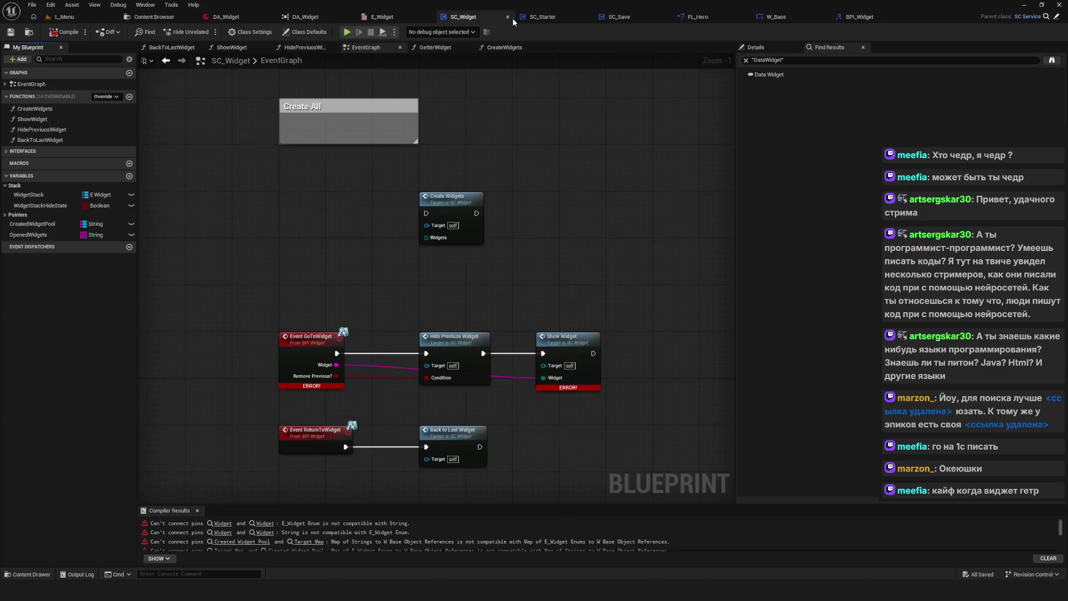
scroll(465, 208, "up", 3)
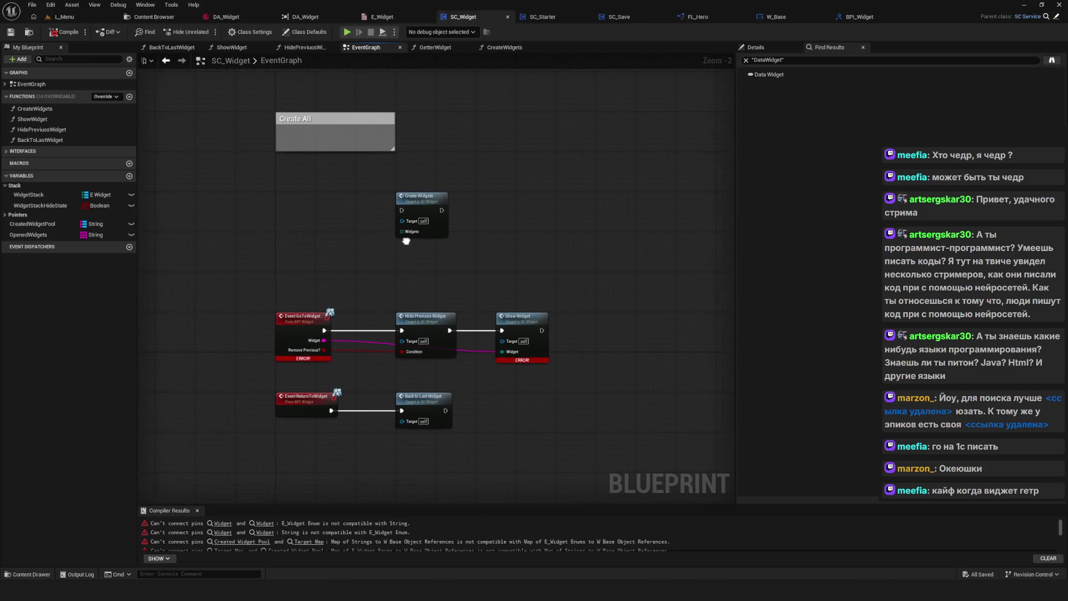
left_click(802, 60)
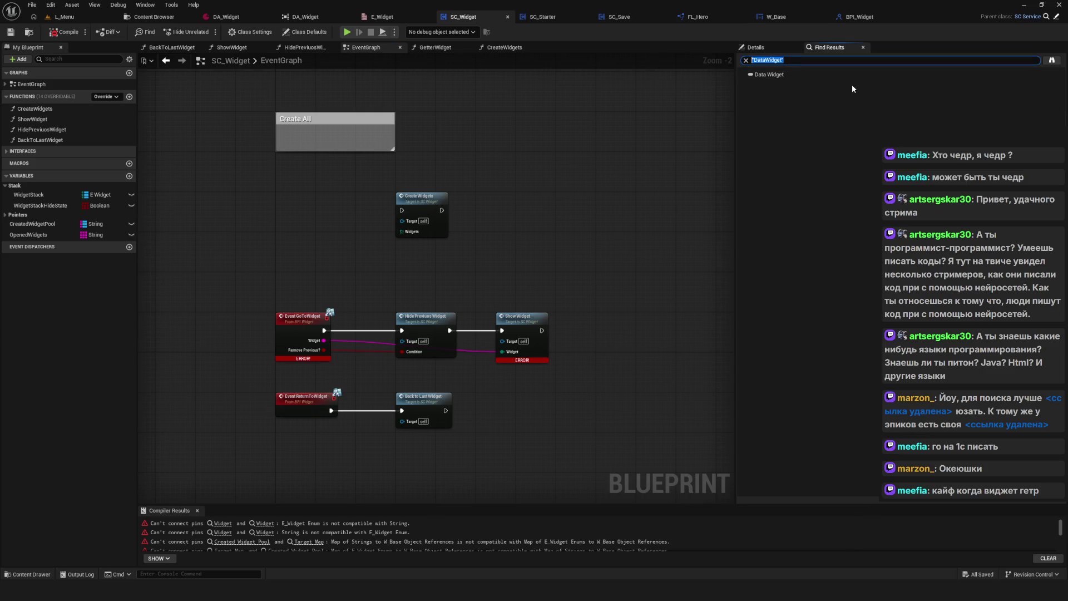
type("S")
key("BackSpace")
type("Da")
key("BackSpace")
type("D")
type("W")
type("t")
left_click(1052, 60)
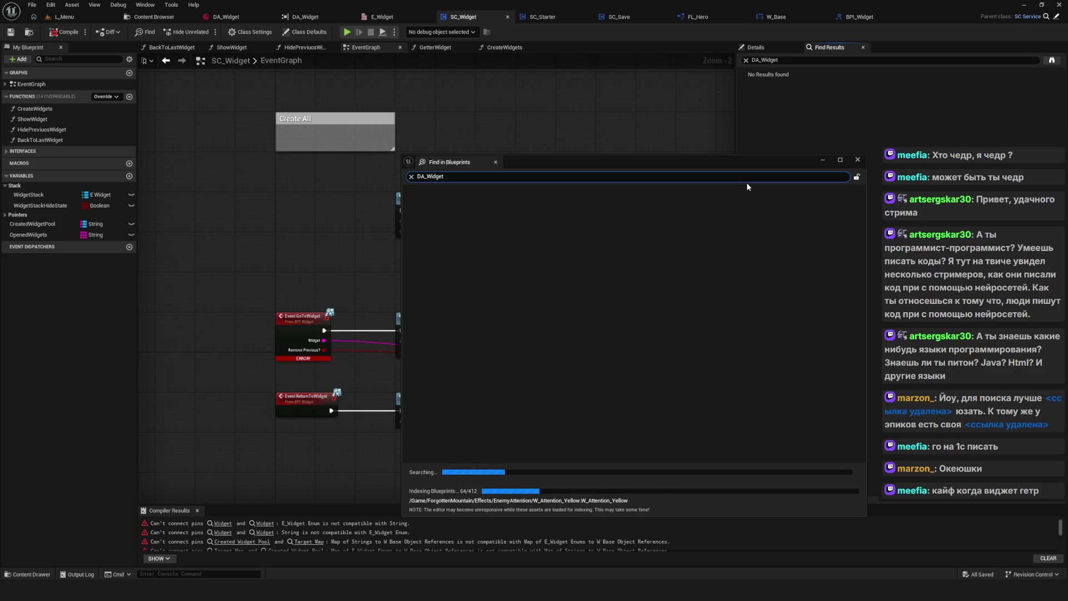
Close the Blueprint search and expand INTERFACES > Service to review functions like SetHero and GetterWidget.
left_click(855, 160)
left_click(22, 150)
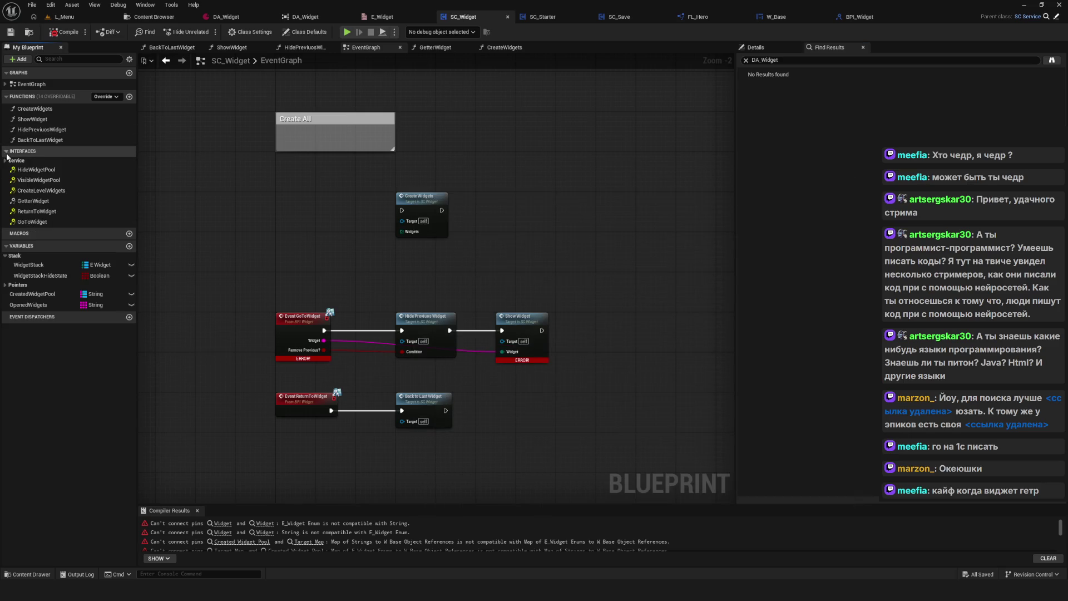
left_click(5, 161)
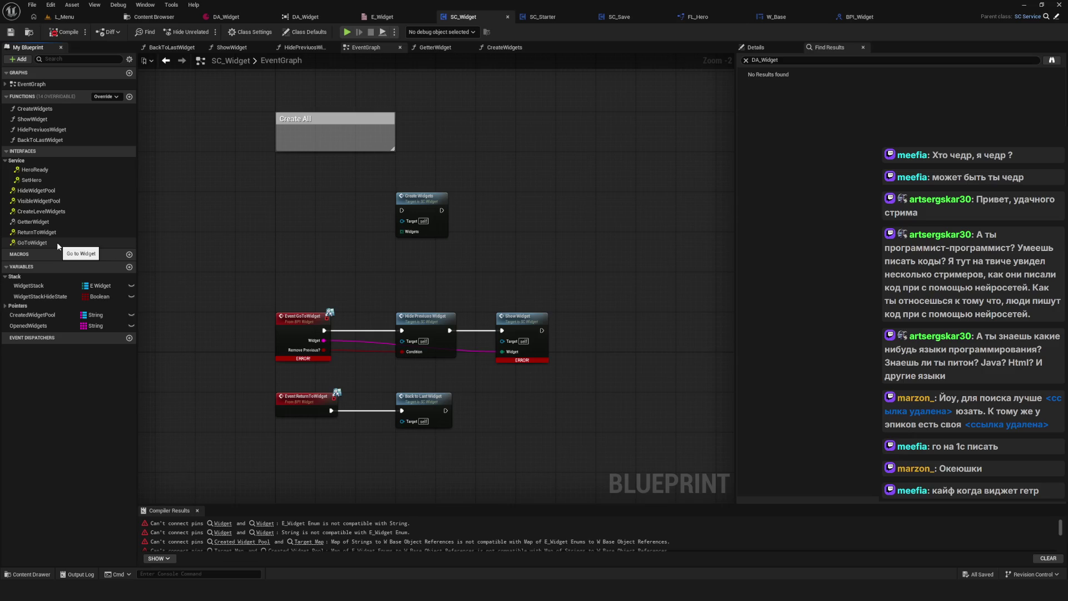
left_click(50, 180)
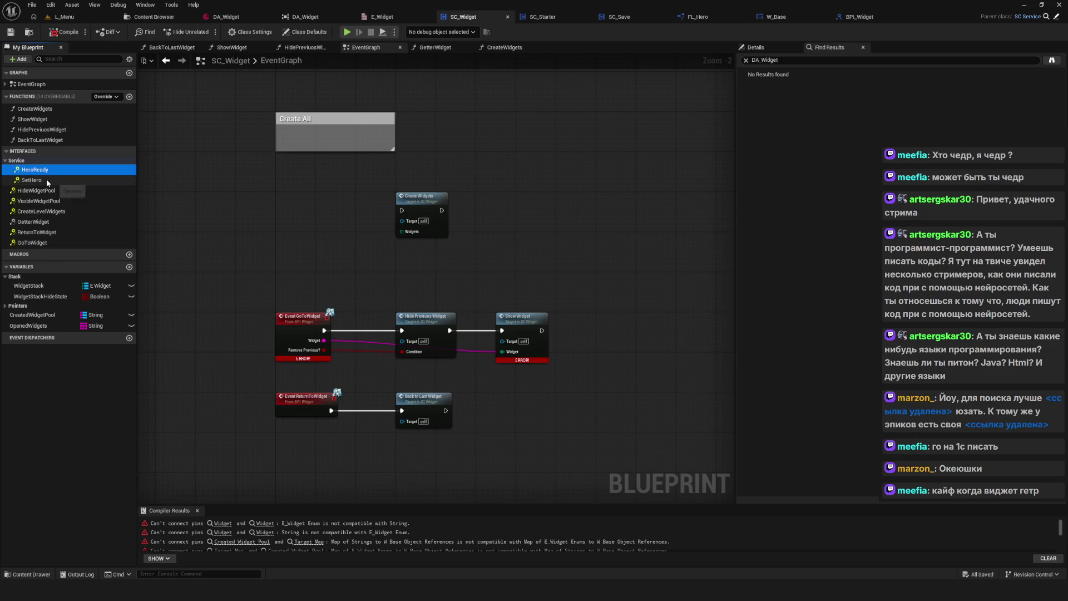
left_click(30, 160)
mouse_move(417, 267)
left_mouse_down()
mouse_move(546, 248)
mouse_move(281, 286)
left_mouse_up()
scroll(281, 287, "down", 5)
scroll(281, 286, "up", 4)
left_click(4, 161)
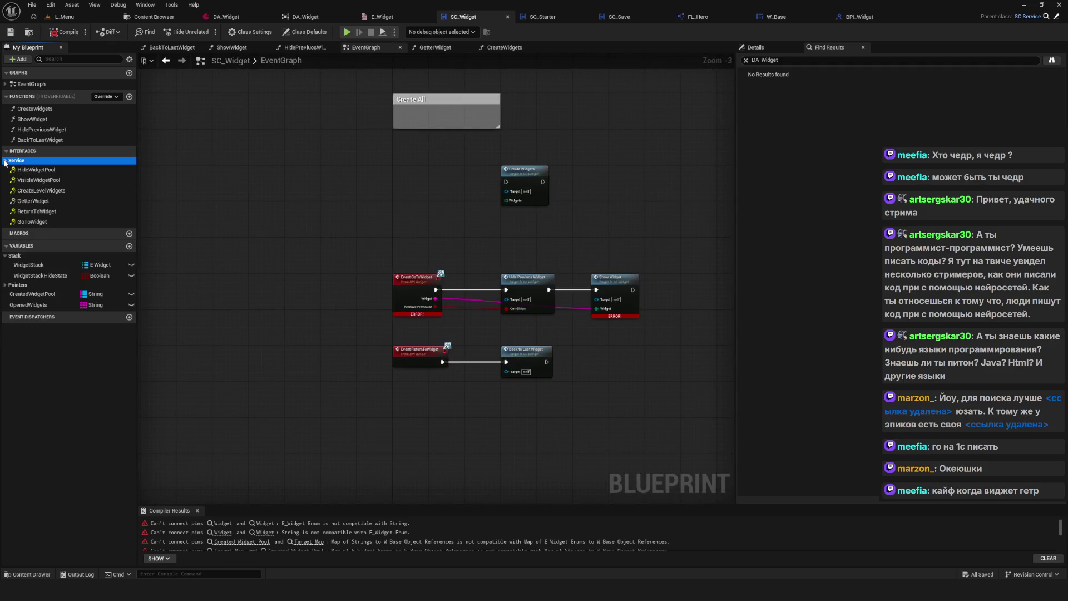
left_click_drag(353, 71, 256, 38)
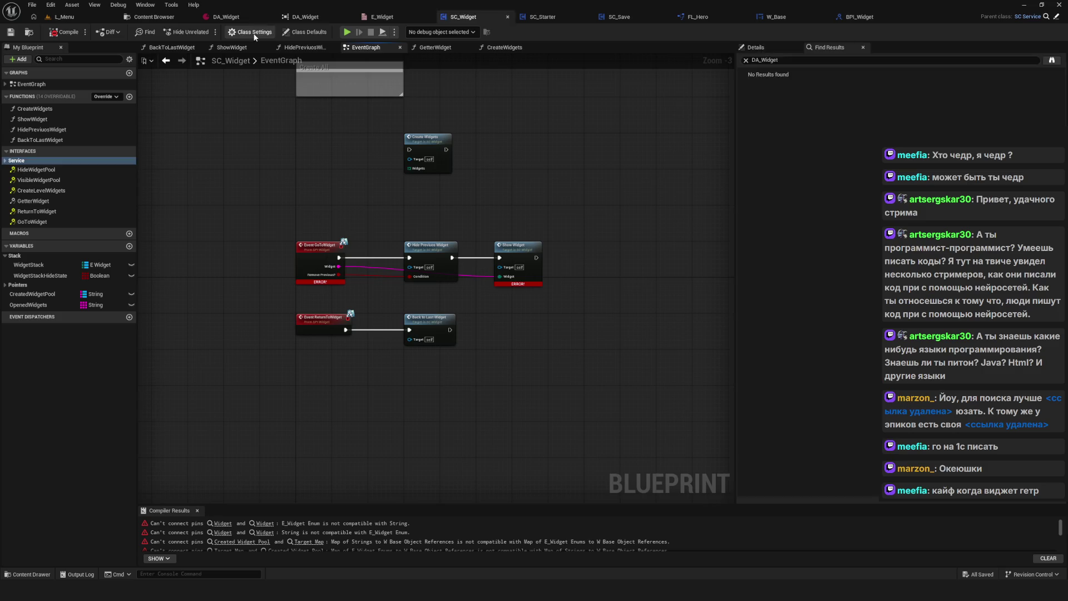
Review SC_Widget's Class Settings and collapse the implemented and inherited interface lists.
left_click(254, 36)
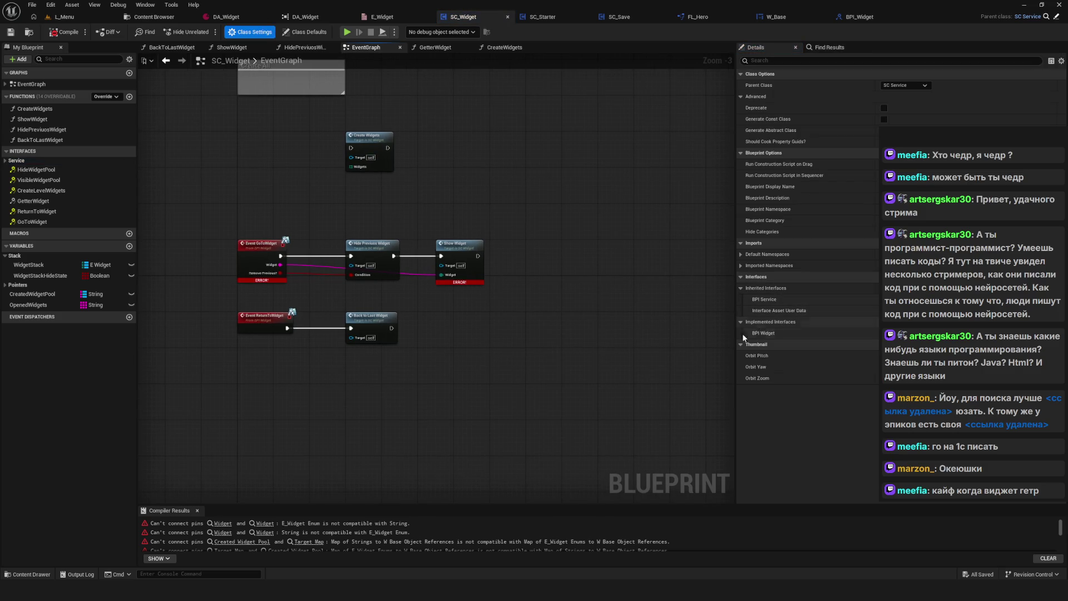
left_click(783, 299)
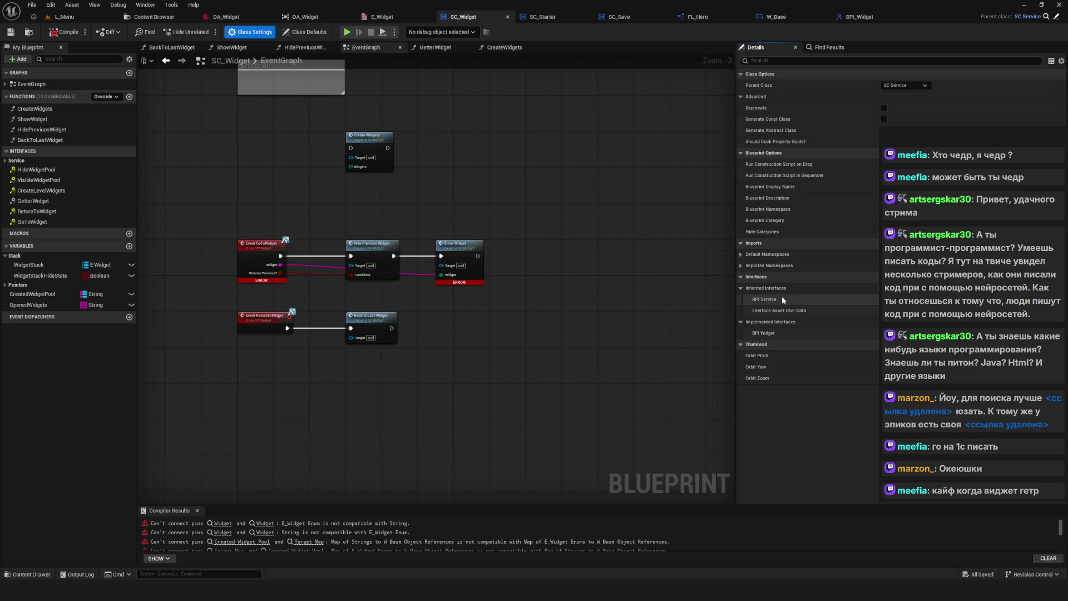
left_click(768, 321)
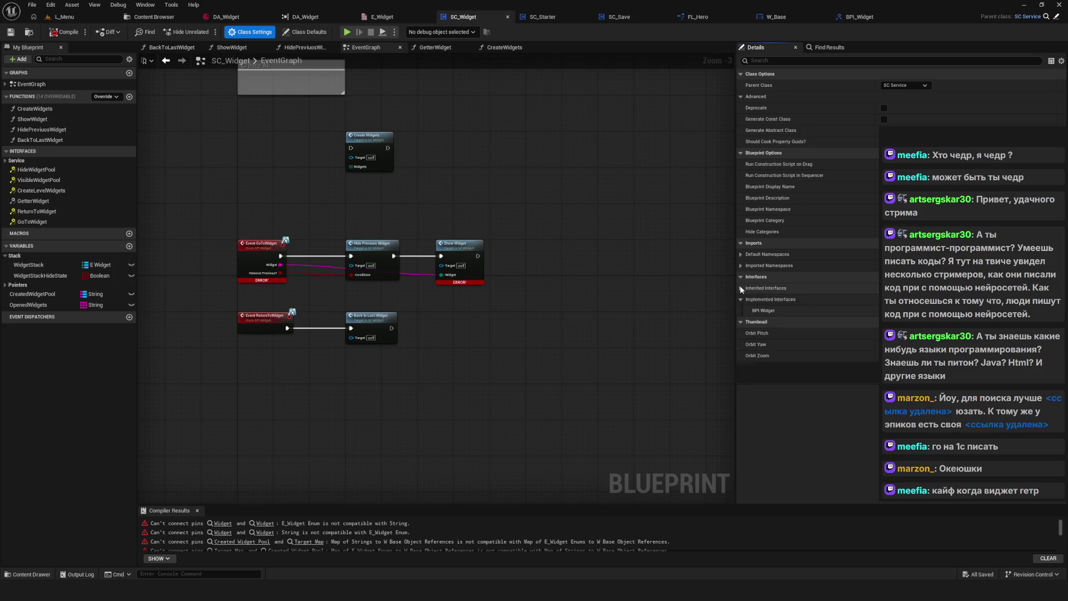
left_click(768, 288)
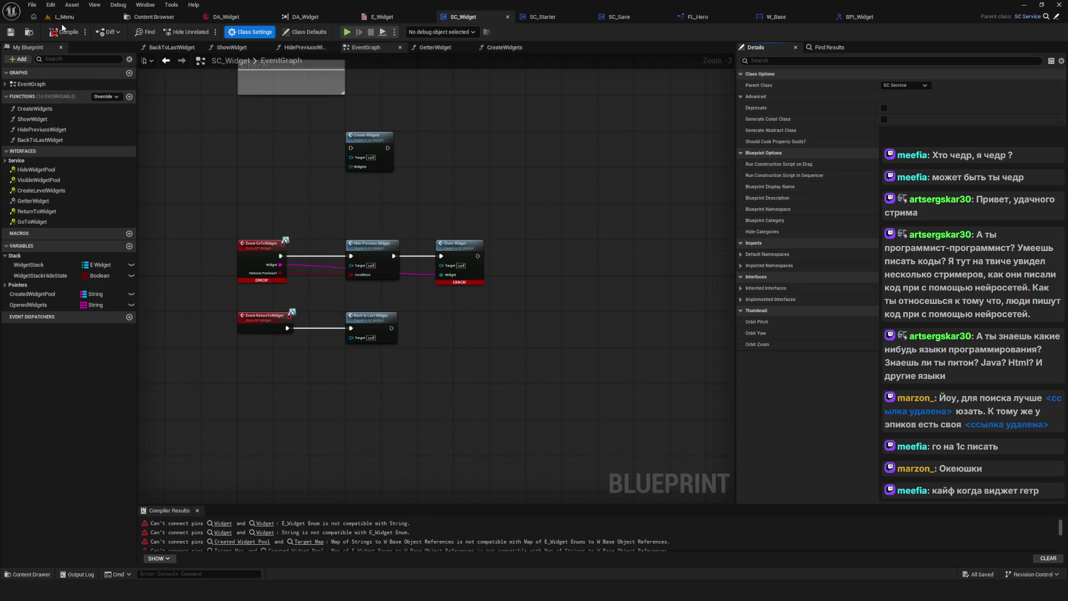
Look over the EventGraph's GoToWidget and ReturnToWidget events and the pin-incompatibility errors.
scroll(454, 232, "down", 8)
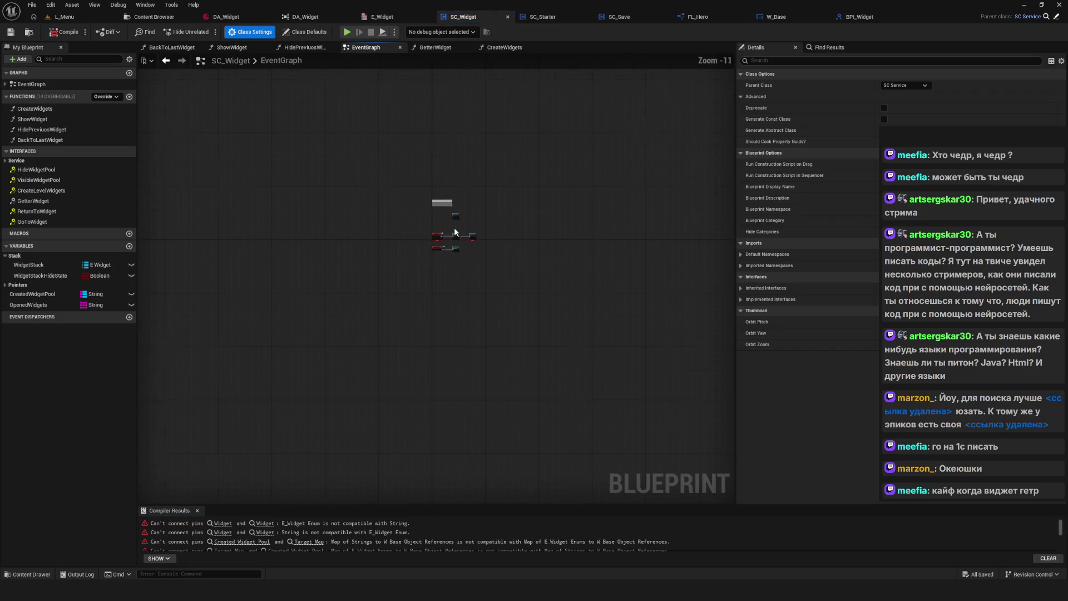
scroll(453, 233, "up", 8)
scroll(442, 232, "down", 8)
scroll(440, 232, "up", 12)
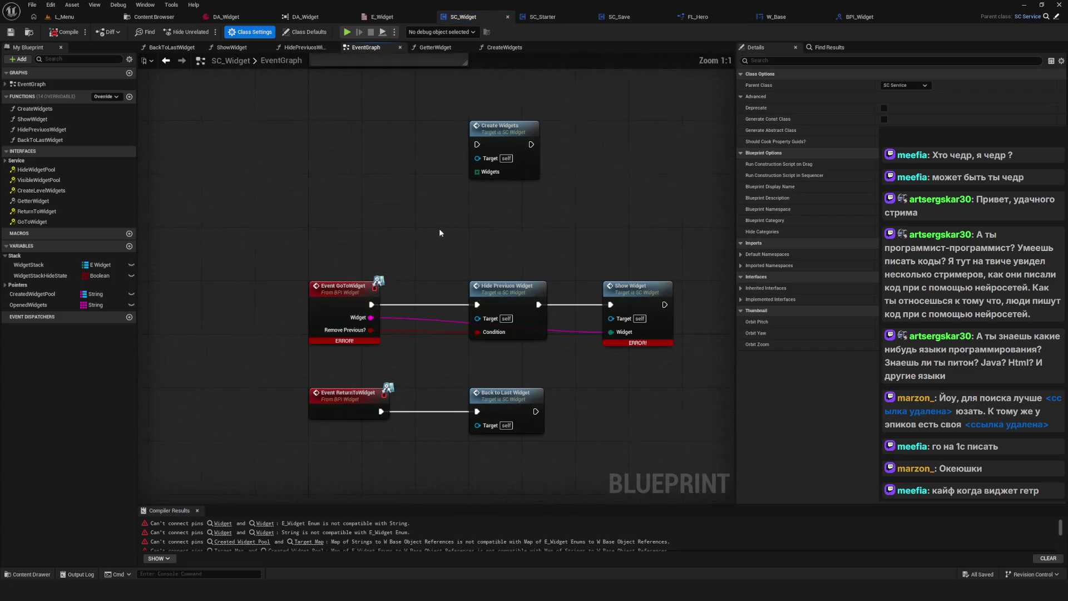
left_click_drag(440, 232, 439, 230)
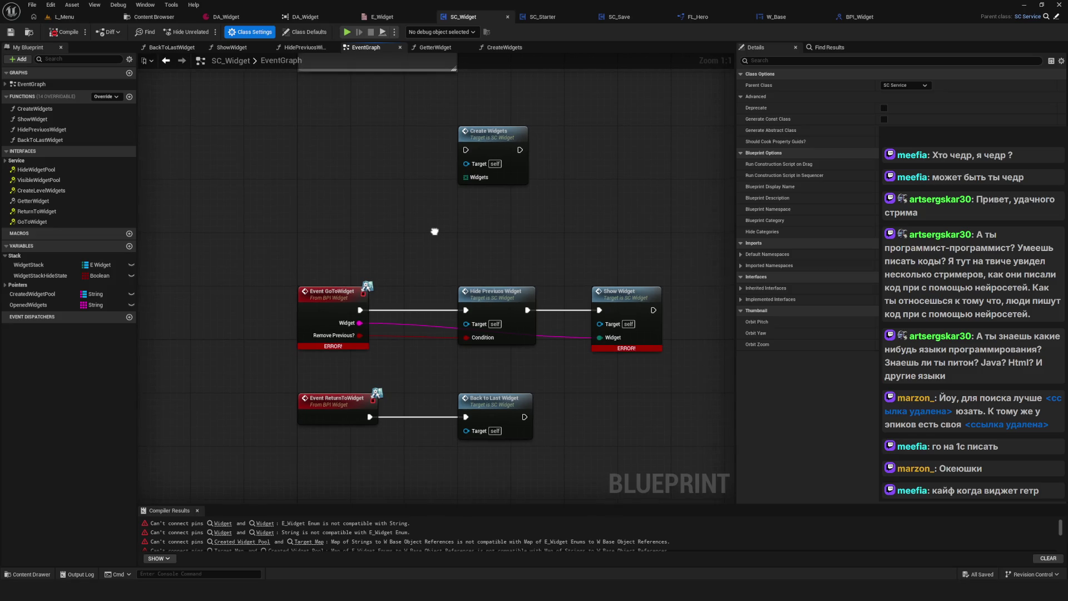
scroll(438, 230, "down", 8)
scroll(438, 231, "up", 8)
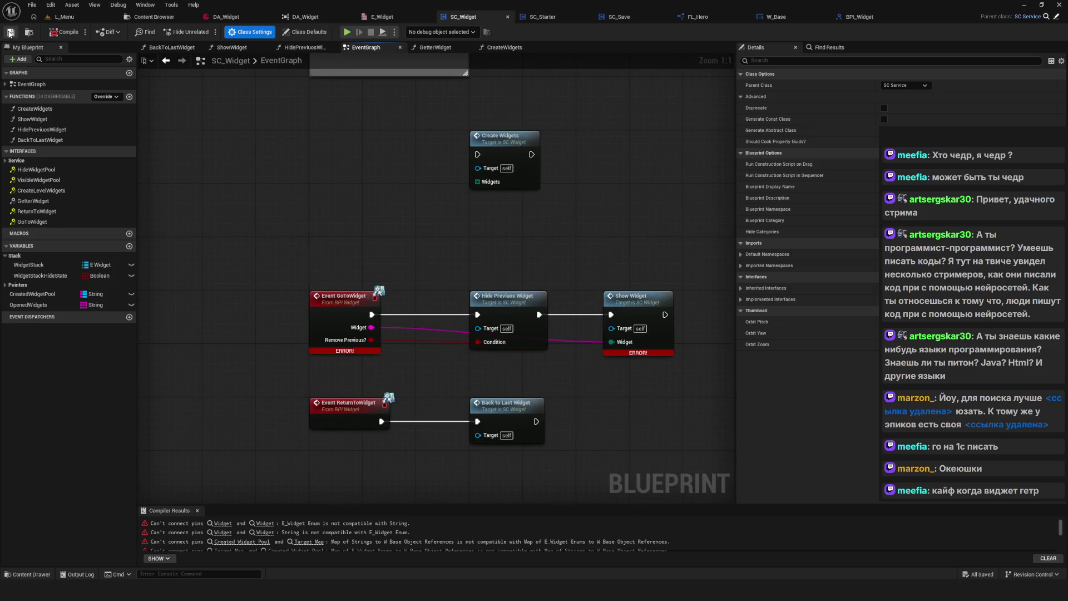
scroll(523, 304, "down", 5)
scroll(522, 303, "up", 5)
mouse_move(523, 303)
left_mouse_down()
mouse_move(530, 316)
mouse_move(495, 324)
left_mouse_up()
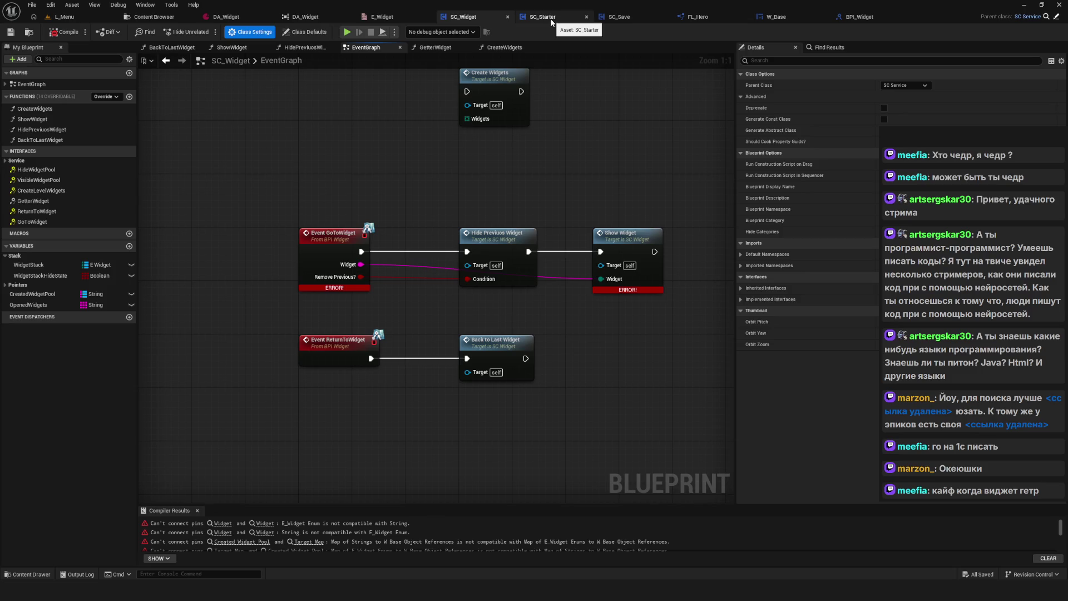
Review FL_Hero's LibGetterWidget function and select all its nodes.
left_click(692, 17)
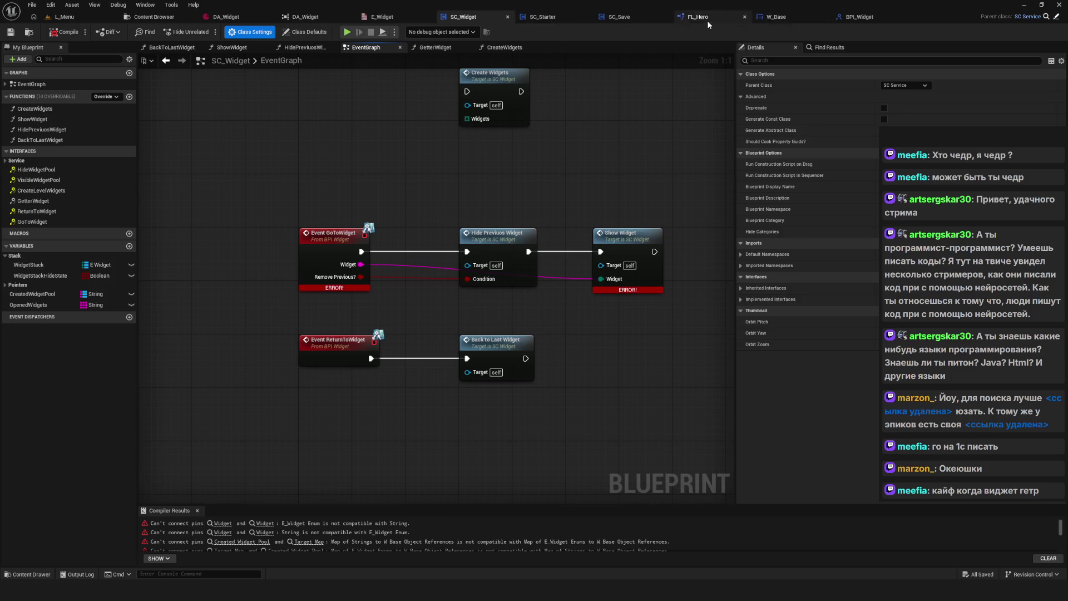
mouse_move(461, 231)
left_mouse_down()
mouse_move(353, 232)
mouse_move(417, 231)
left_mouse_up()
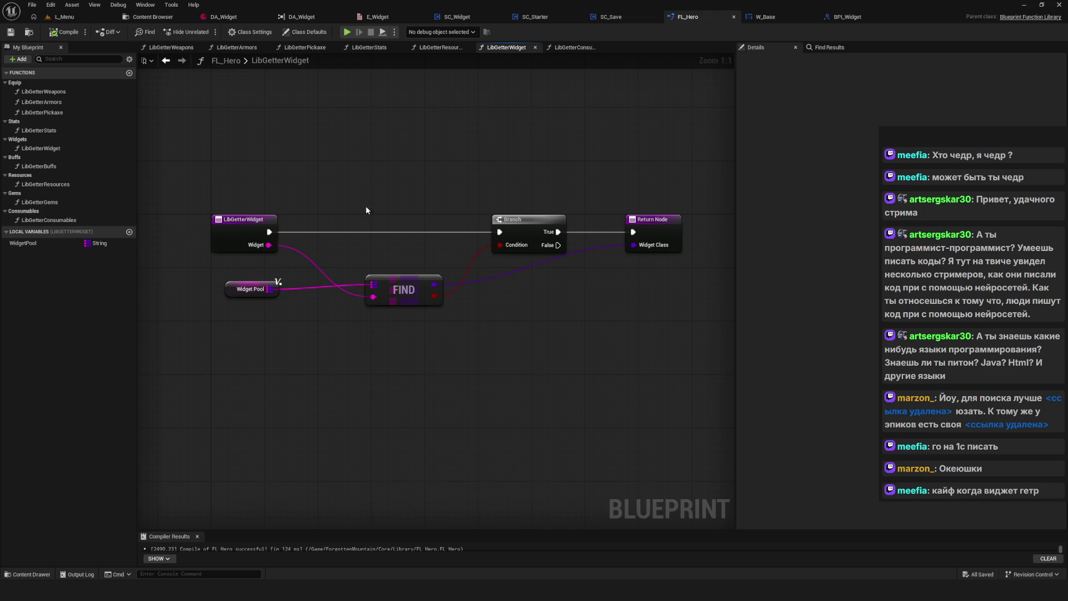
left_click_drag(356, 202, 374, 209)
left_click_drag(315, 189, 316, 187)
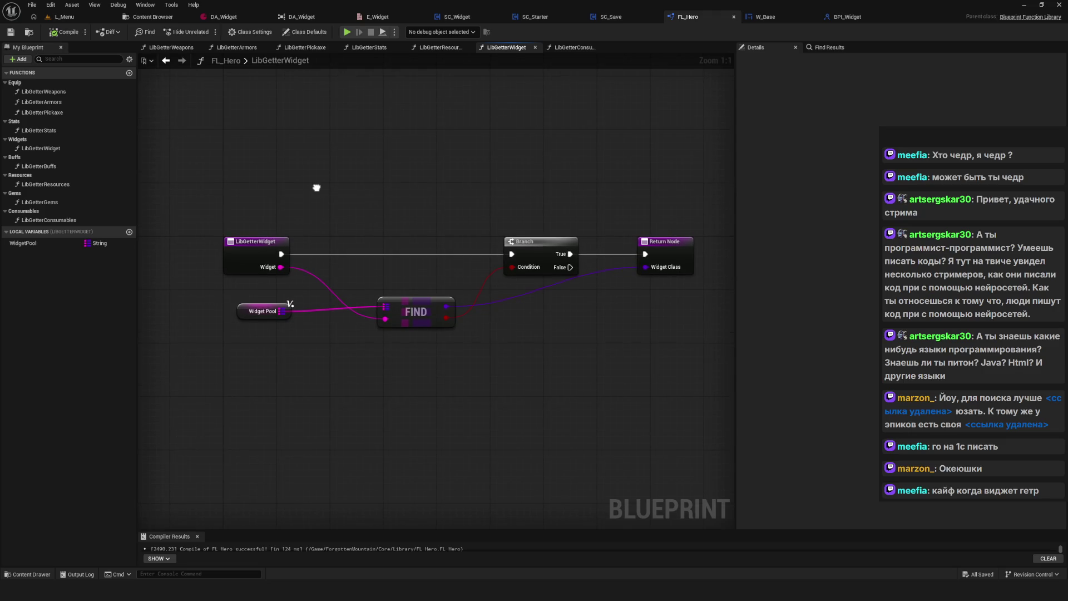
left_click_drag(203, 167, 704, 425)
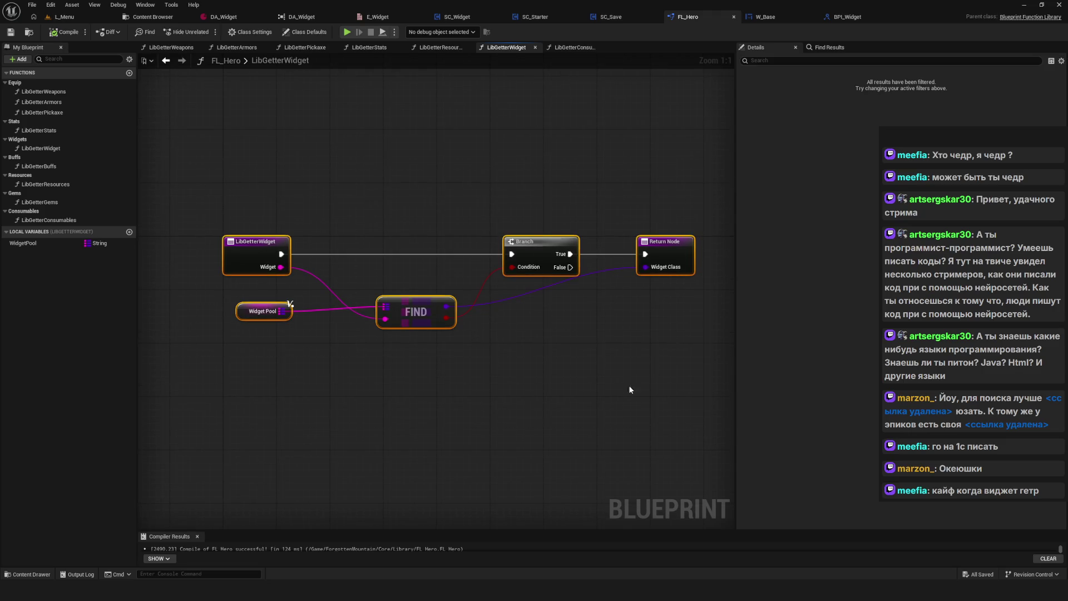
left_click_drag(629, 385, 621, 392)
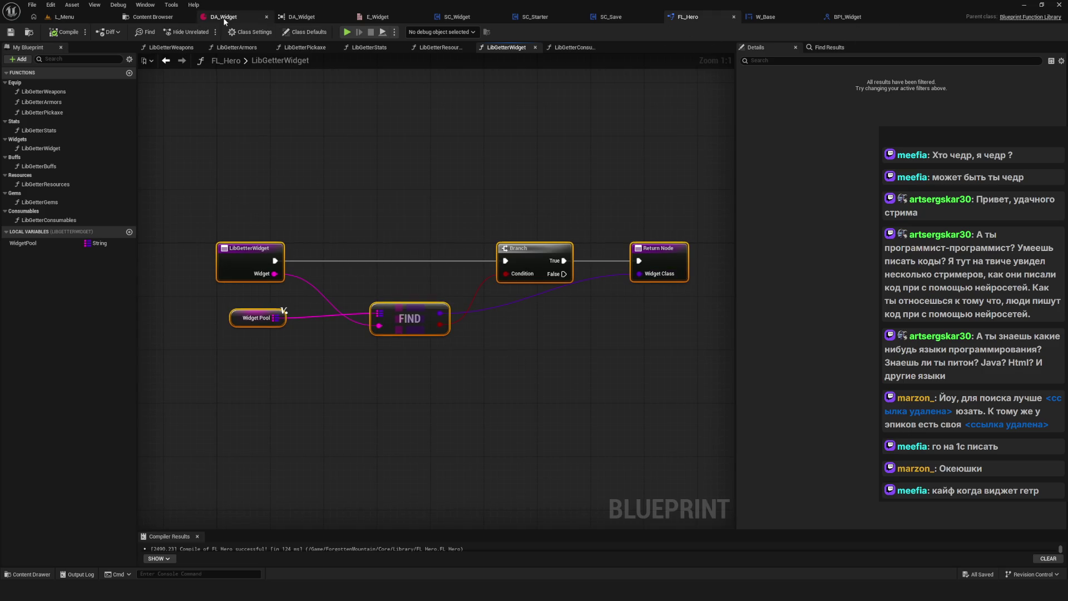
Open the Core/Library folder in the Content Browser and look at FL_Hero.
left_click(156, 16)
left_click(16, 95)
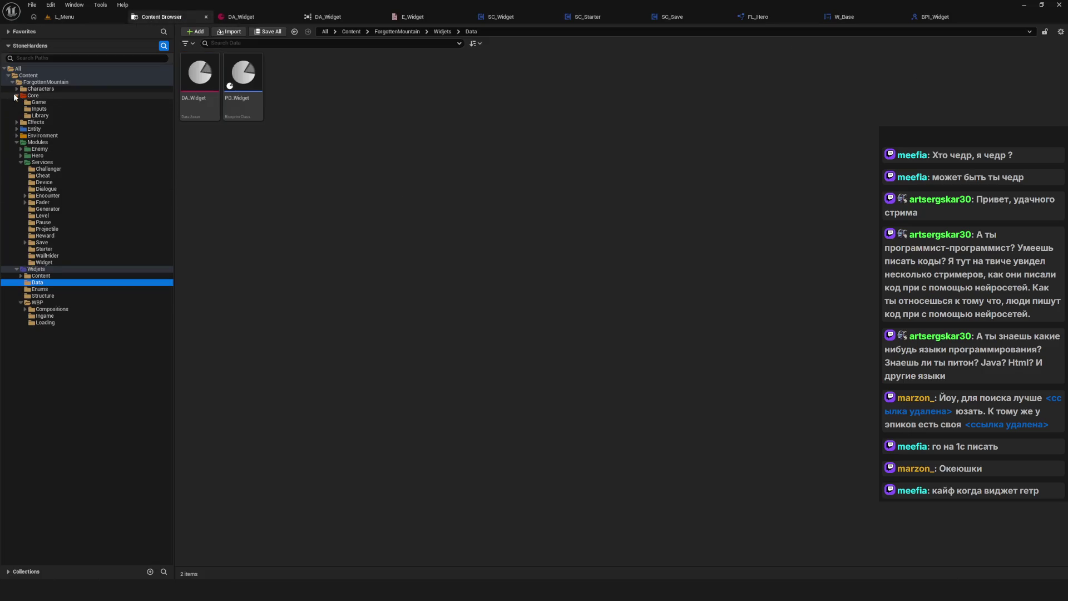
left_click(33, 95)
double_click(299, 80)
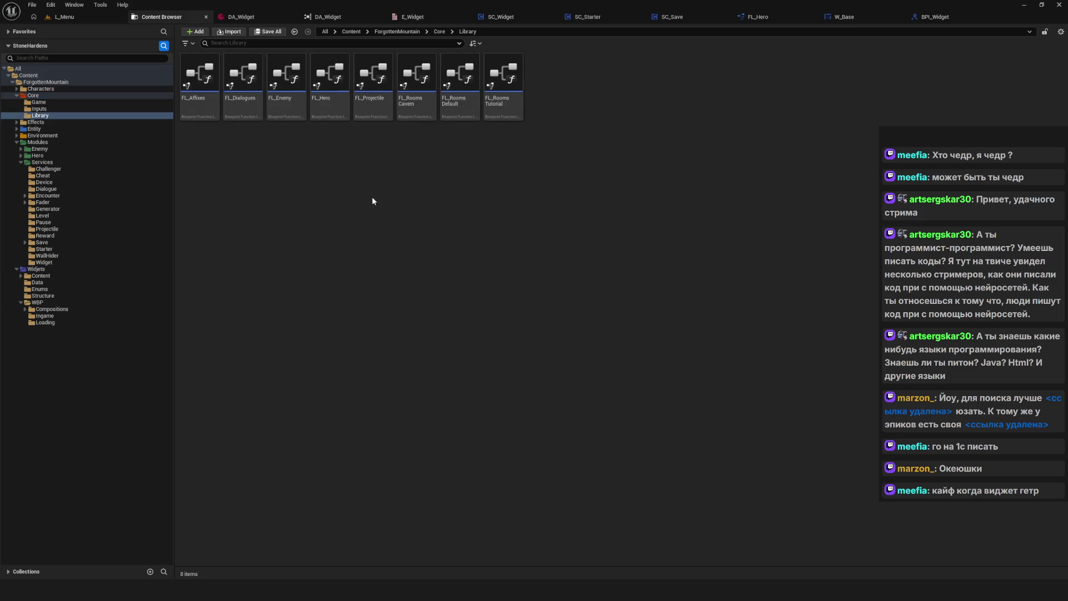
right_click(429, 168)
left_click(366, 231)
double_click(340, 111)
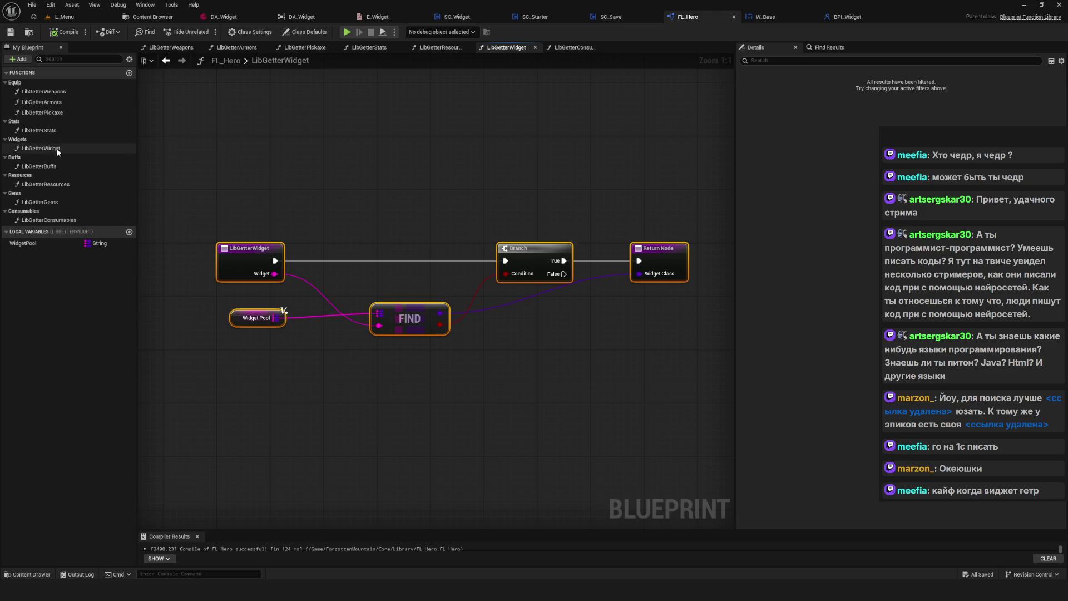
left_click(147, 17)
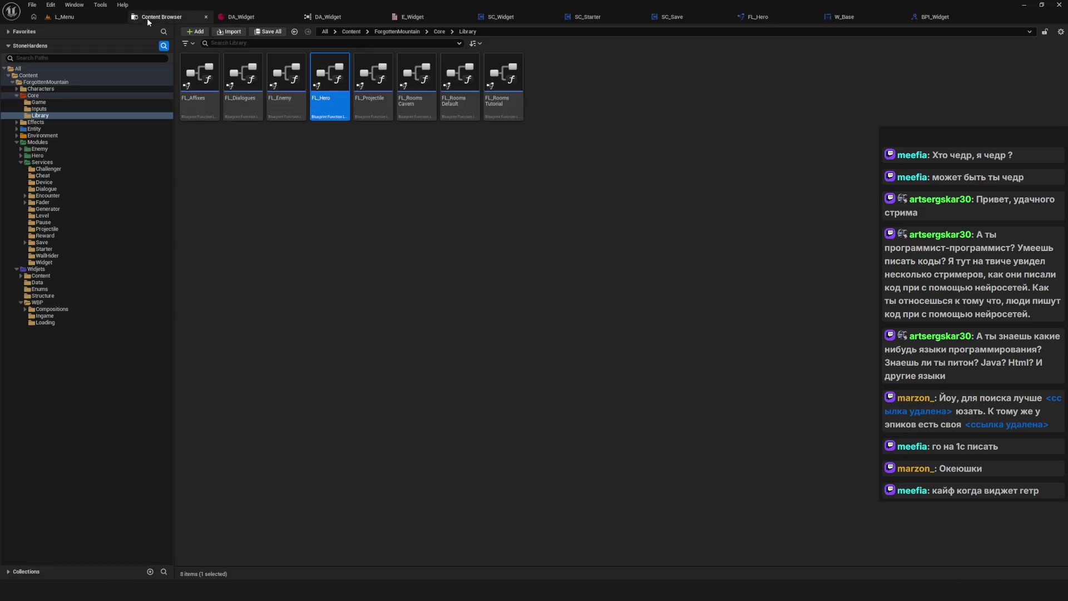
Create a Blueprint Function Library named FL_Widgets in Core/Library and open it.
right_click(407, 177)
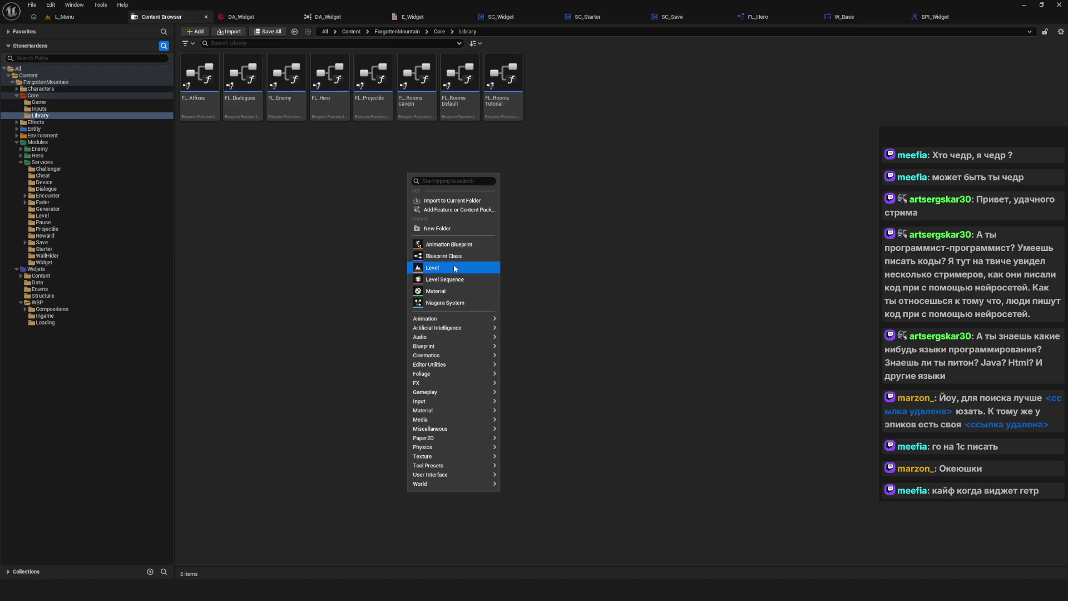
mouse_move(452, 318)
mouse_move(450, 345)
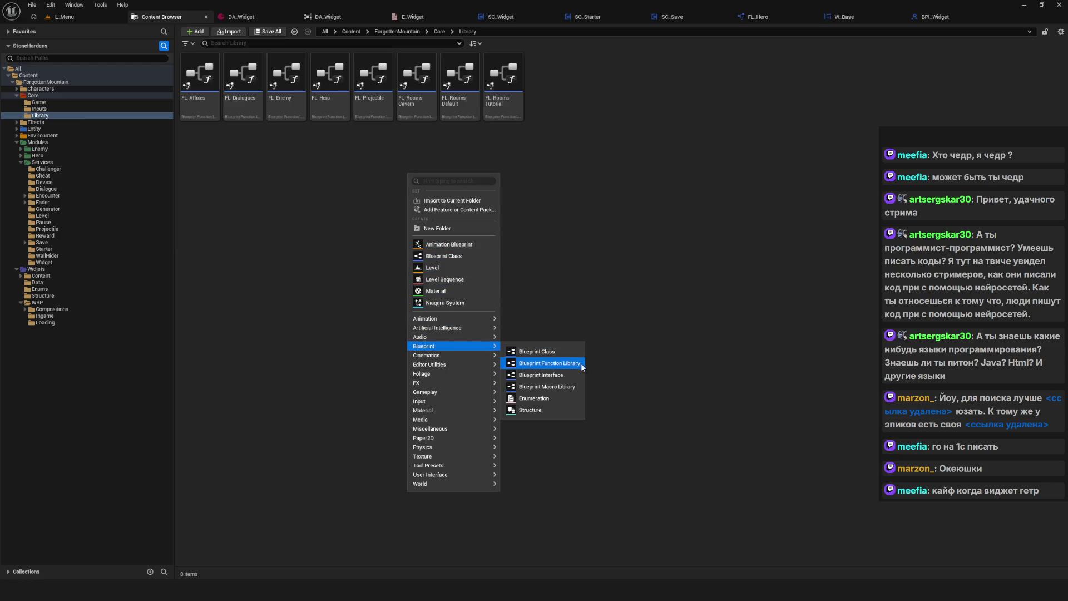
left_click(565, 363)
type("FL_Widgets")
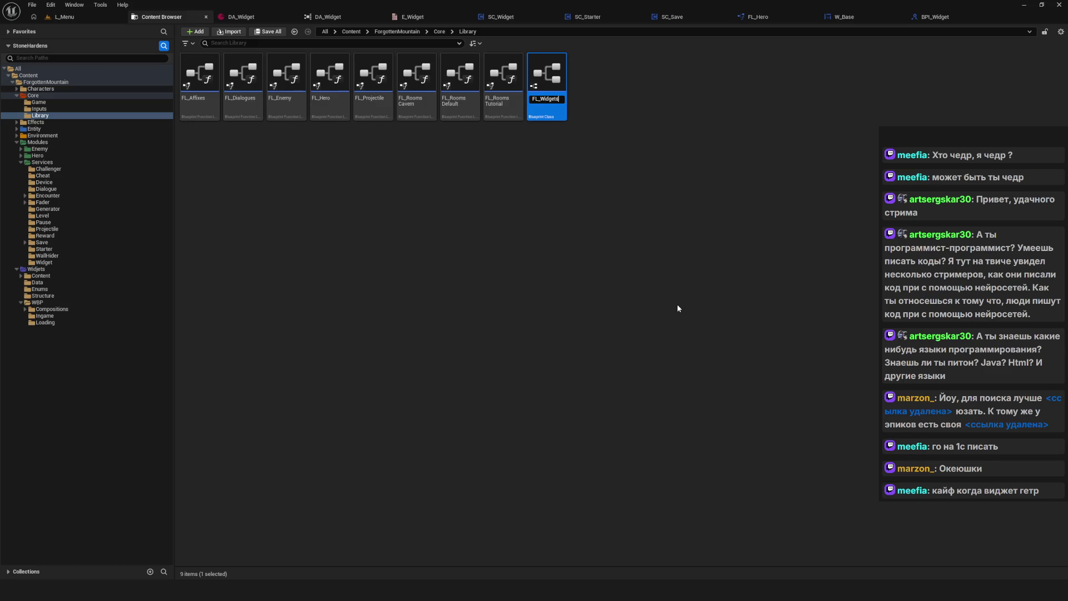
key("Return")
double_click(546, 88)
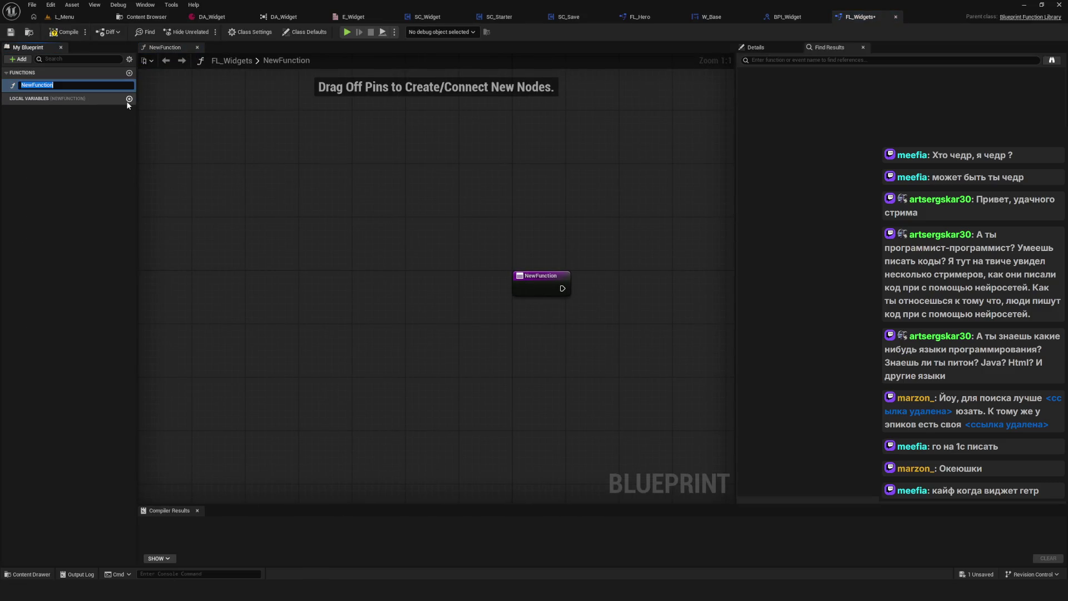
Name the new FL_Widgets function LibGetterWidget.
type("LibGetterWidget")
key("Return")
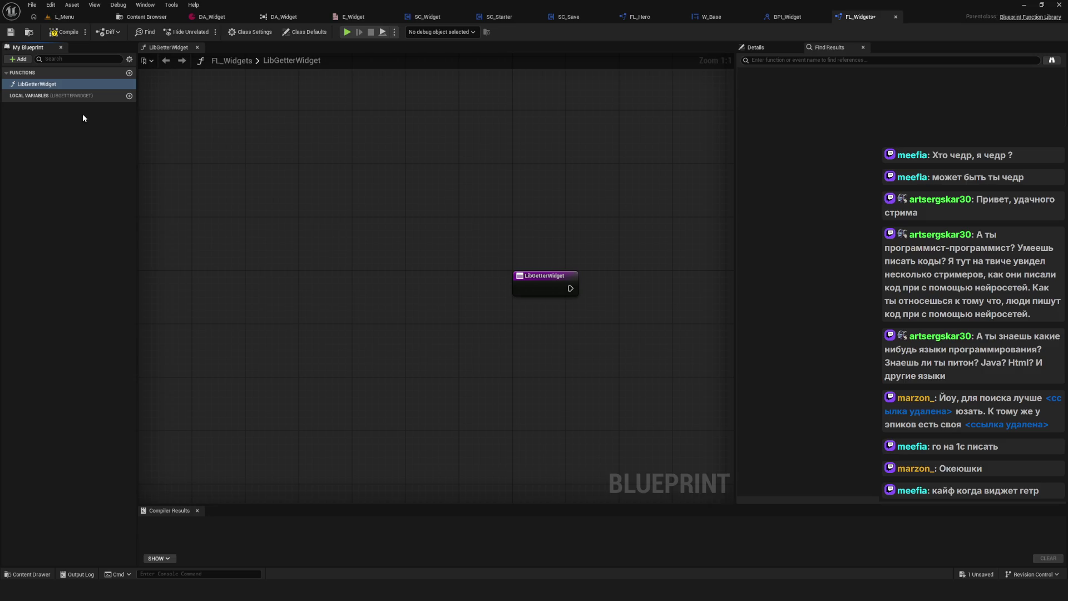
Compile FL_Widgets, add a local variable NewLocalVar, and make its container a Map.
left_click(64, 32)
left_click(129, 95)
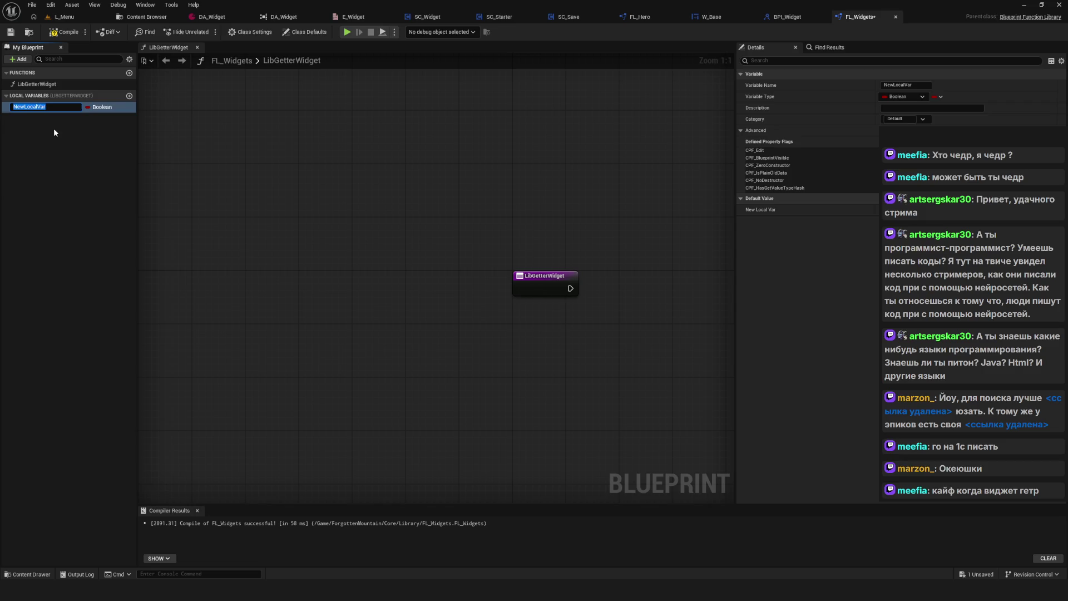
left_click(55, 129)
left_click(58, 107)
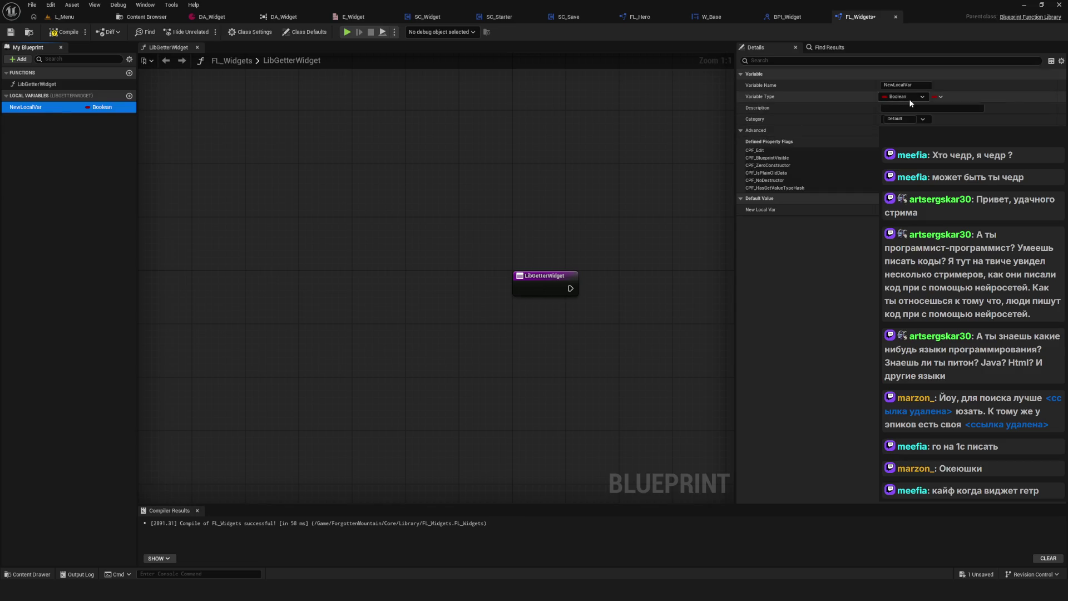
left_click(903, 97)
key("Escape")
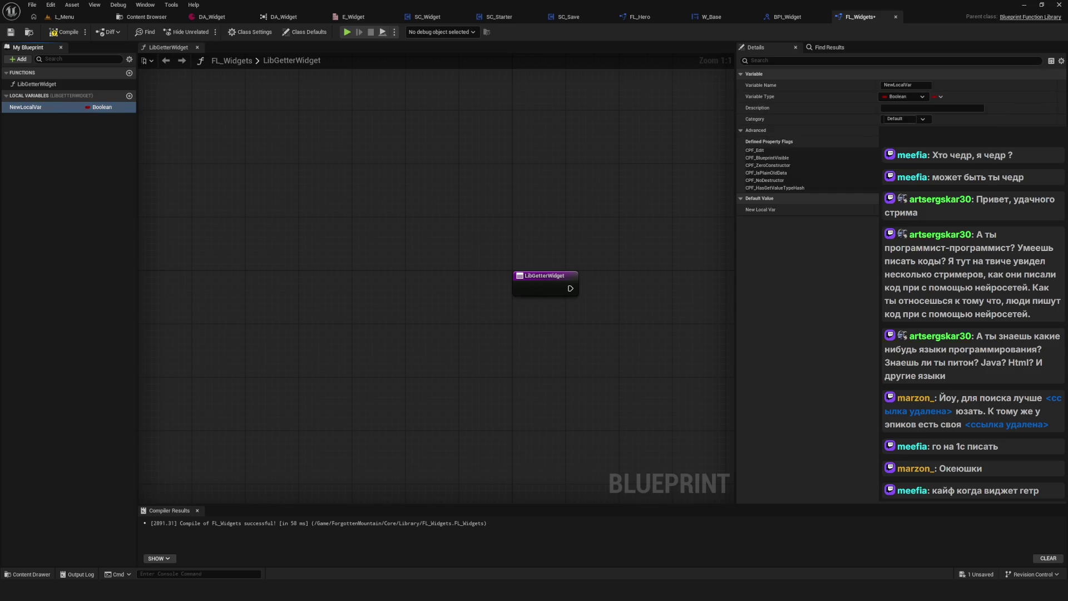
left_click(939, 97)
left_click(926, 123)
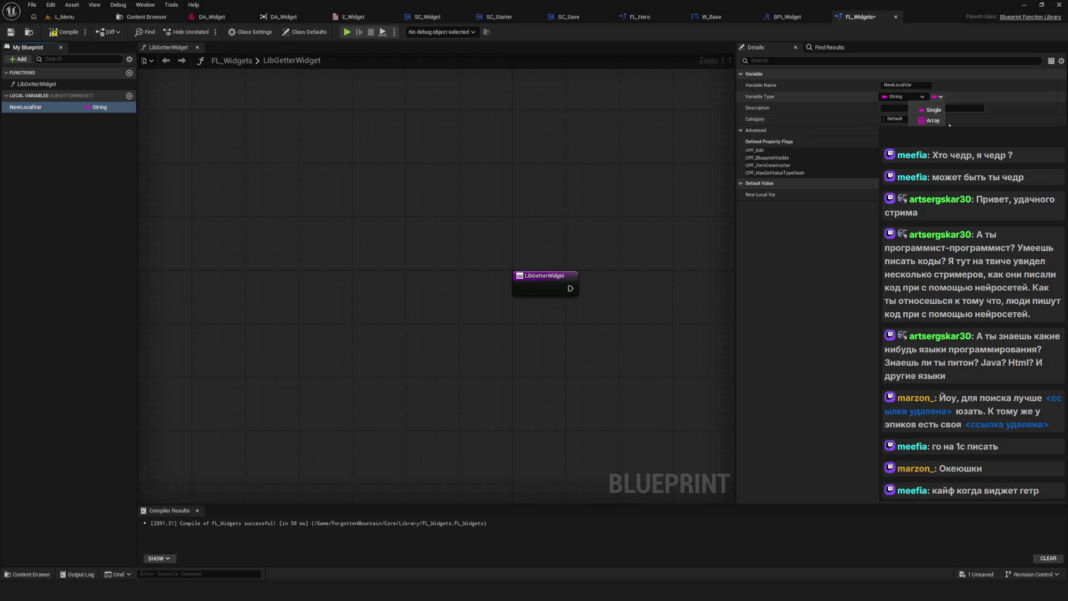
Check FL_Hero's WidgetPool variable type as a reference for the map's value type.
left_click(968, 98)
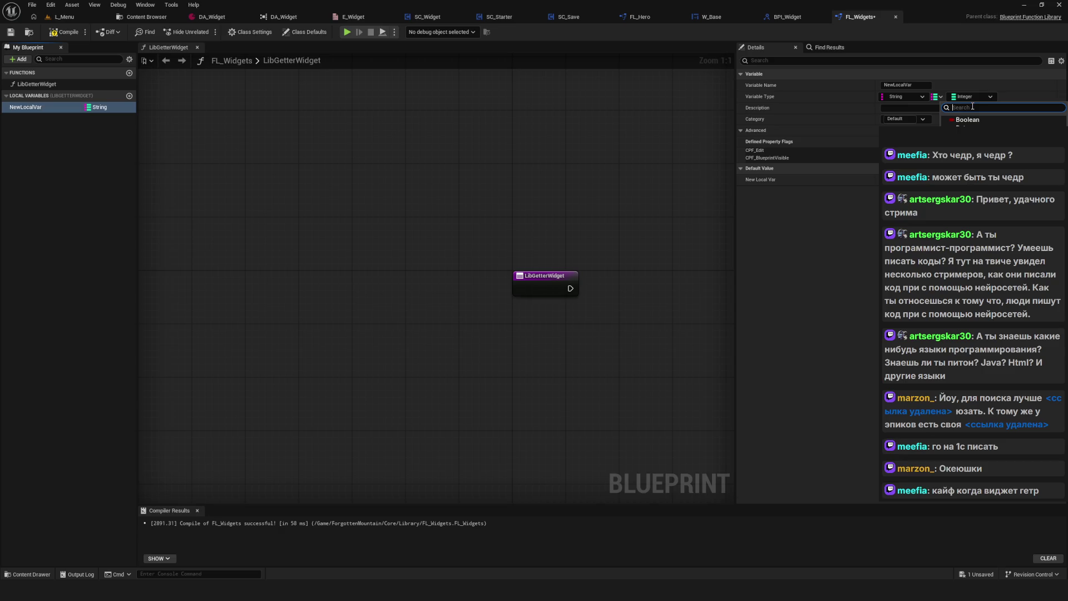
type("Cla")
key("BackSpace")
left_click(640, 109)
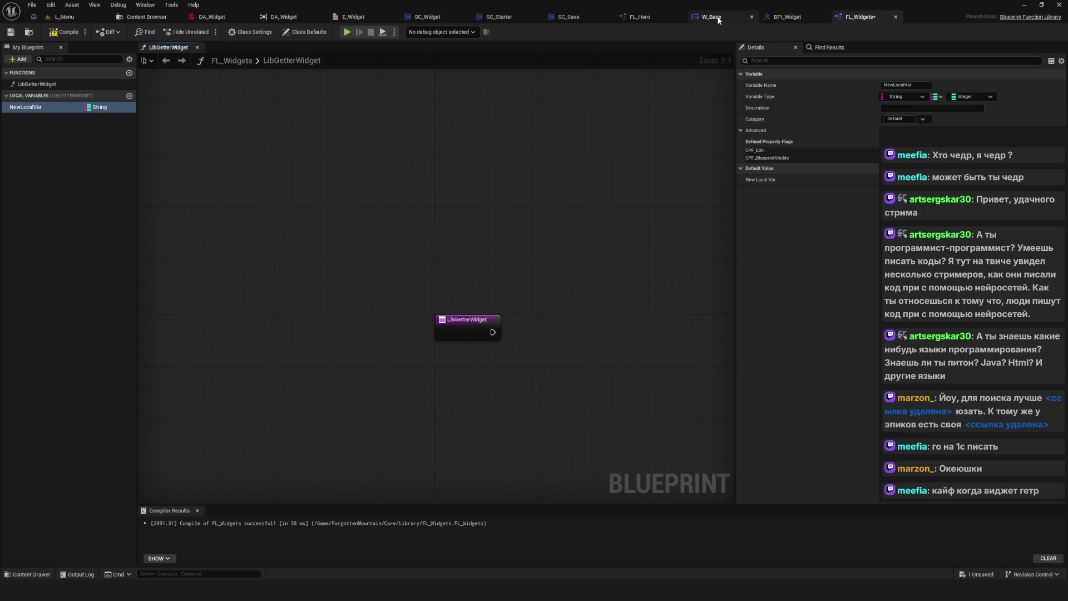
left_click(635, 18)
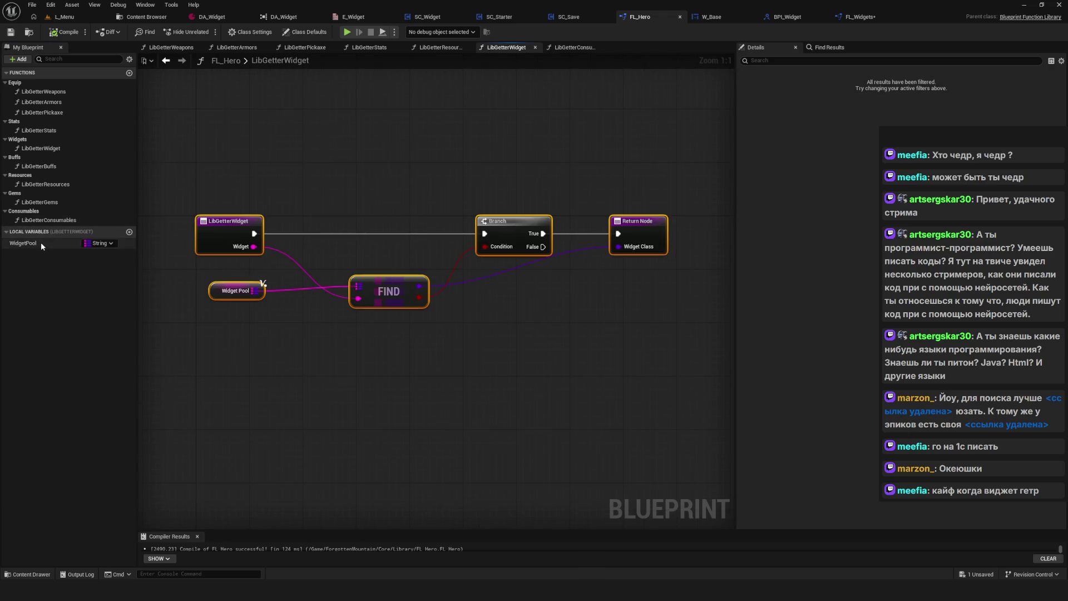
left_click(41, 243)
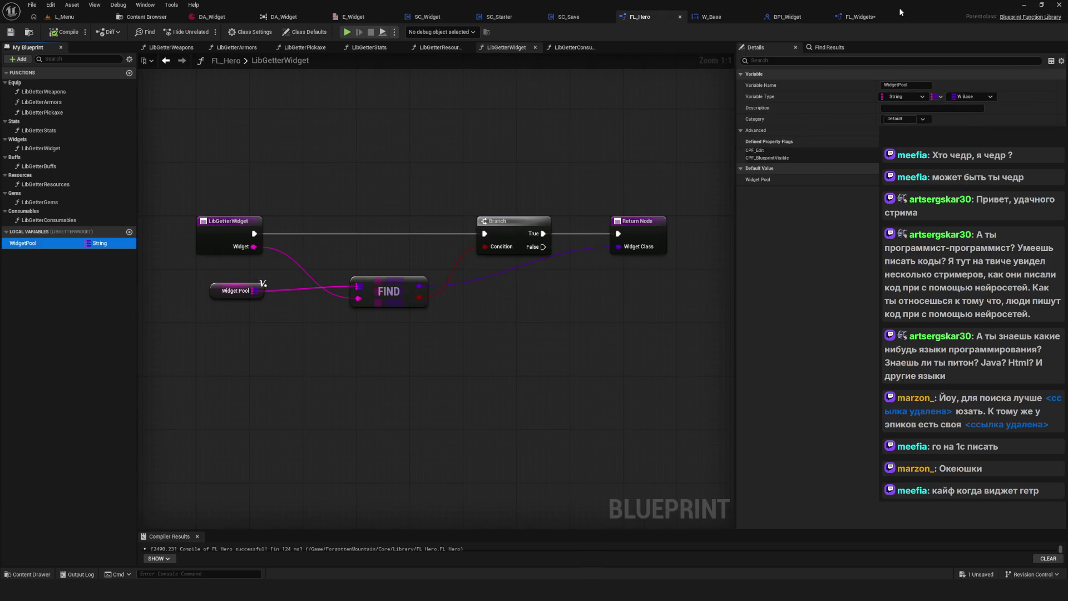
left_click(876, 16)
Set the map's value type to W_Base and shift the LibGetterWidget entry node left.
left_click(973, 98)
type("W")
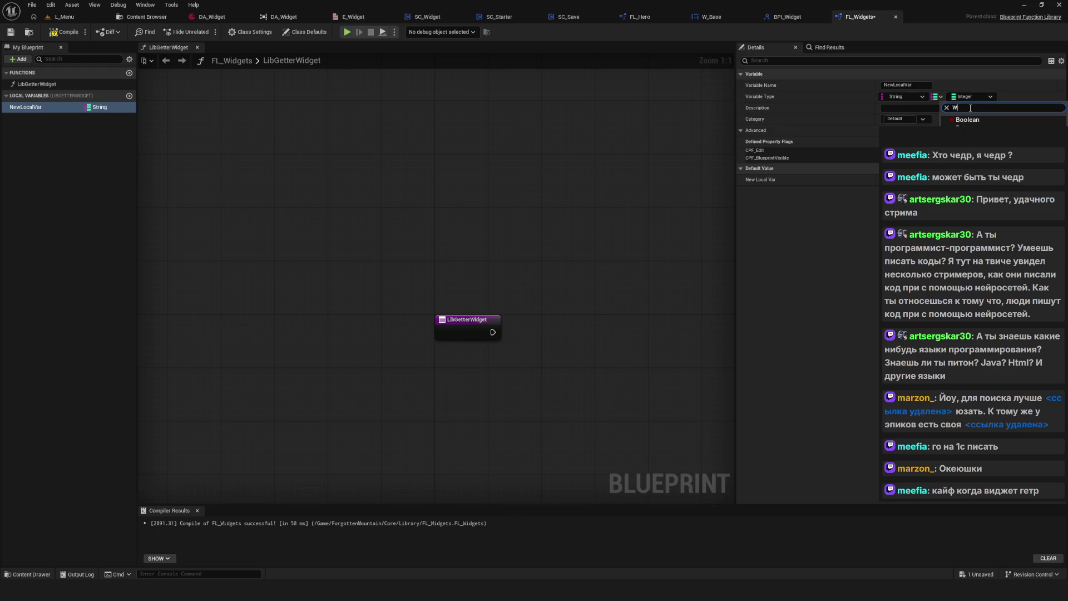
type("_Base")
double_click(970, 108)
key("Return")
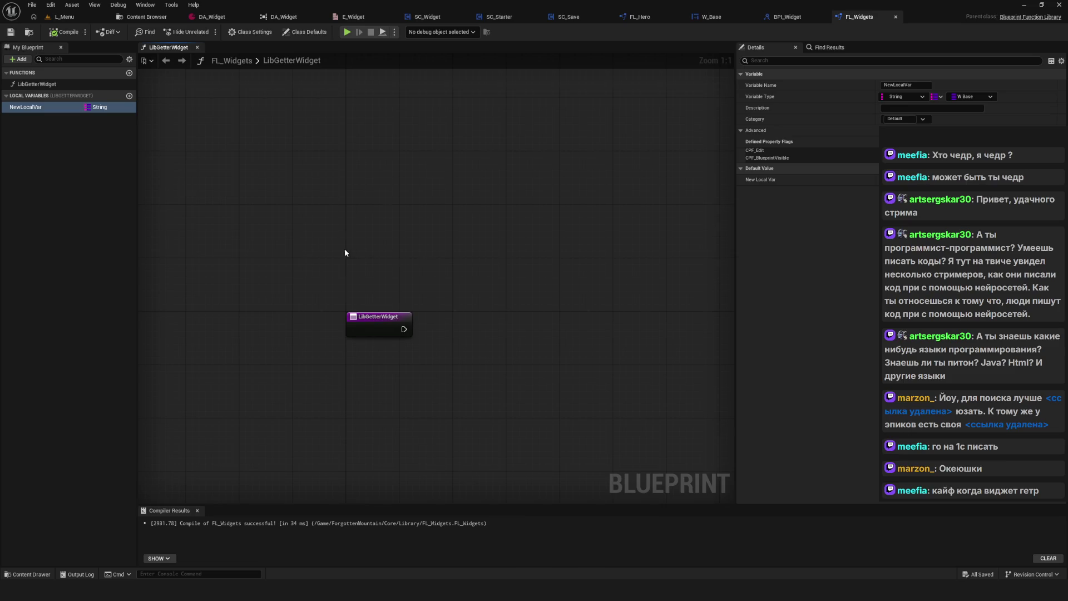
scroll(362, 218, "down", 3)
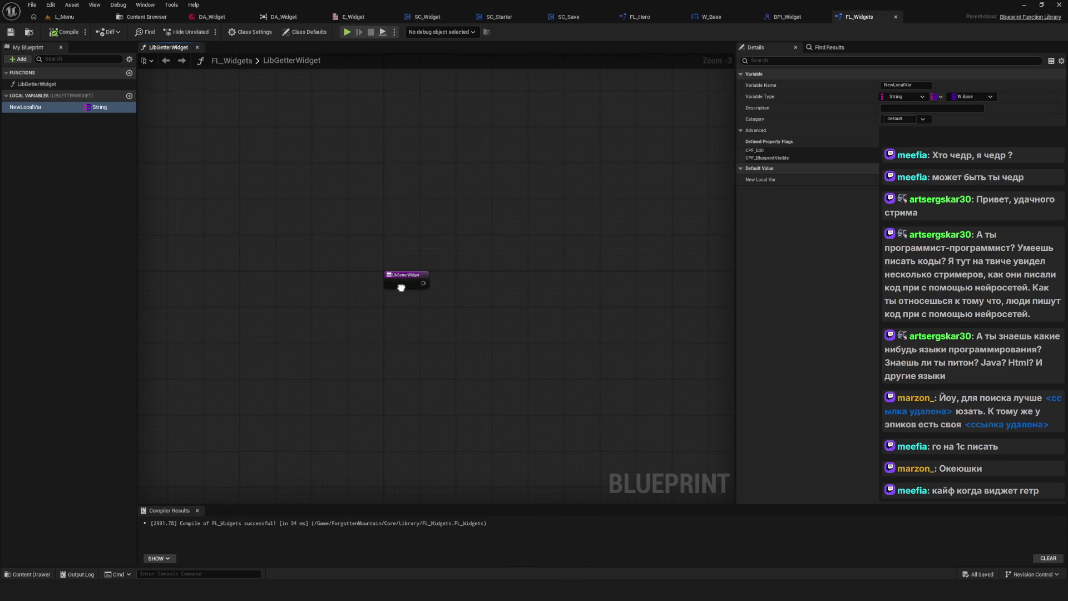
scroll(393, 291, "up", 3)
left_click_drag(387, 282, 284, 289)
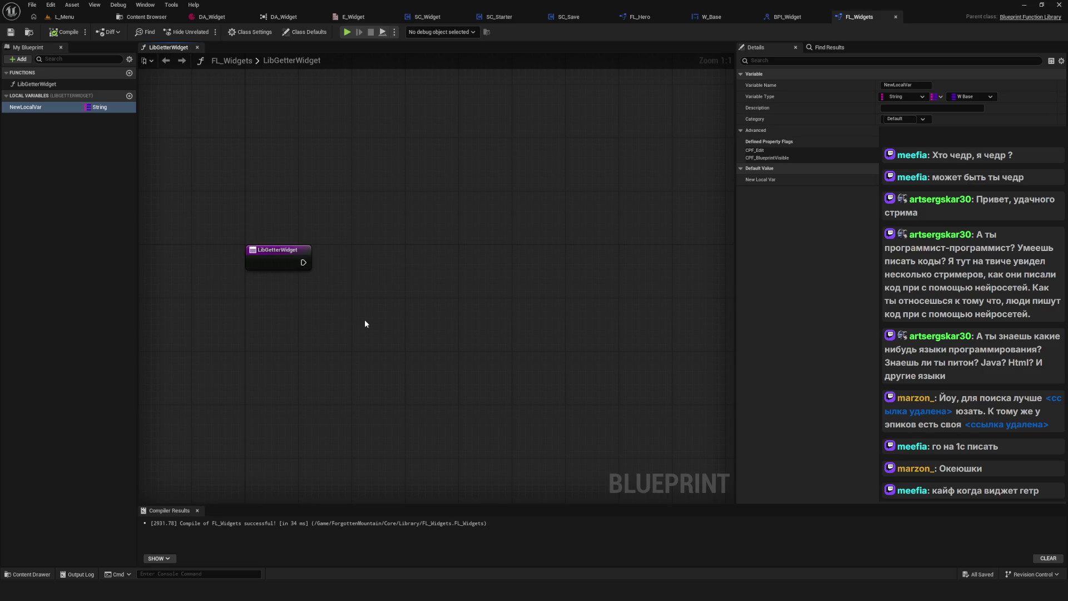
left_click(31, 107)
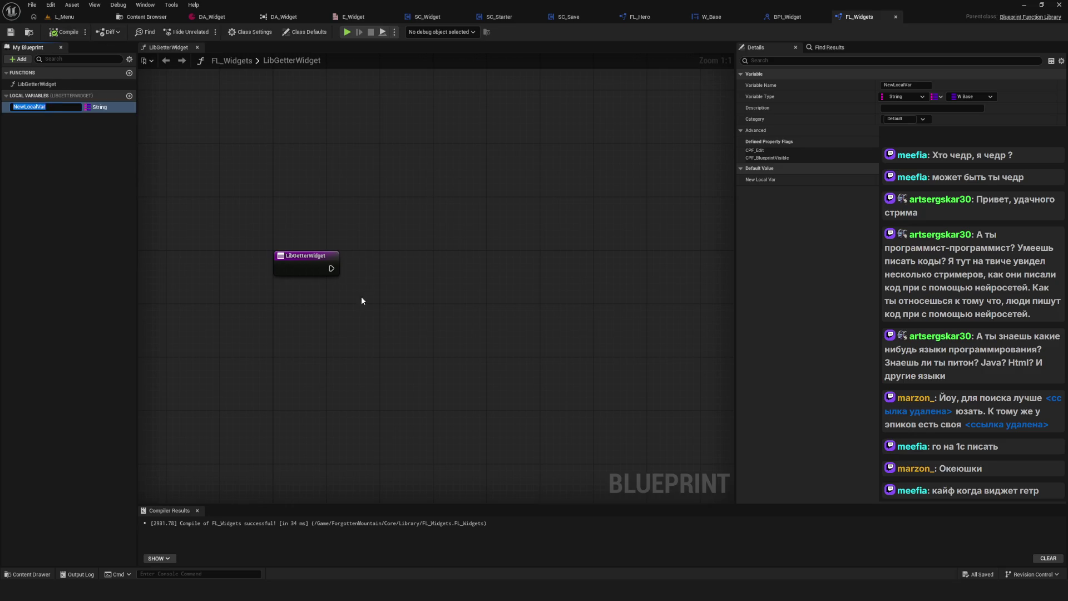
mouse_move(362, 300)
left_mouse_down()
mouse_move(393, 305)
mouse_move(386, 317)
mouse_move(367, 314)
left_mouse_up()
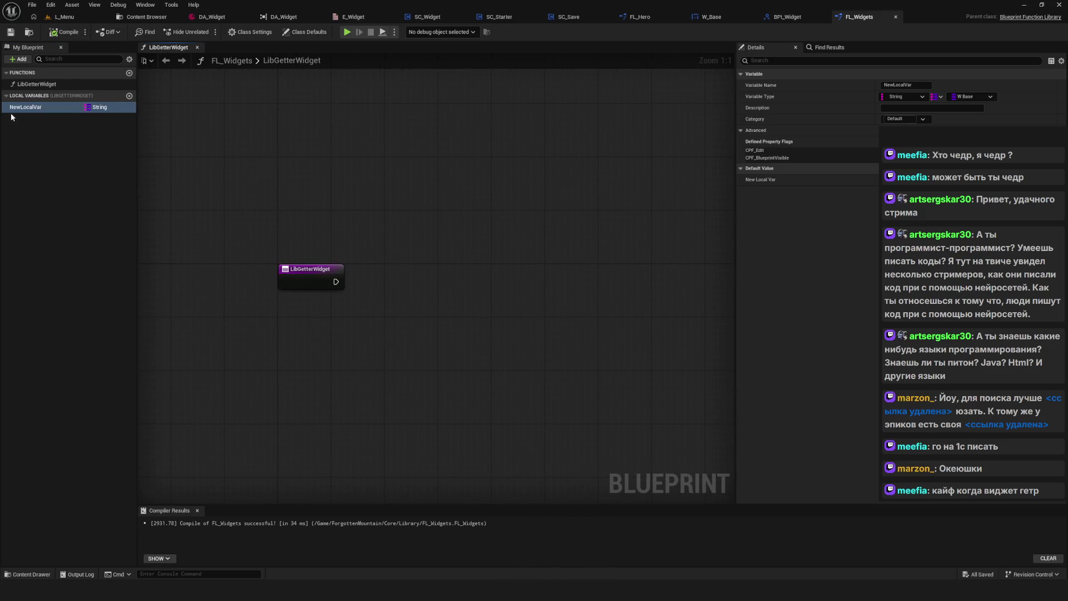
left_click_drag(510, 232, 519, 246)
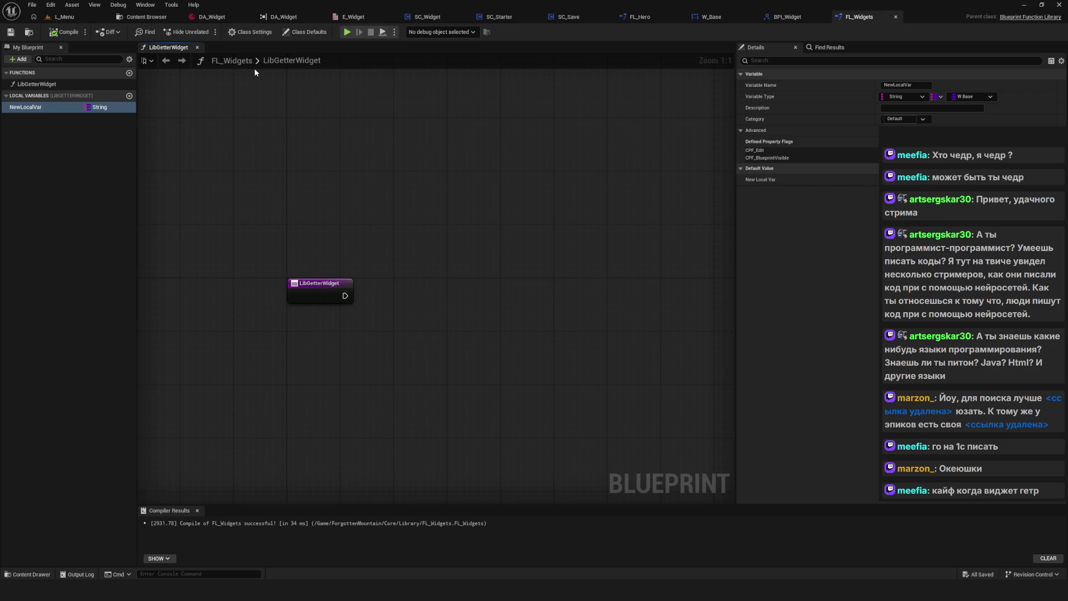
left_click(212, 17)
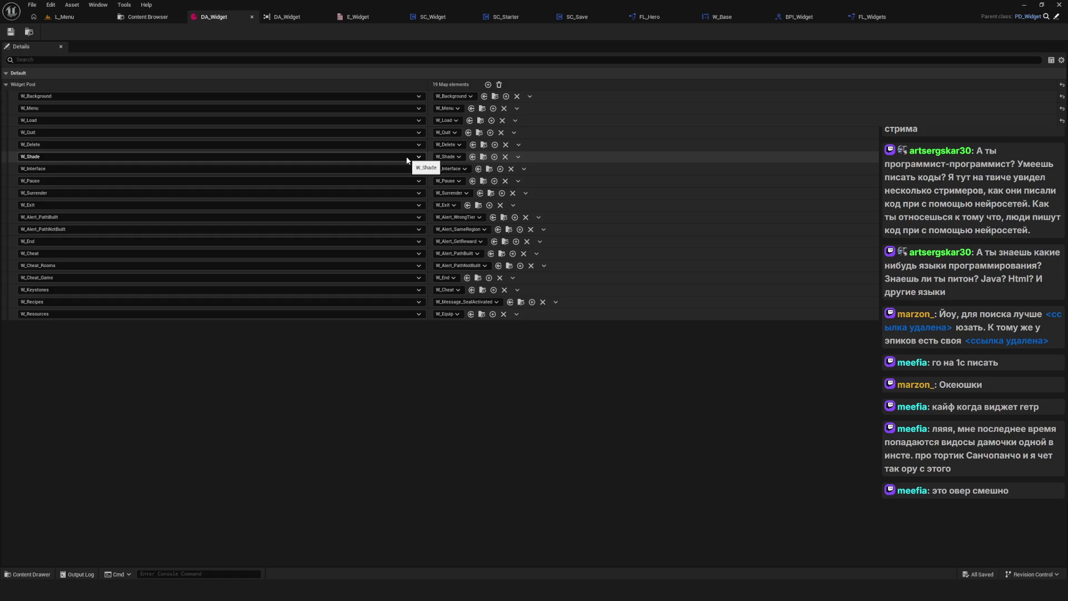
left_click(876, 20)
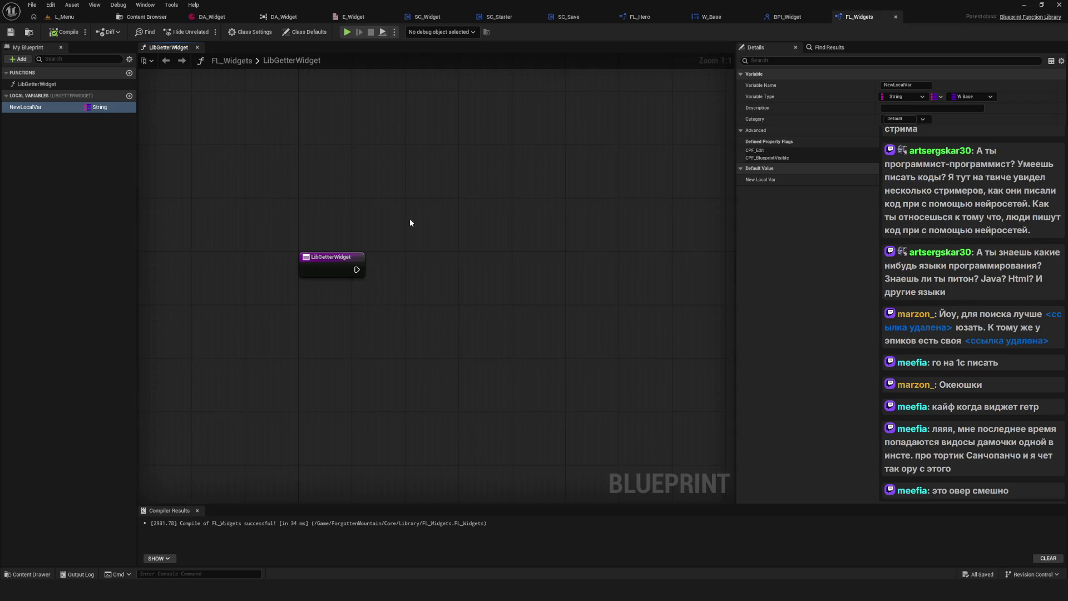
mouse_move(395, 158)
left_mouse_down()
mouse_move(367, 156)
mouse_move(333, 186)
mouse_move(335, 251)
mouse_move(369, 269)
mouse_move(357, 296)
left_mouse_up()
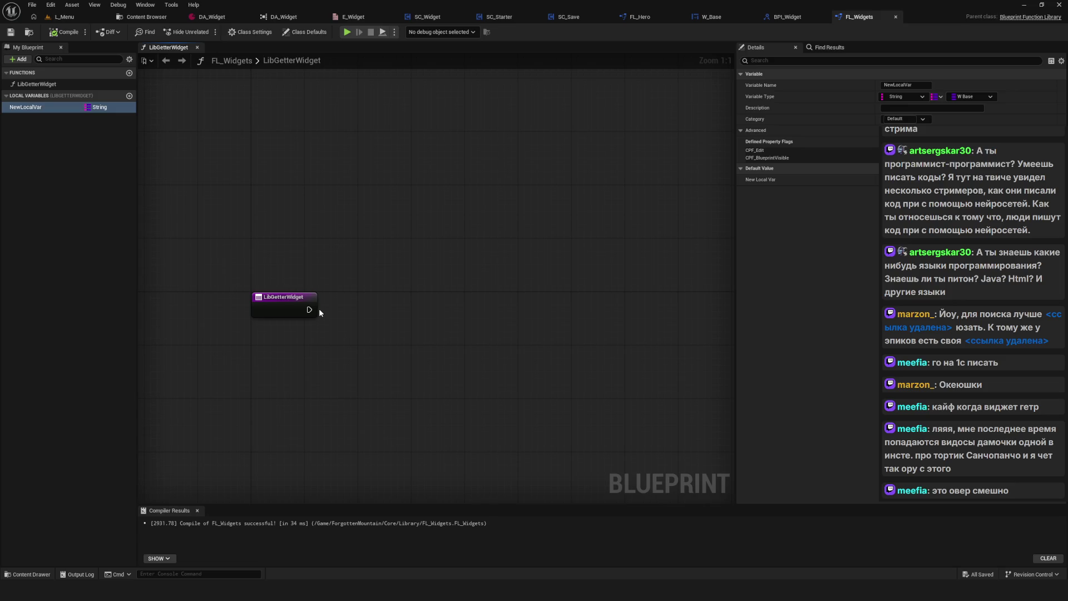
left_click_drag(320, 309, 347, 282)
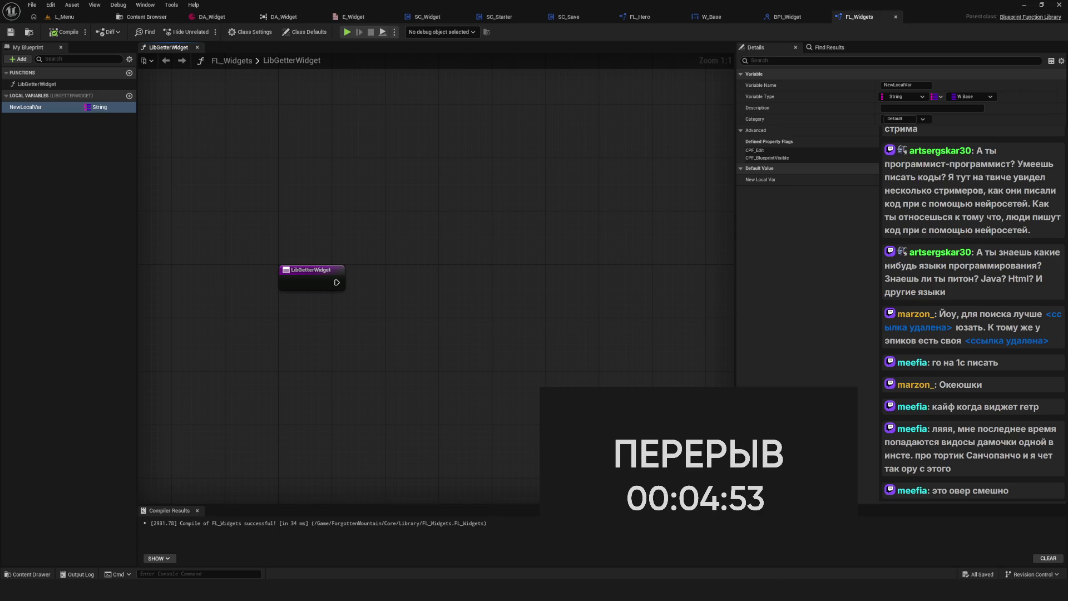
Confirm LibGetterWidget's NewLocalVar String-to-W Base map compiles successfully.
left_click(1046, 589)
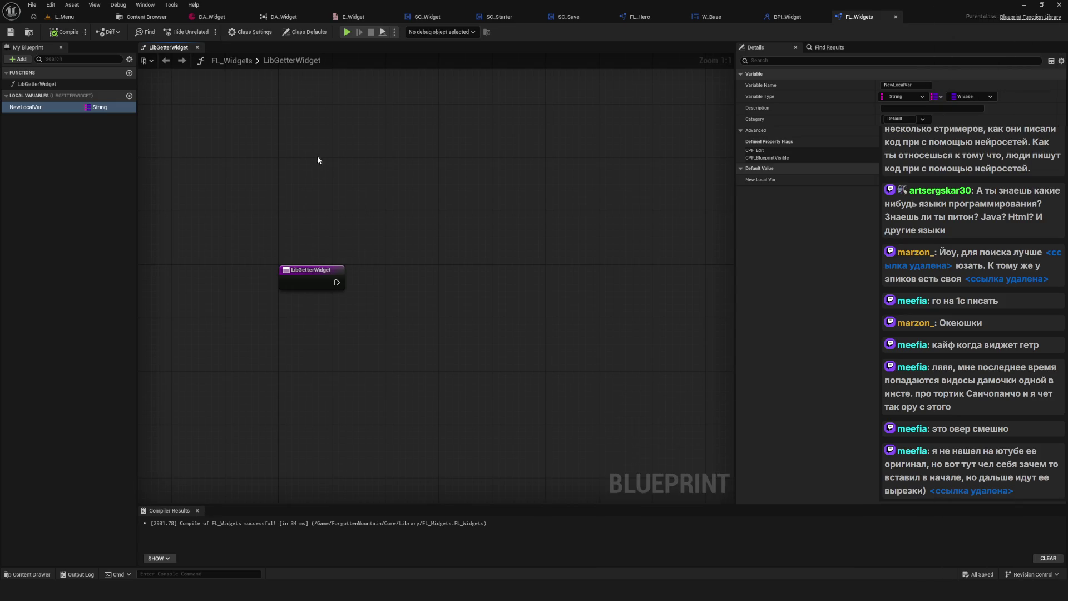
Open PD_Widget from the Content Browser and select its WidgetPool variable.
mouse_move(409, 262)
left_mouse_down()
mouse_move(415, 239)
mouse_move(435, 253)
left_mouse_up()
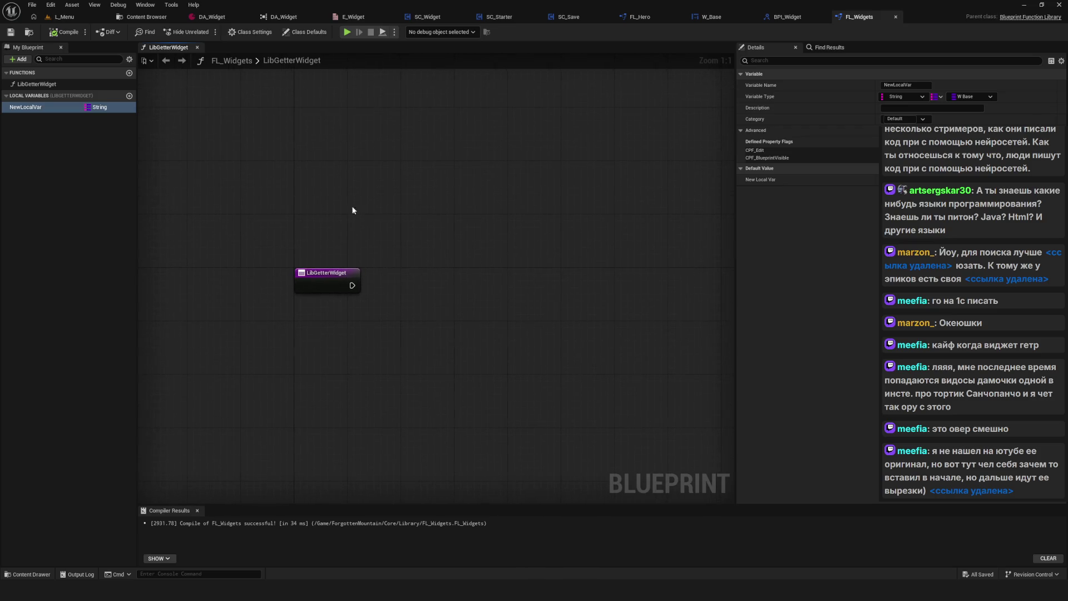
left_click(211, 17)
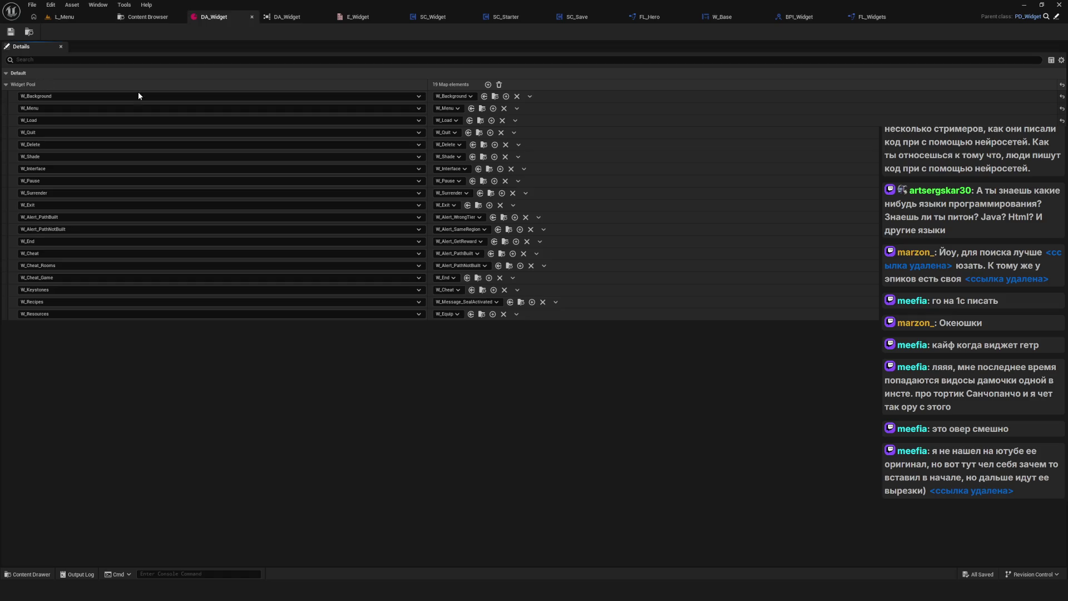
left_click(149, 16)
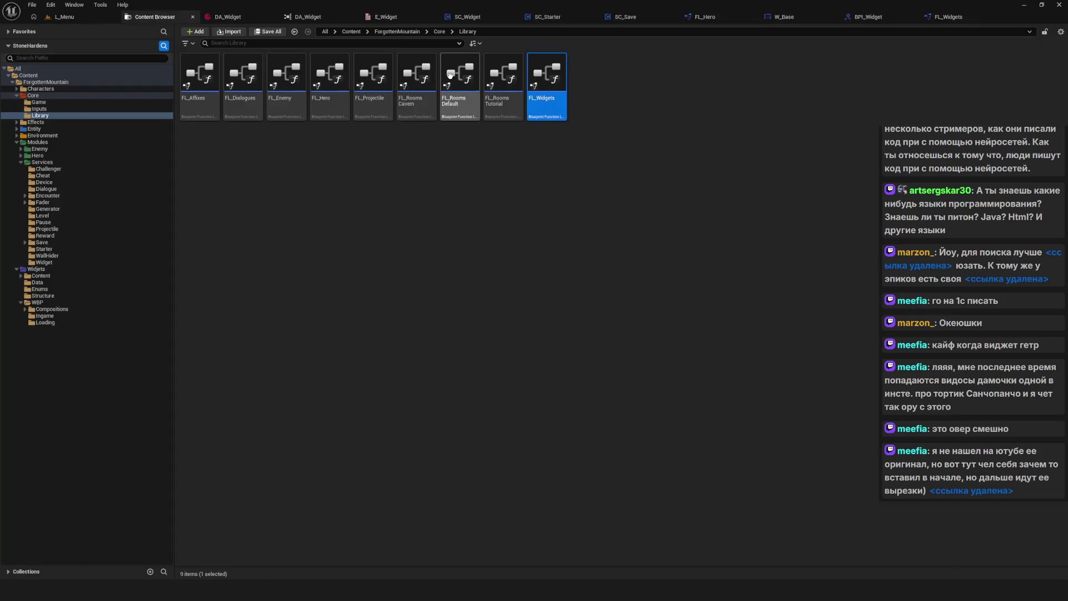
double_click(243, 78)
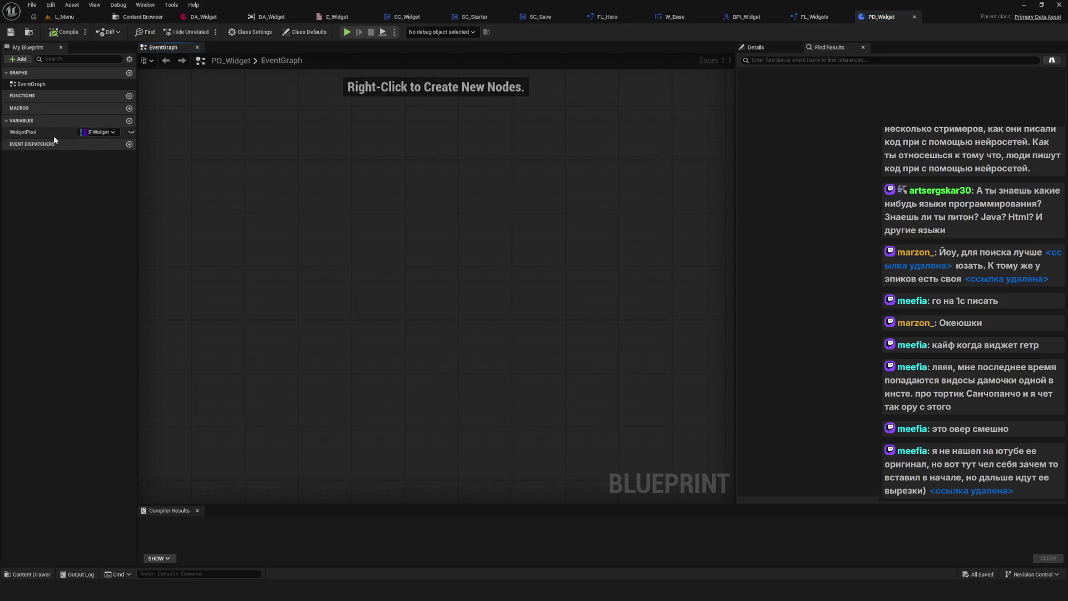
left_click(52, 132)
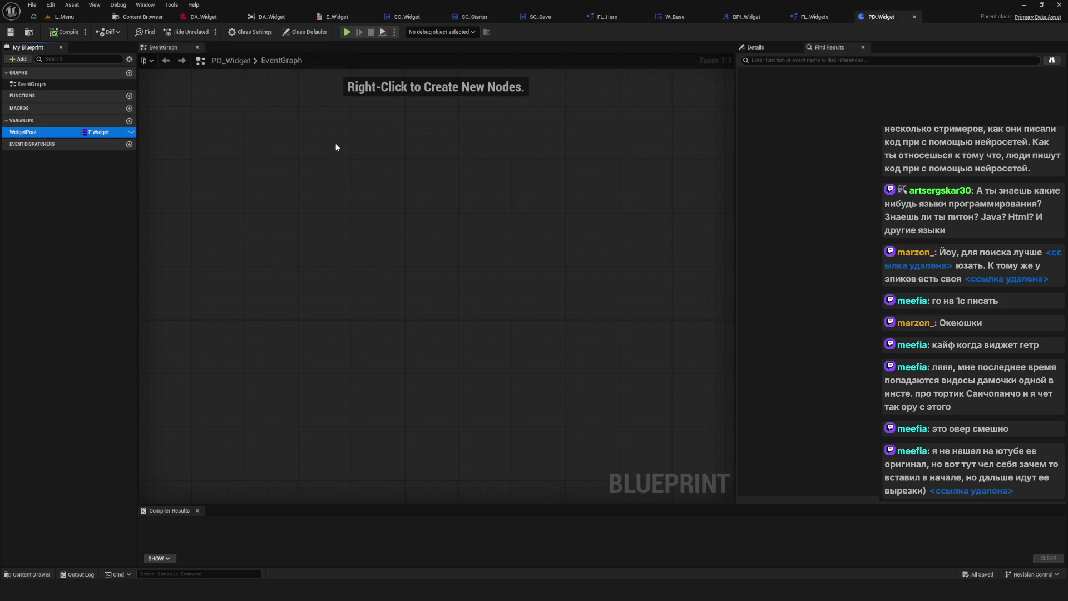
left_click(427, 191)
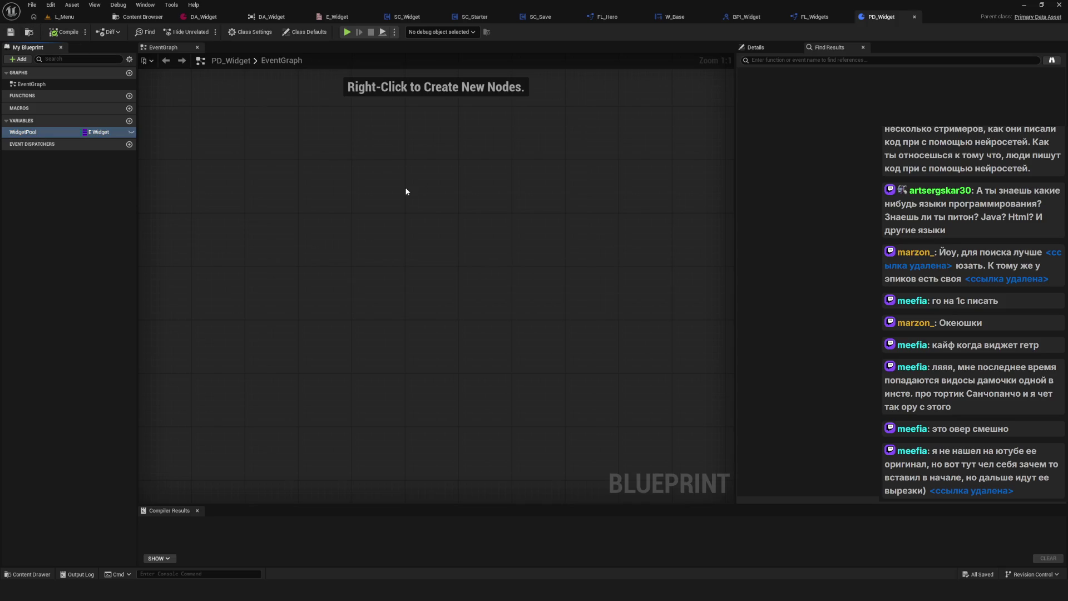
Return to PD_Widget via DA_Widget, save it, and show WidgetPool's E Widget-to-W Base details.
left_click(189, 19)
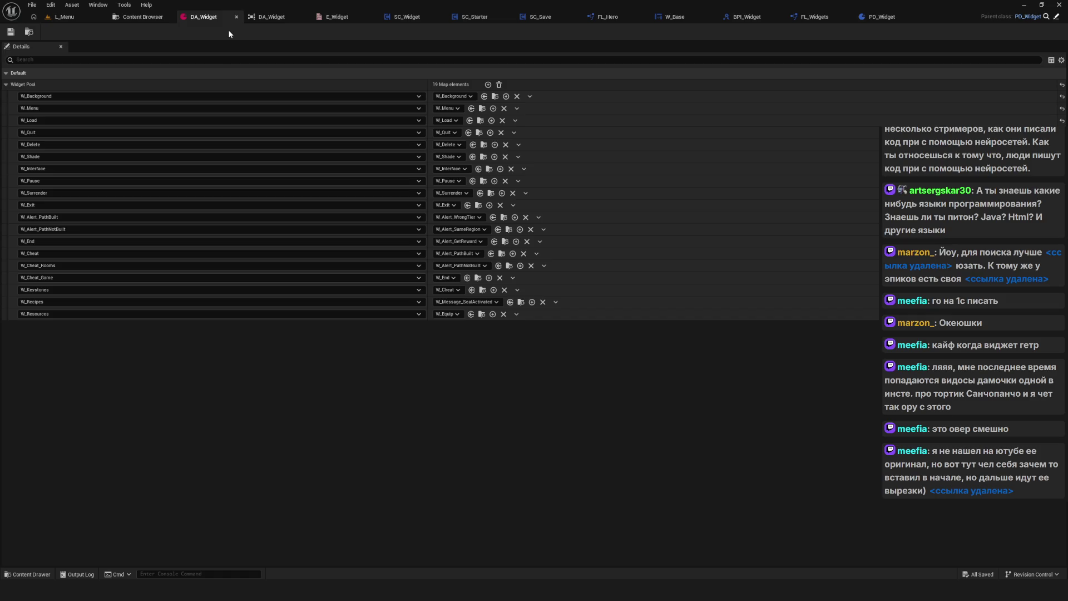
left_click(153, 19)
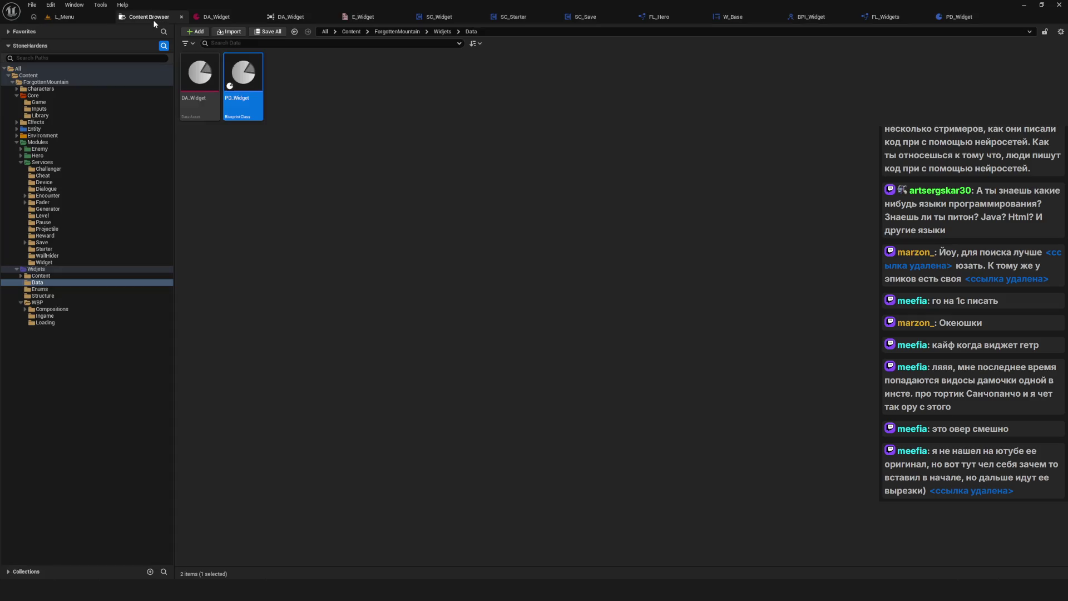
key("Return")
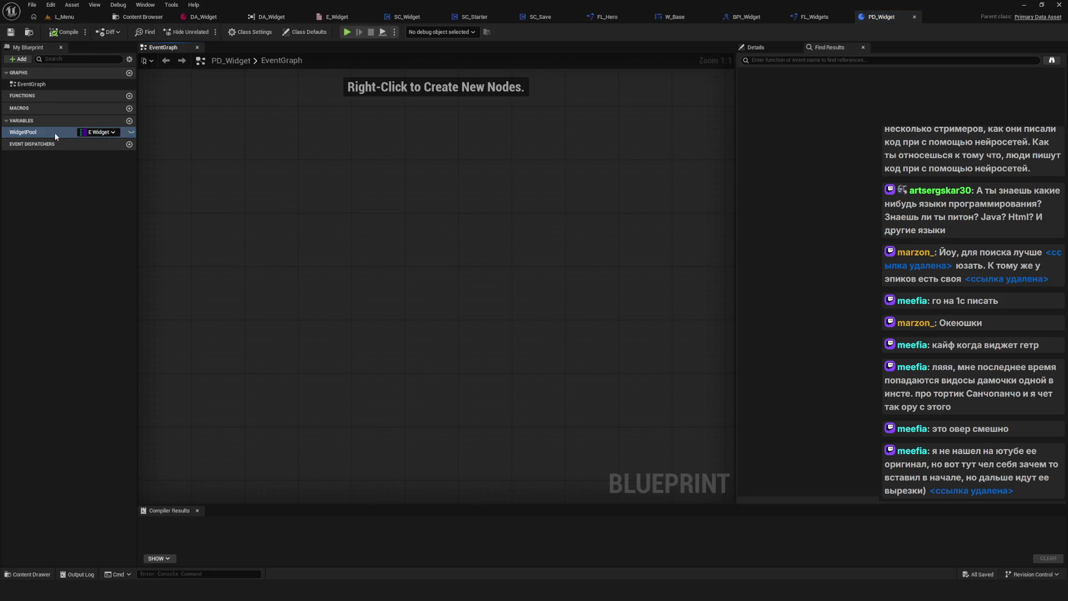
left_click(55, 135)
key("ctrl+s")
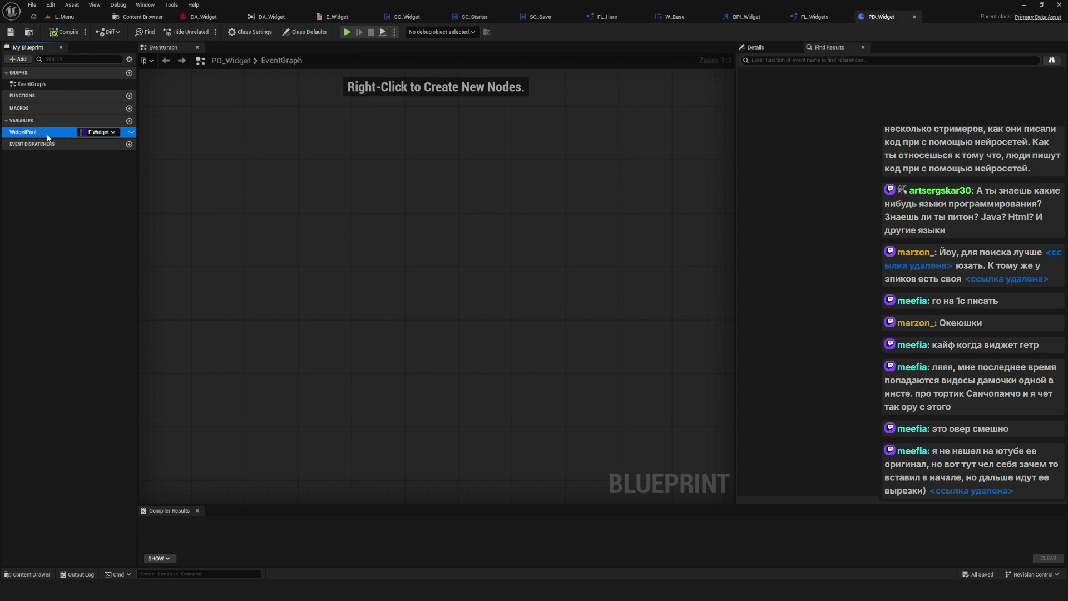
left_click(48, 151)
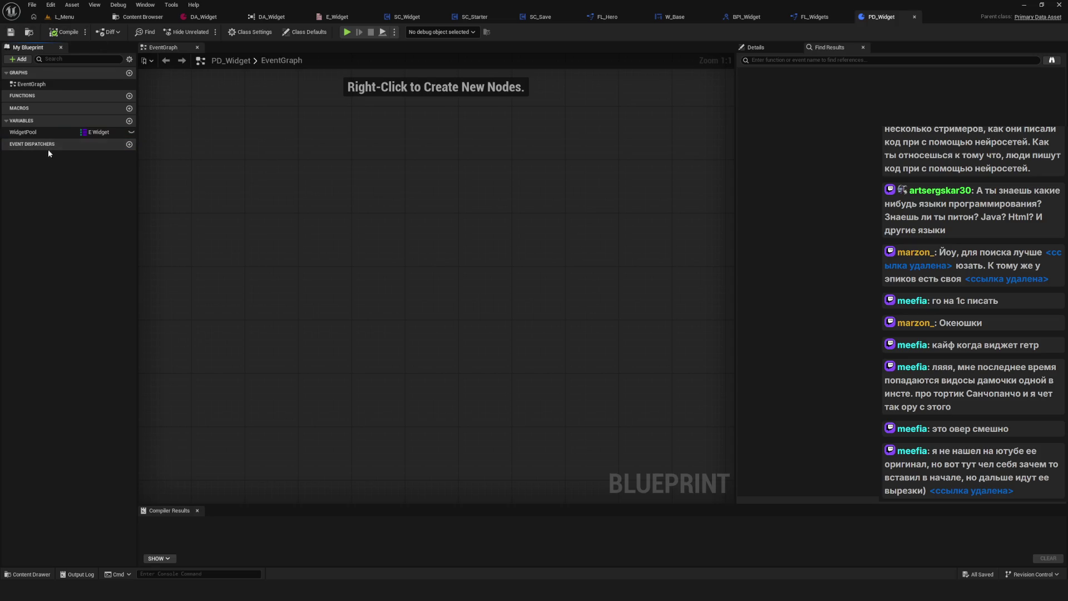
left_click(41, 130)
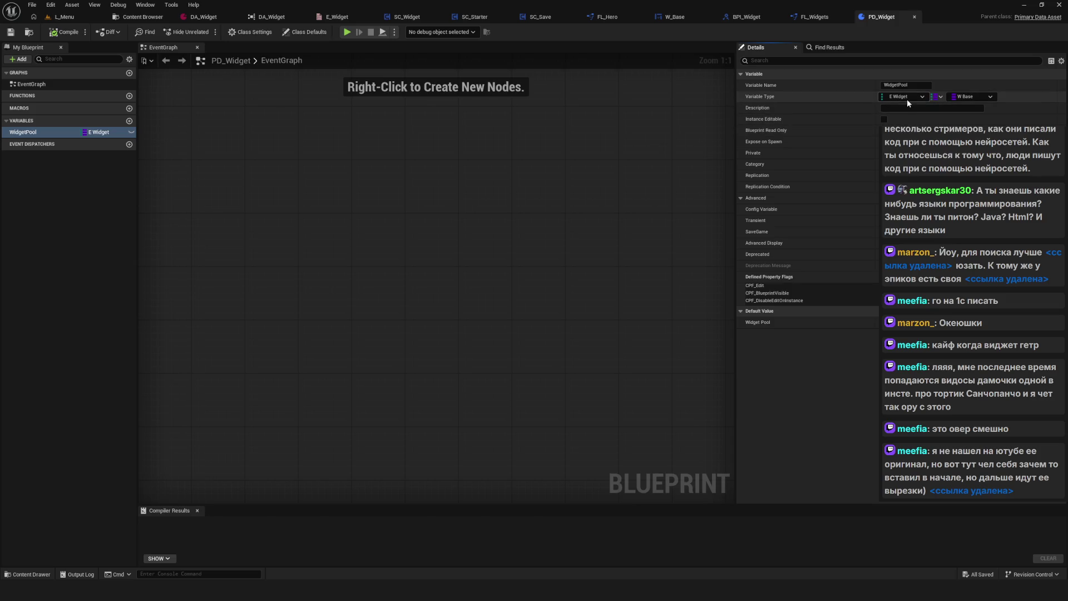
Set WidgetPool's key type to String, then compile and save PD_Widget.
left_click(906, 99)
left_click(912, 183)
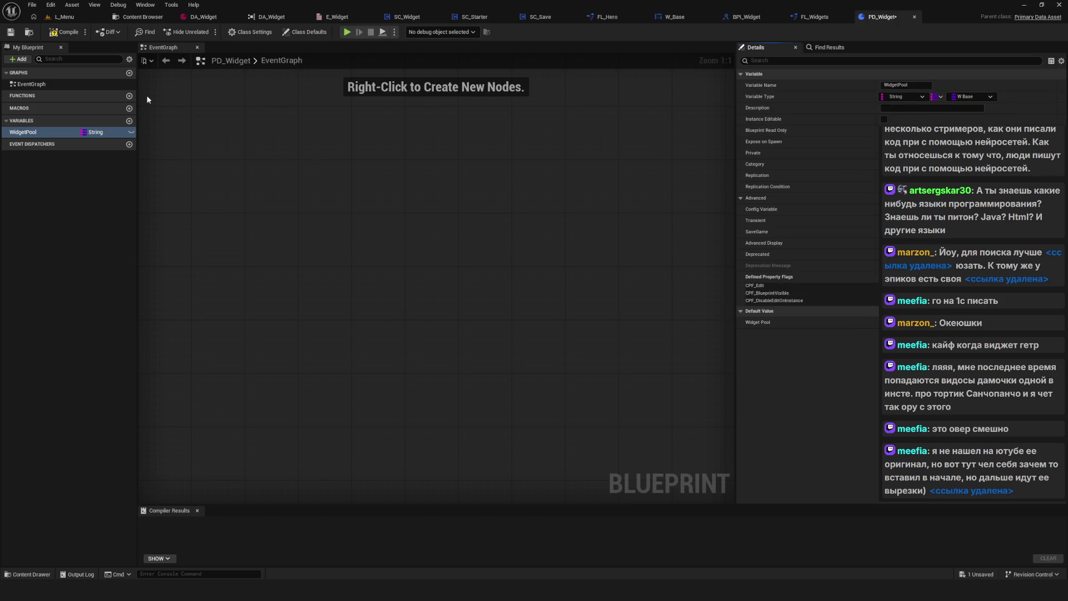
left_click(65, 33)
left_click(10, 32)
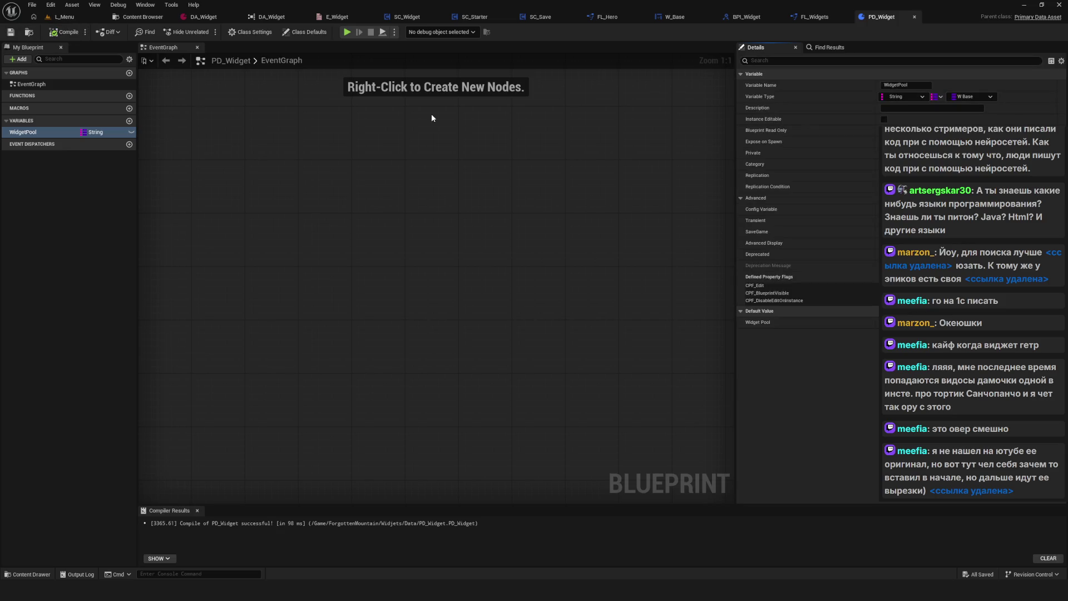
left_click_drag(388, 134, 395, 120)
left_click_drag(457, 89, 500, 104)
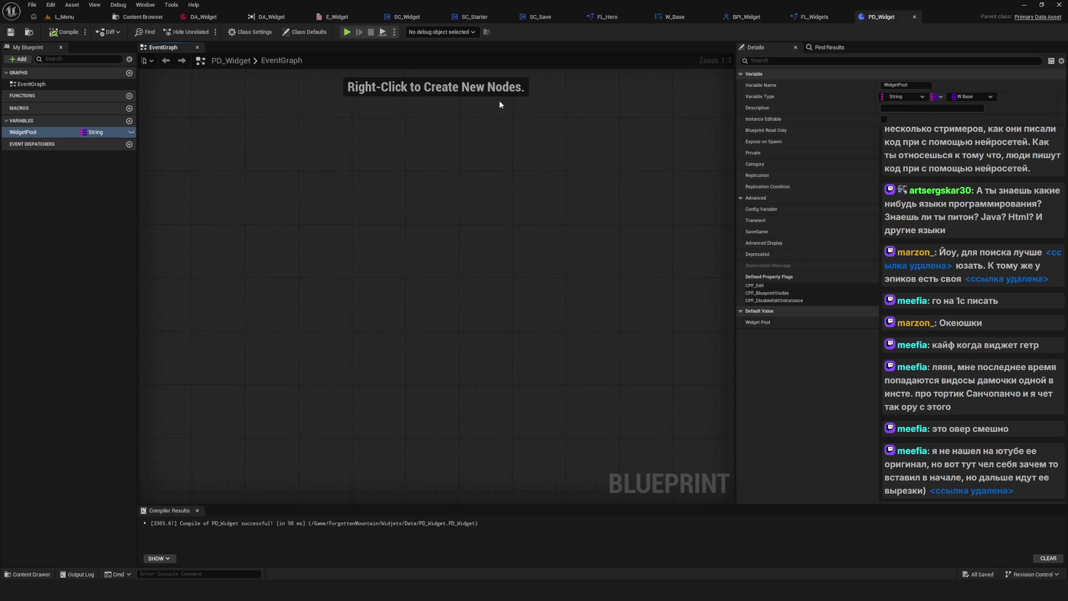
Close PD_Widget and go back to FL_Widgets' LibGetterWidget graph.
left_click(914, 19)
left_click(235, 22)
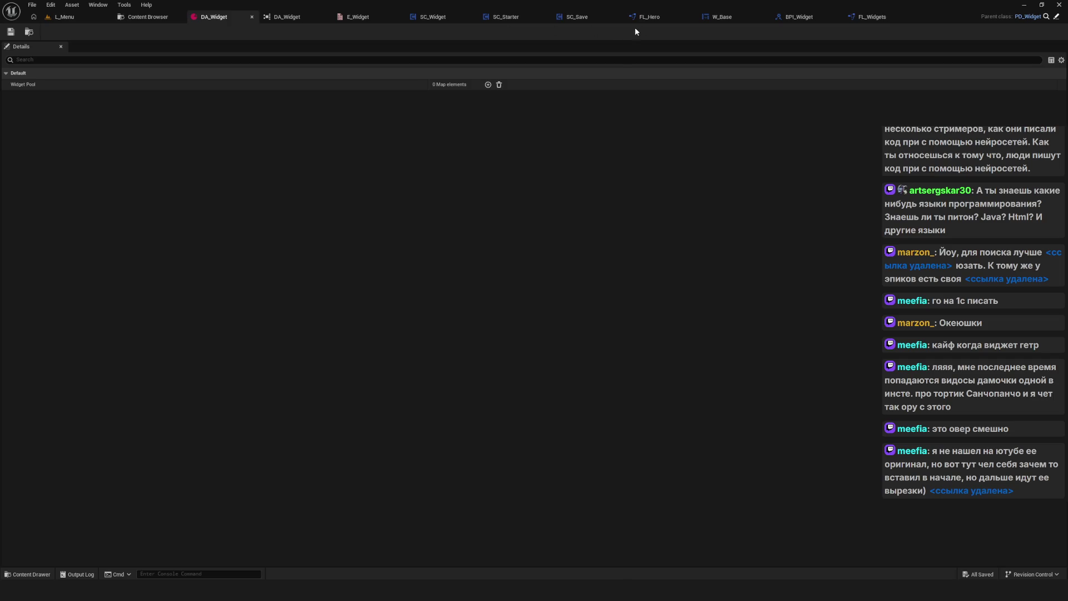
left_click(872, 18)
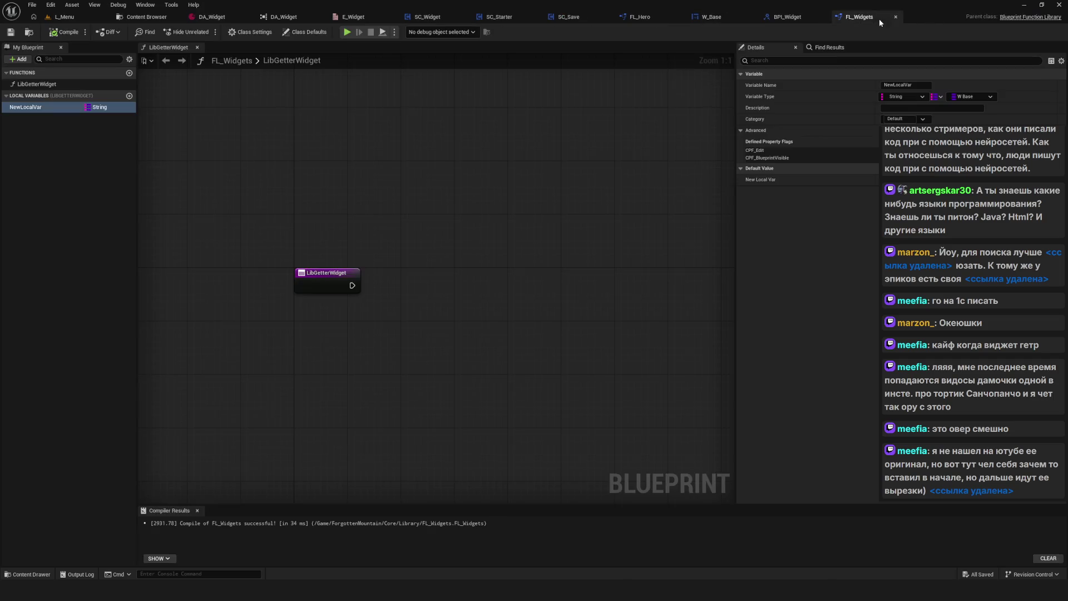
Select NewLocalVar and show its container type options in Details.
left_click_drag(288, 229, 334, 220)
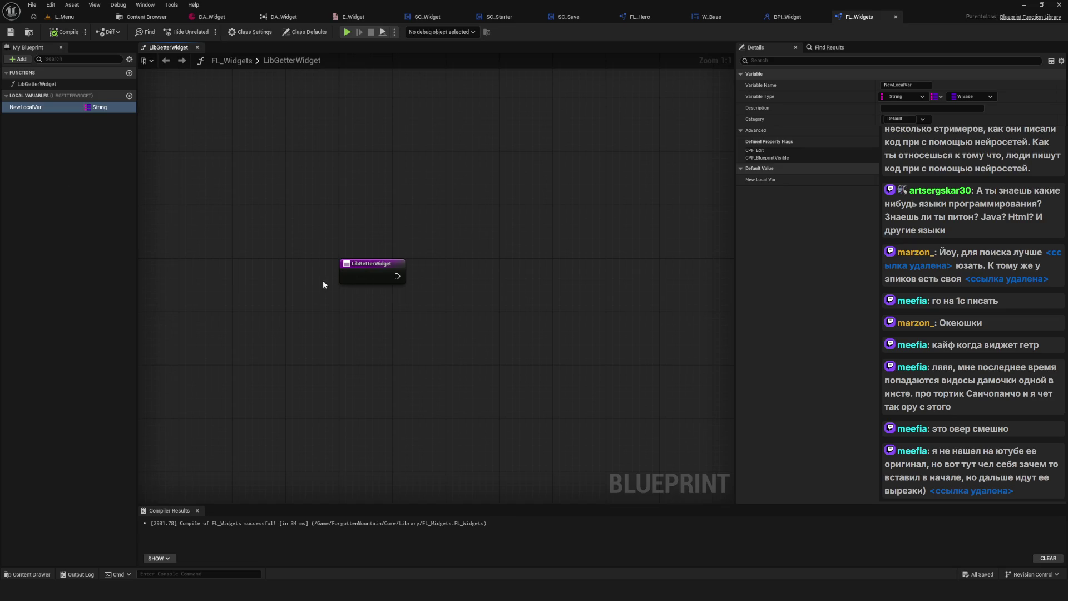
left_click_drag(325, 279, 359, 239)
left_click(26, 106)
left_click_drag(492, 238, 451, 265)
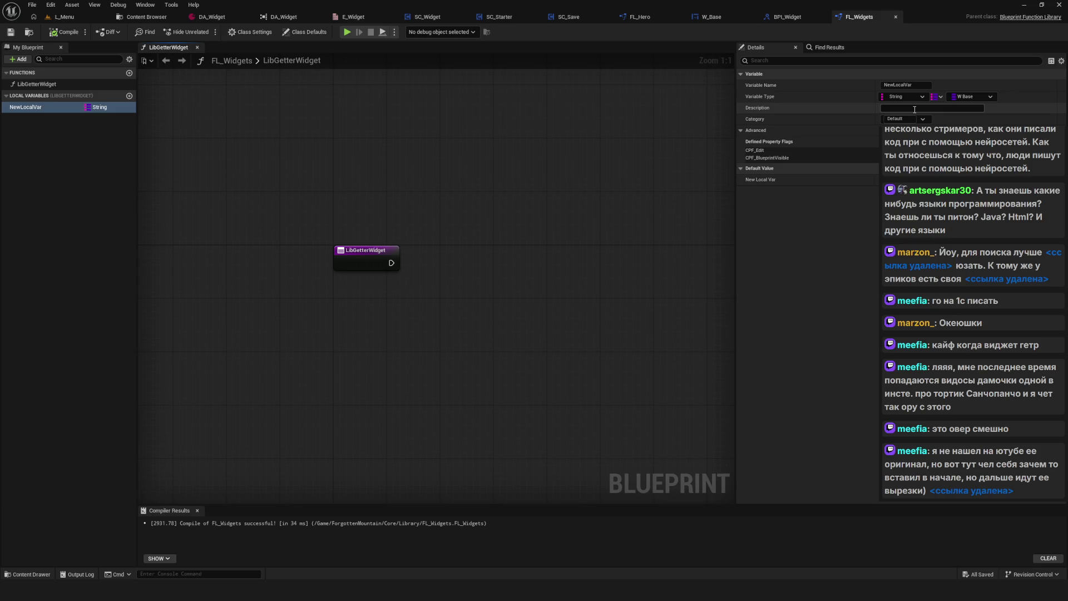
left_click(939, 97)
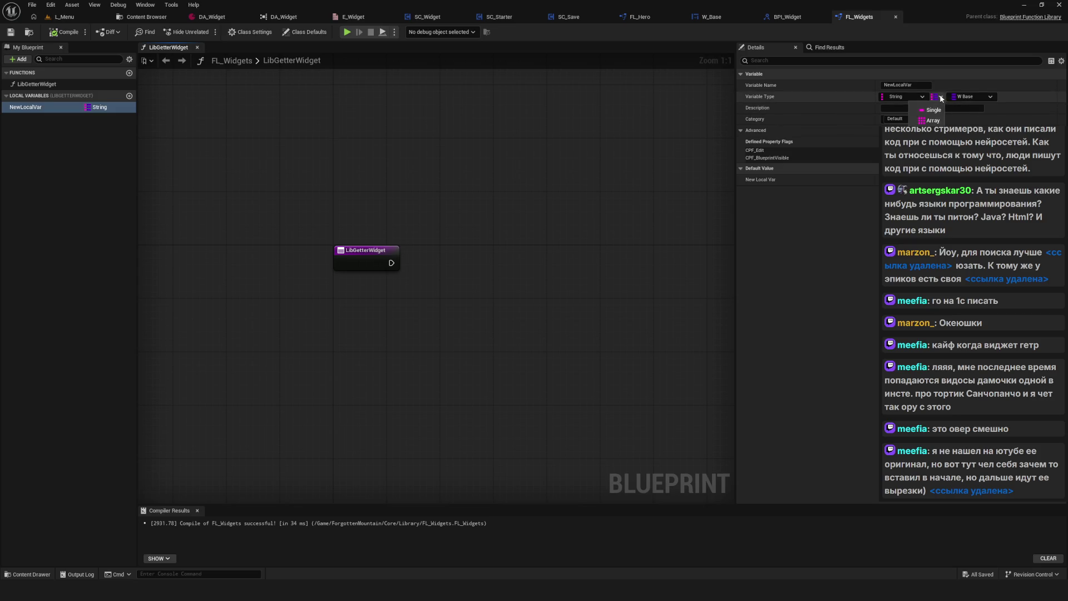
Change NewLocalVar from a map to a single PD Widget object reference.
left_click(933, 110)
left_click(904, 97)
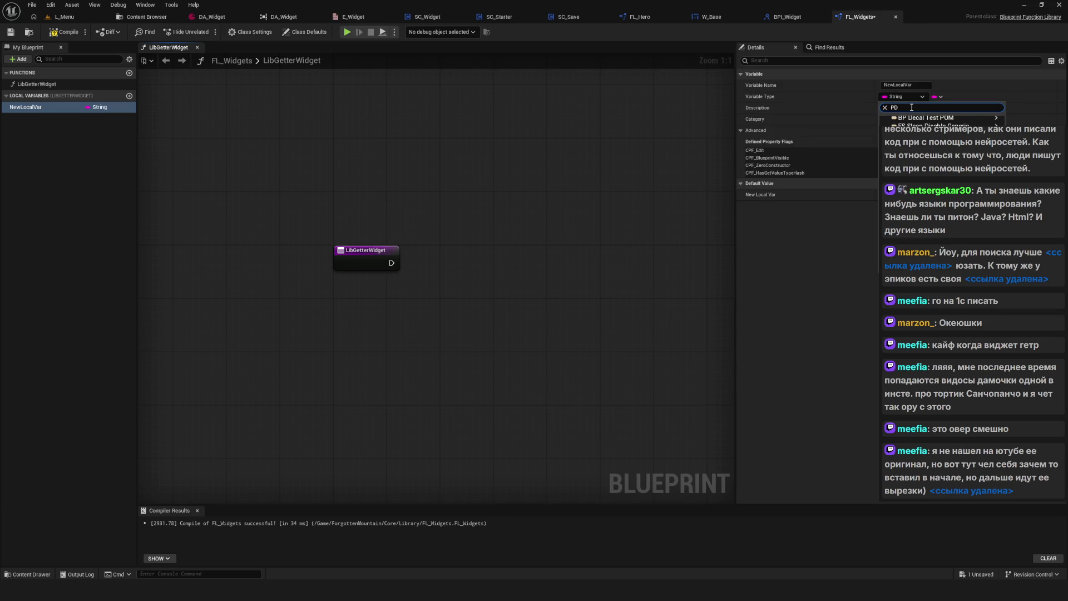
type("PD_")
type("Wi")
mouse_move(926, 123)
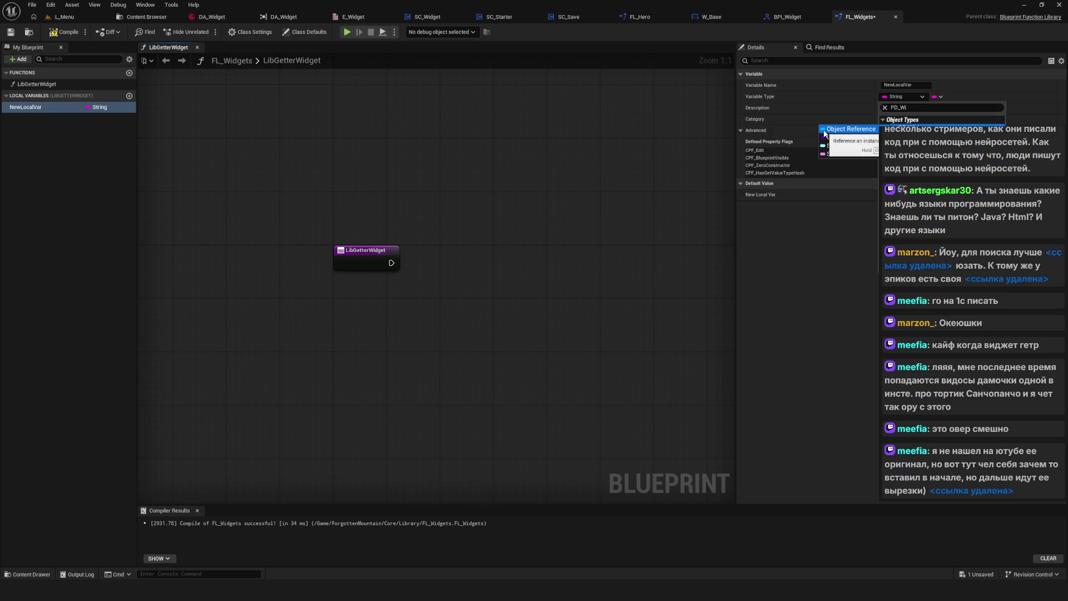
left_click(824, 131)
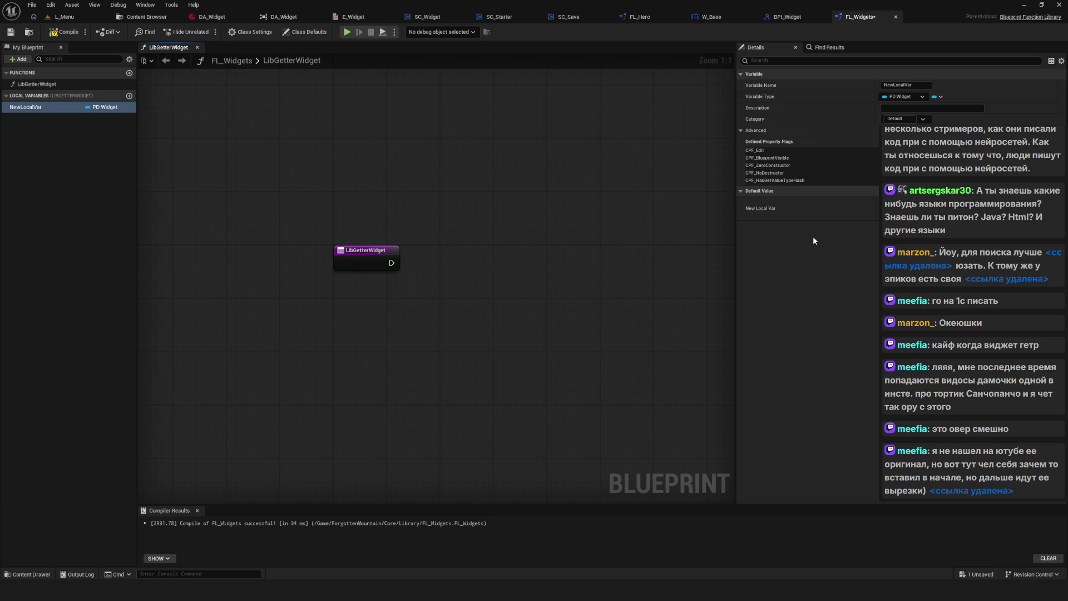
left_click(942, 100)
Compile and save FL_Widgets with the PD Widget local variable.
left_click(903, 97)
left_click(289, 99)
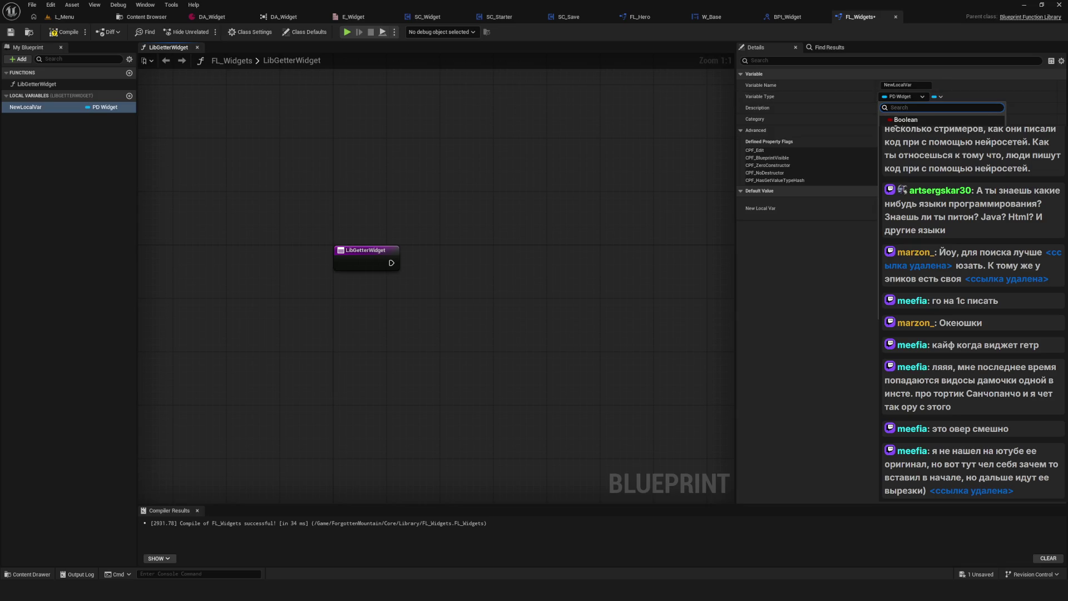
left_click(64, 32)
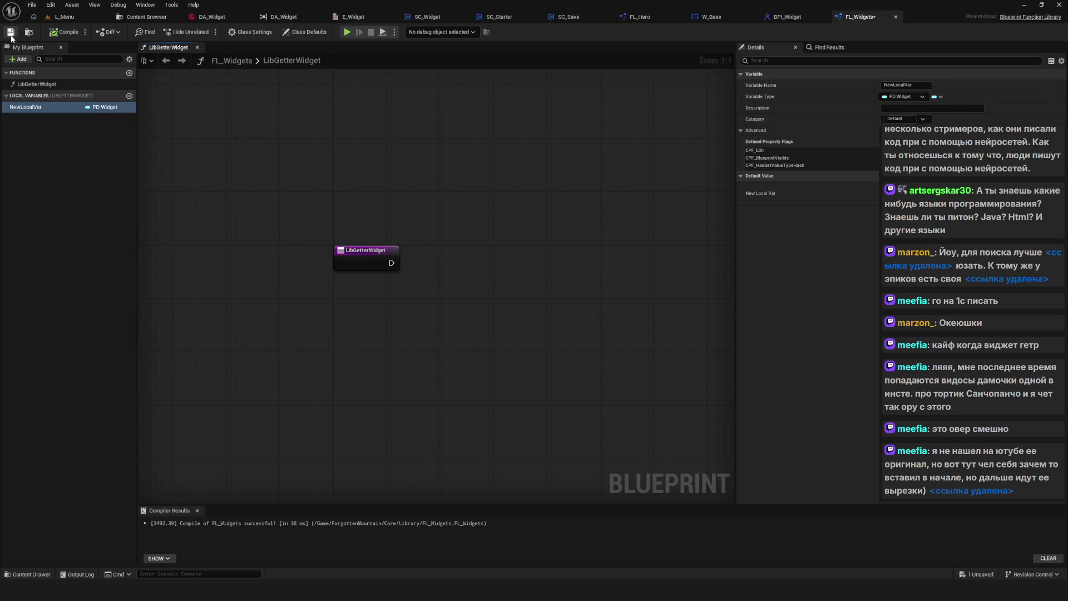
mouse_move(474, 205)
left_mouse_down()
mouse_move(428, 227)
mouse_move(480, 232)
mouse_move(472, 248)
mouse_move(501, 237)
left_mouse_up()
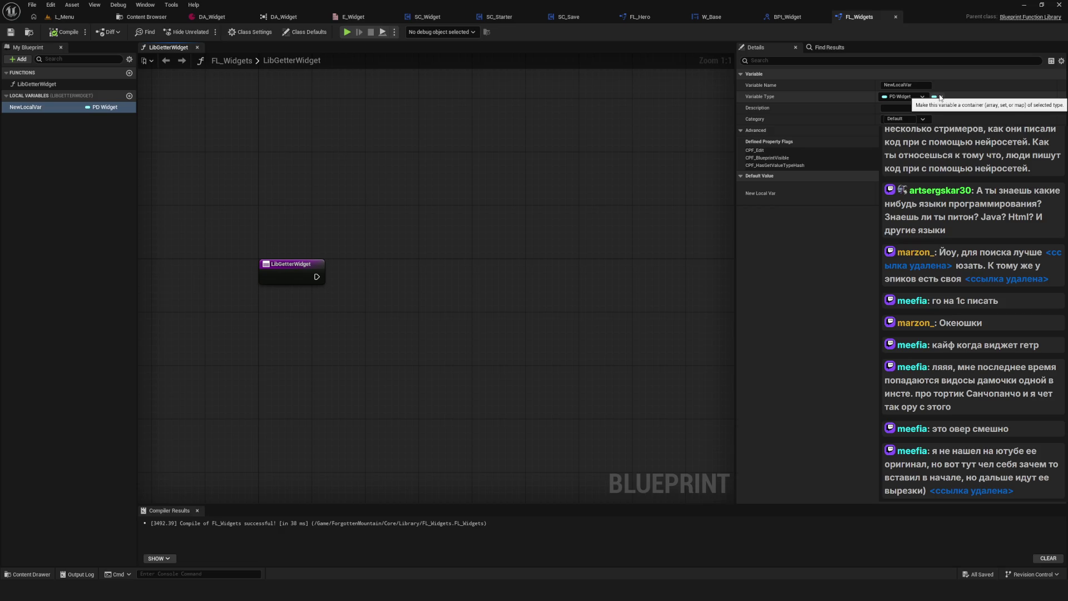
left_click_drag(258, 142, 255, 144)
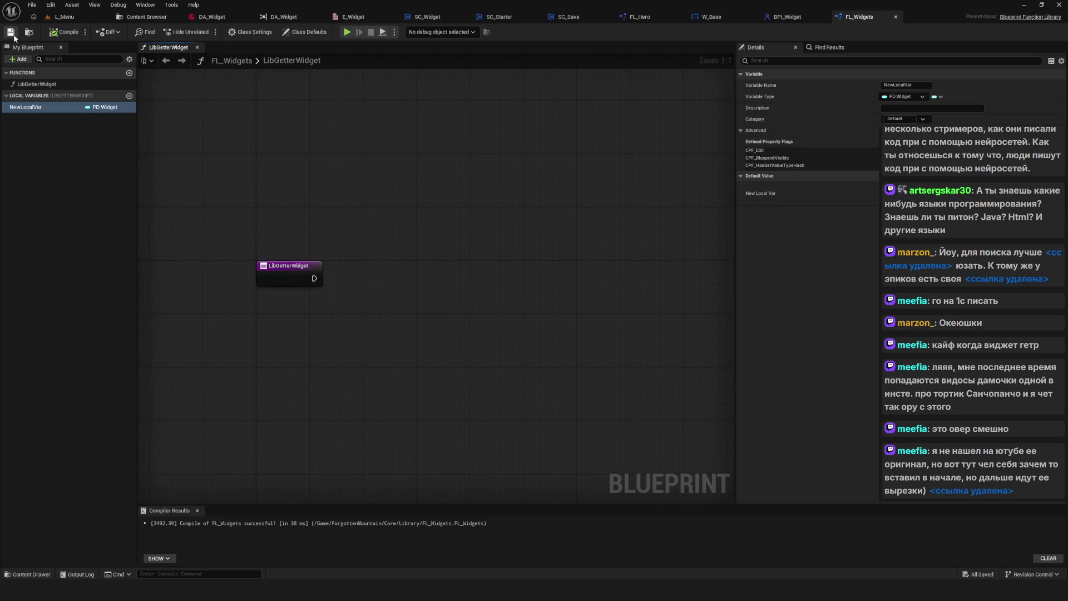
left_click_drag(336, 139, 335, 171)
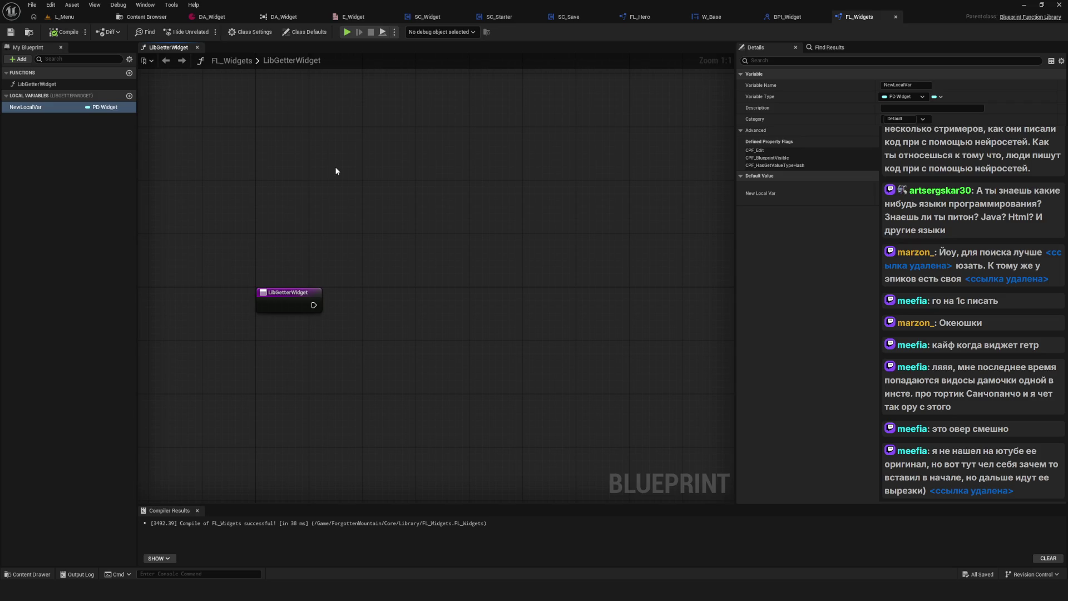
left_click(909, 96)
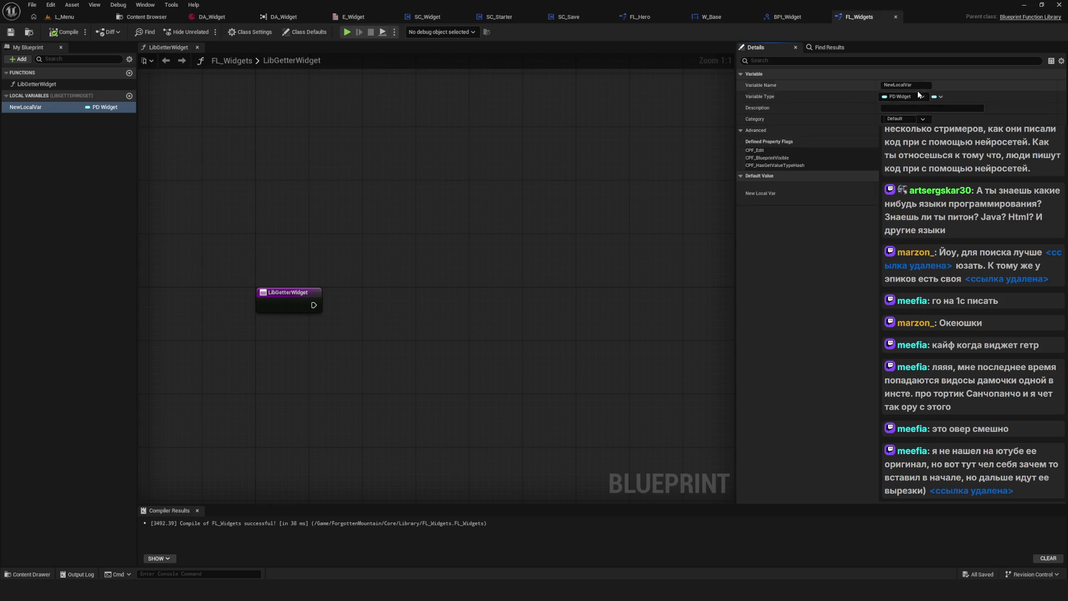
key("Escape")
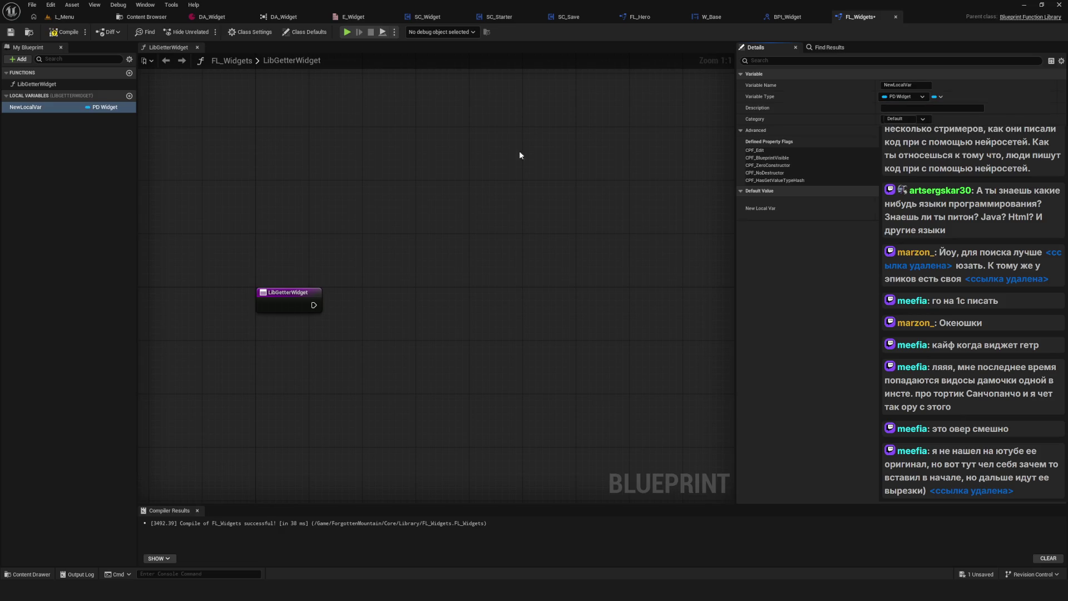
left_click(10, 32)
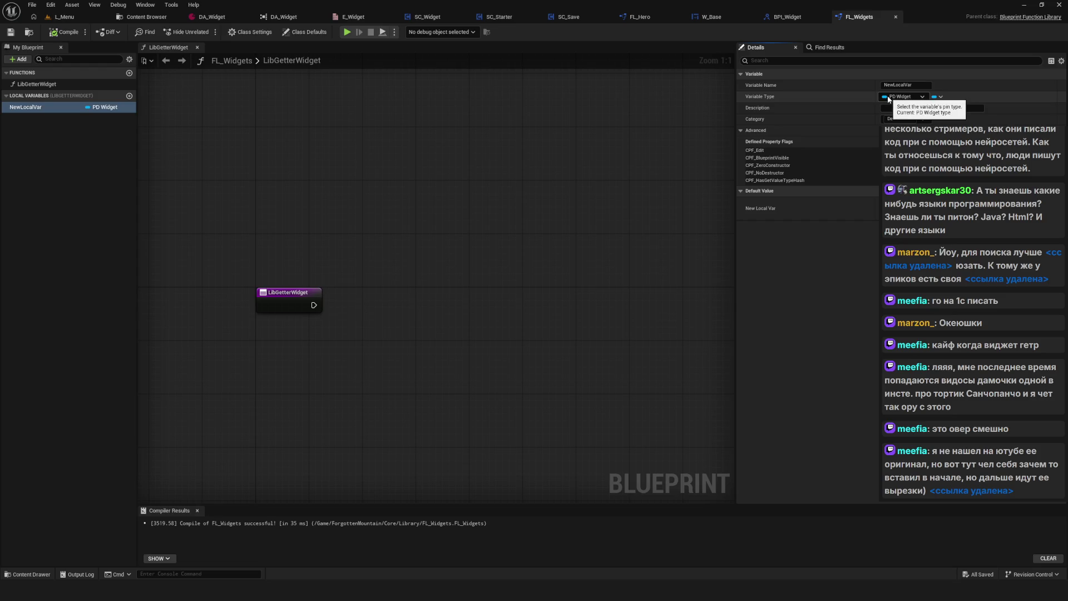
left_click_drag(305, 131, 317, 110)
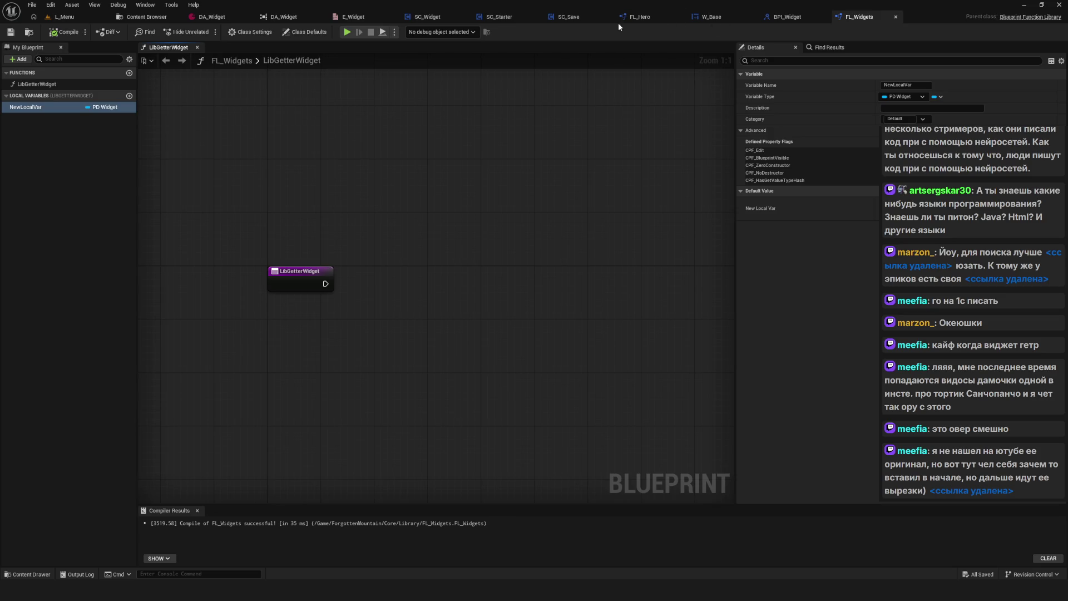
Reopen PD_Widget, check WidgetPool's W Base value type, then compile and save it.
left_click(164, 20)
double_click(260, 99)
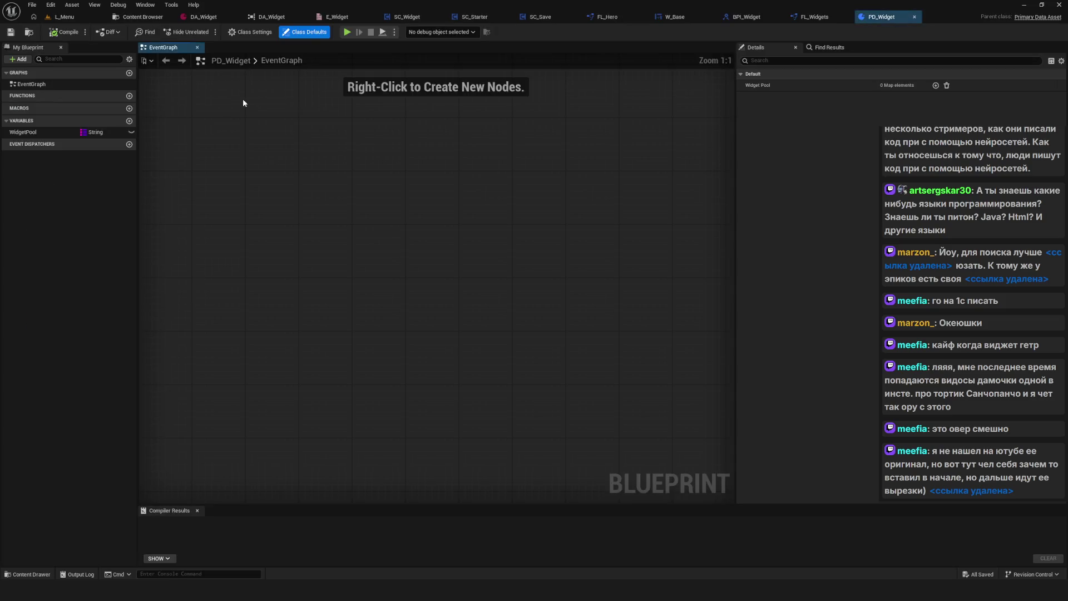
left_click(23, 132)
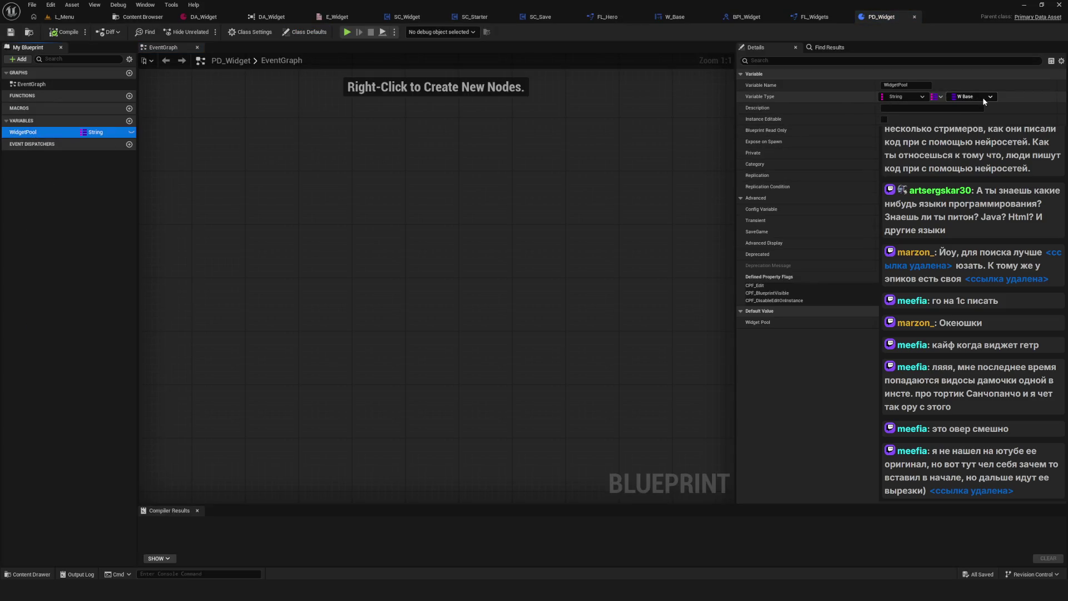
left_click(981, 98)
key("Escape")
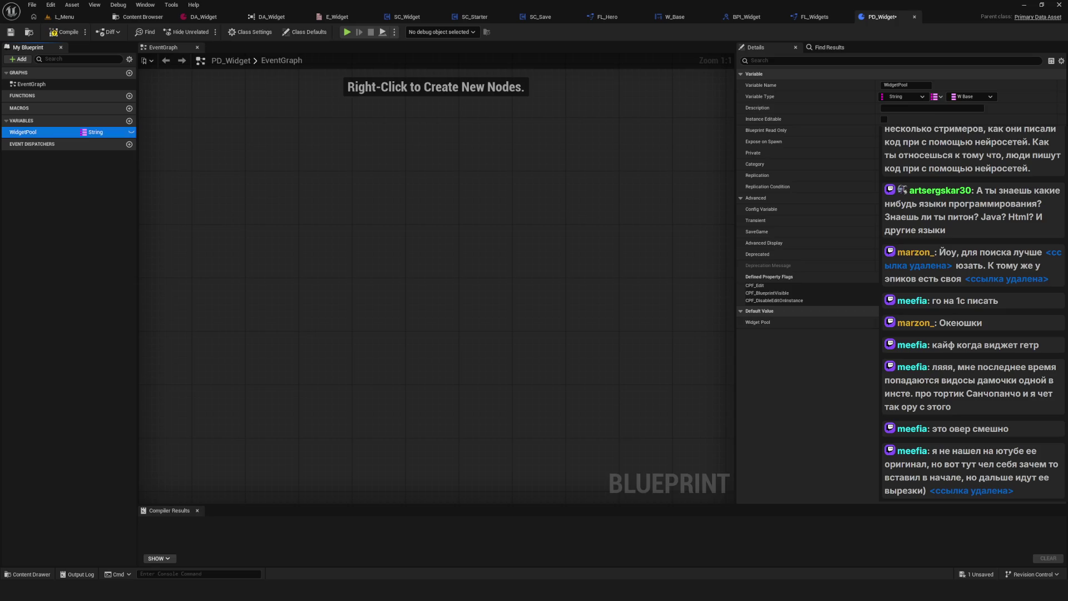
left_click(64, 31)
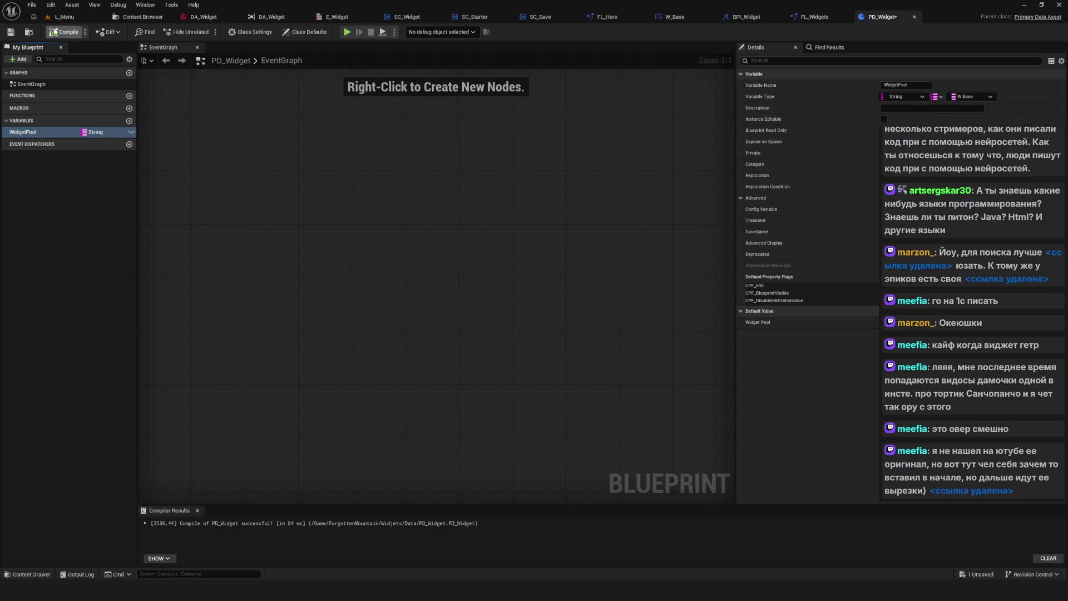
left_click(10, 32)
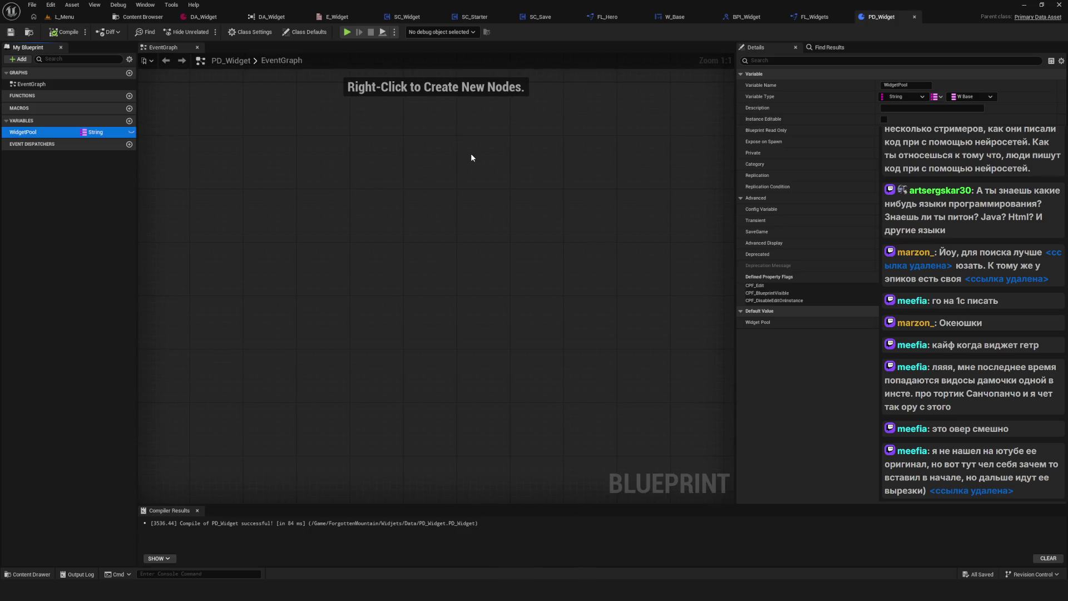
left_click_drag(465, 152, 529, 151)
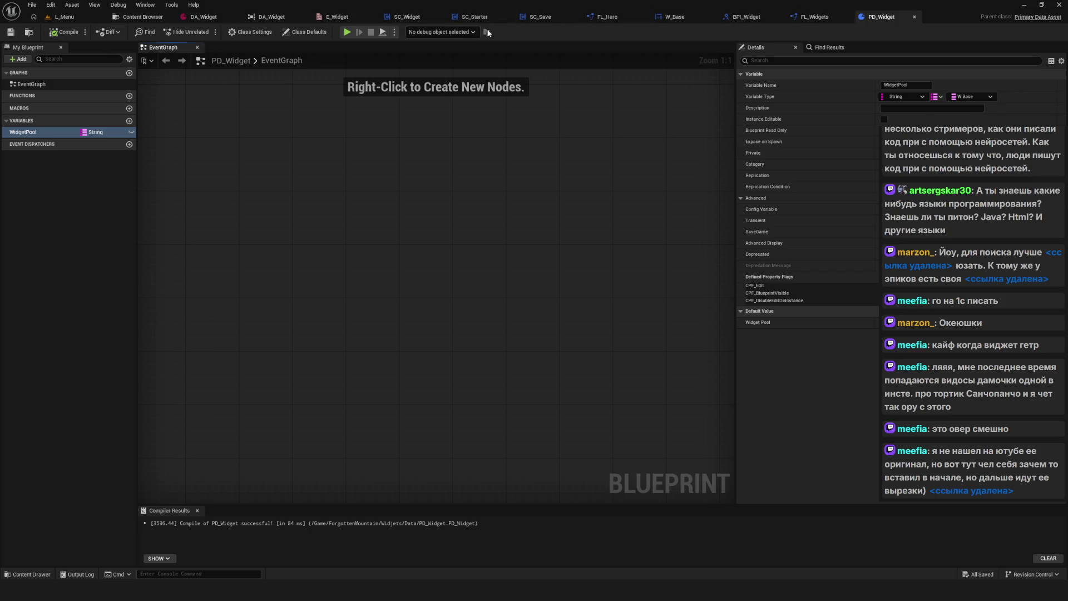
Rename the local variable NewLocalVar to DA_Widget and compile.
left_click(801, 20)
left_click_drag(327, 191, 346, 186)
left_click(46, 107)
type("DA")
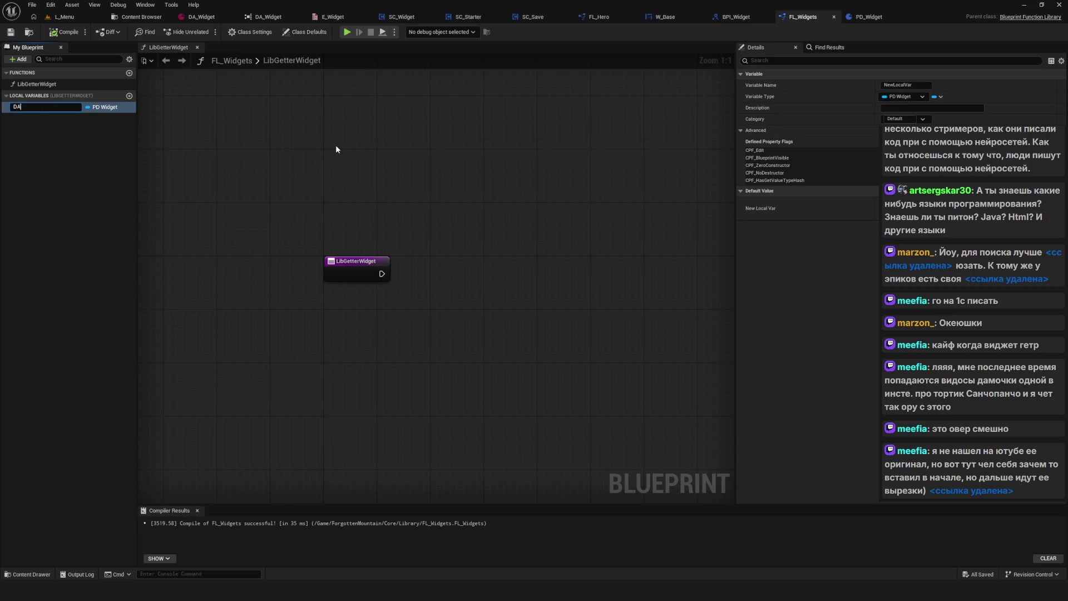
type("_Widget")
key("Return")
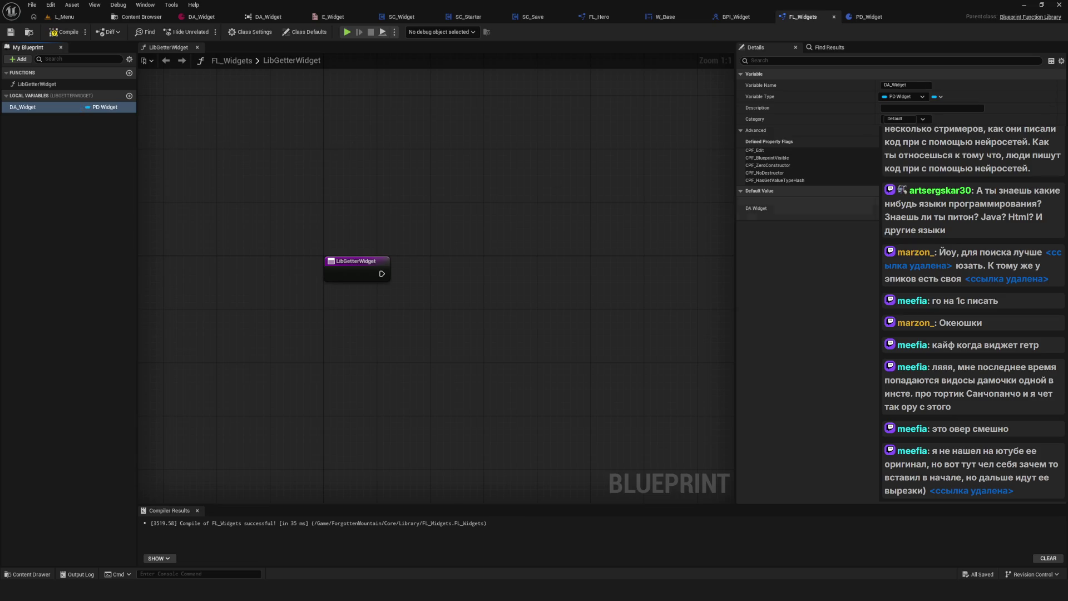
left_click_drag(416, 208, 350, 215)
left_click(65, 31)
Place a DA_Widget getter node in the LibGetterWidget graph and save FL_Widgets.
left_click_drag(53, 102, 345, 352)
mouse_move(368, 343)
left_mouse_down()
mouse_move(391, 345)
mouse_move(421, 317)
left_mouse_up()
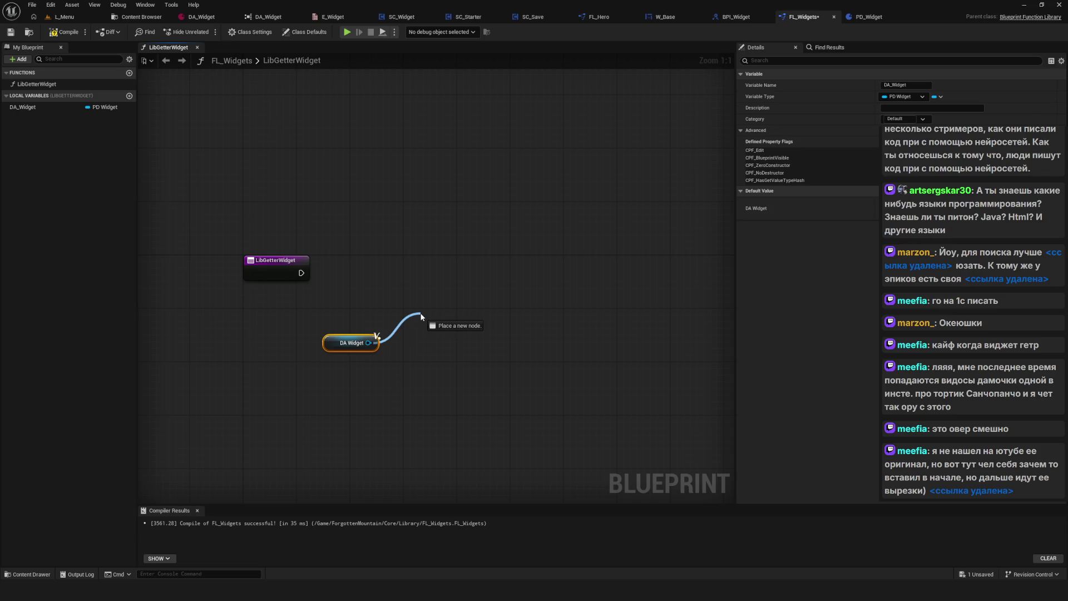
left_click_drag(421, 317, 424, 342)
type("get")
scroll(529, 409, "down", 5)
scroll(578, 445, "down", 2)
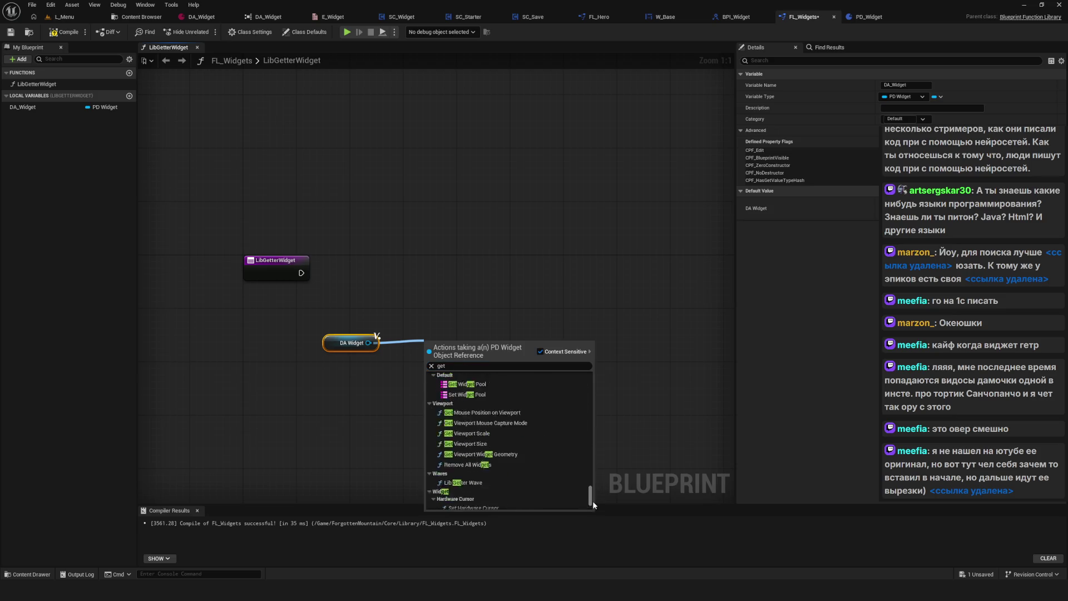
left_click(595, 513)
key("ctrl+s")
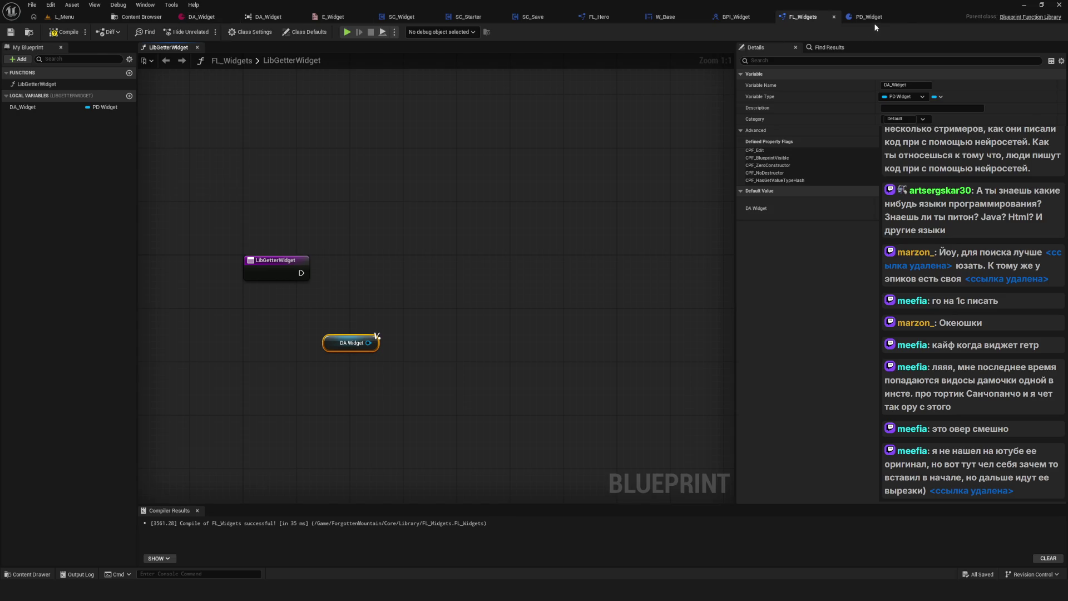
Look over the PD_Widget and DA_Widget tabs, then drag a wire from the DA Widget getter.
left_click(868, 16)
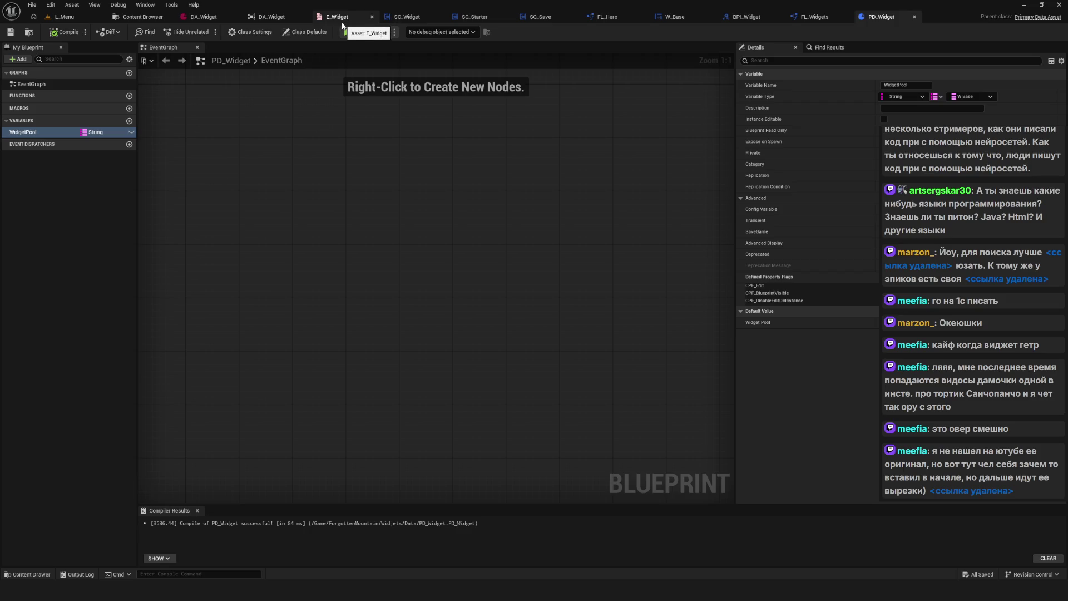
left_click(204, 16)
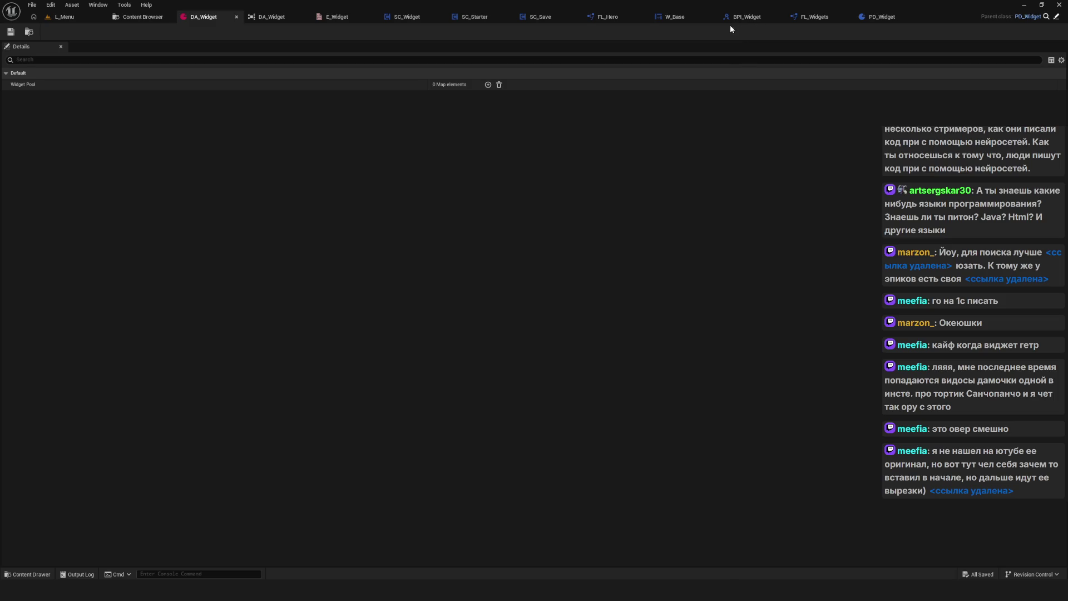
left_click(812, 17)
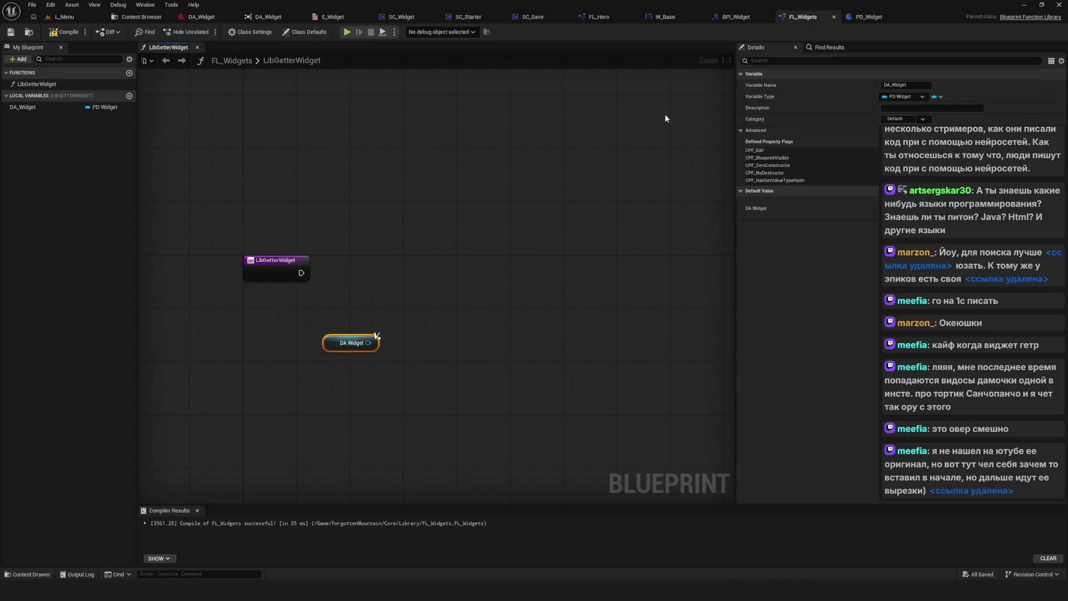
left_click_drag(369, 342, 448, 347)
Add Widget Pool and map FIND nodes, exposing FIND's key as a function input named Widget.
type("widget po")
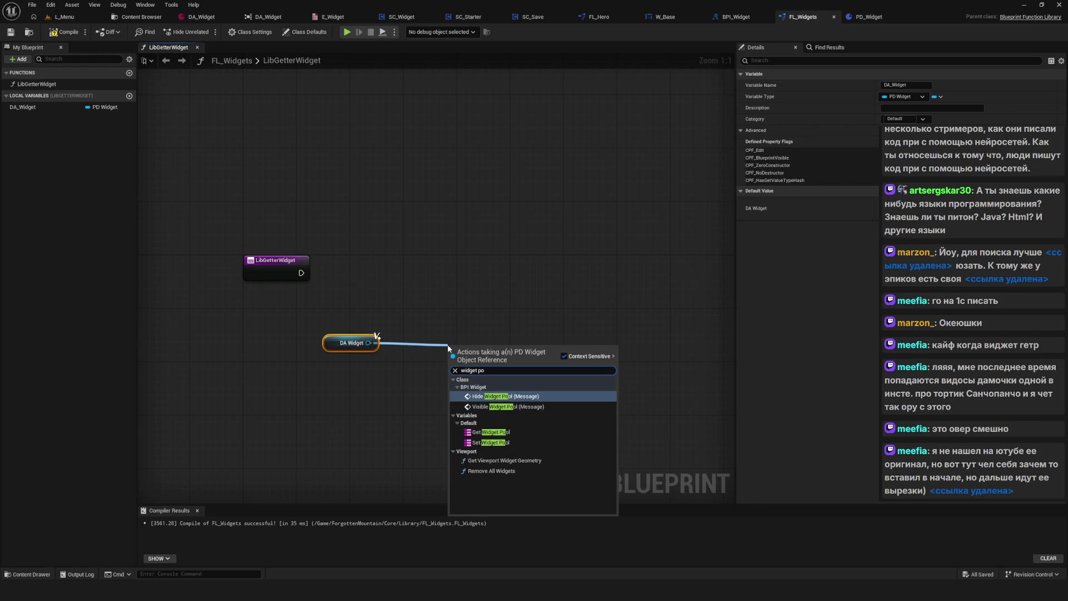
left_click(491, 431)
mouse_move(488, 354)
left_mouse_down()
mouse_move(449, 348)
mouse_move(552, 349)
left_mouse_up()
type("find")
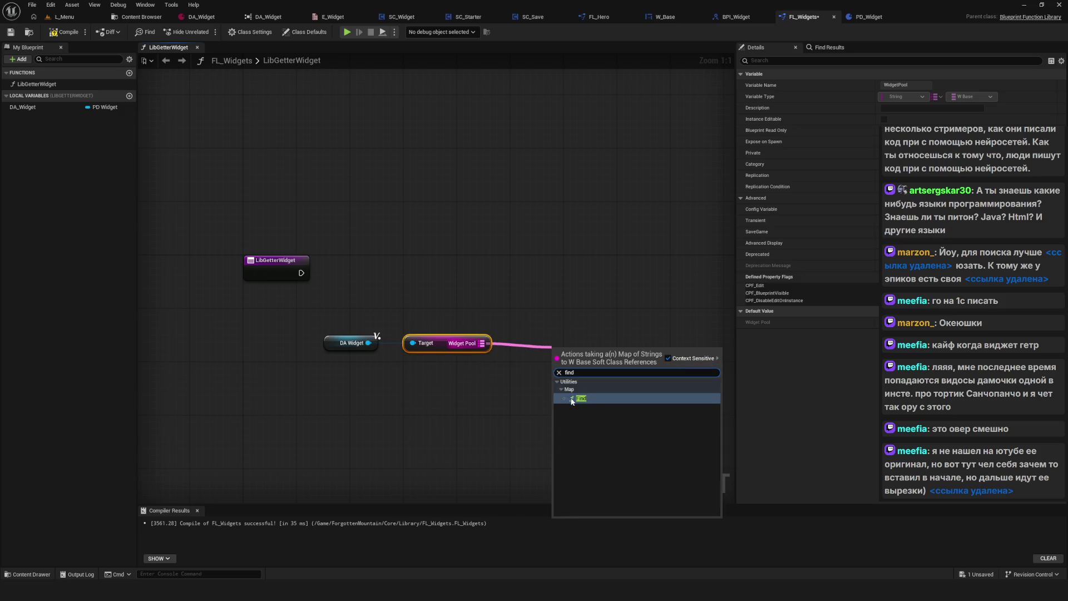
left_click(572, 399)
left_click(277, 261)
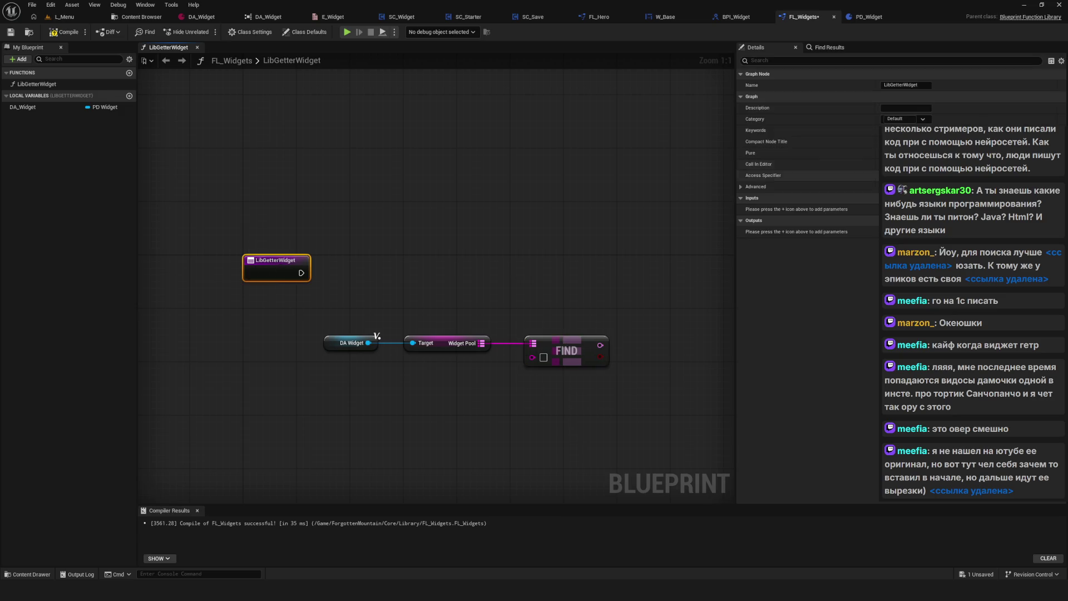
mouse_move(532, 357)
left_mouse_down()
mouse_move(448, 296)
mouse_move(322, 261)
left_mouse_up()
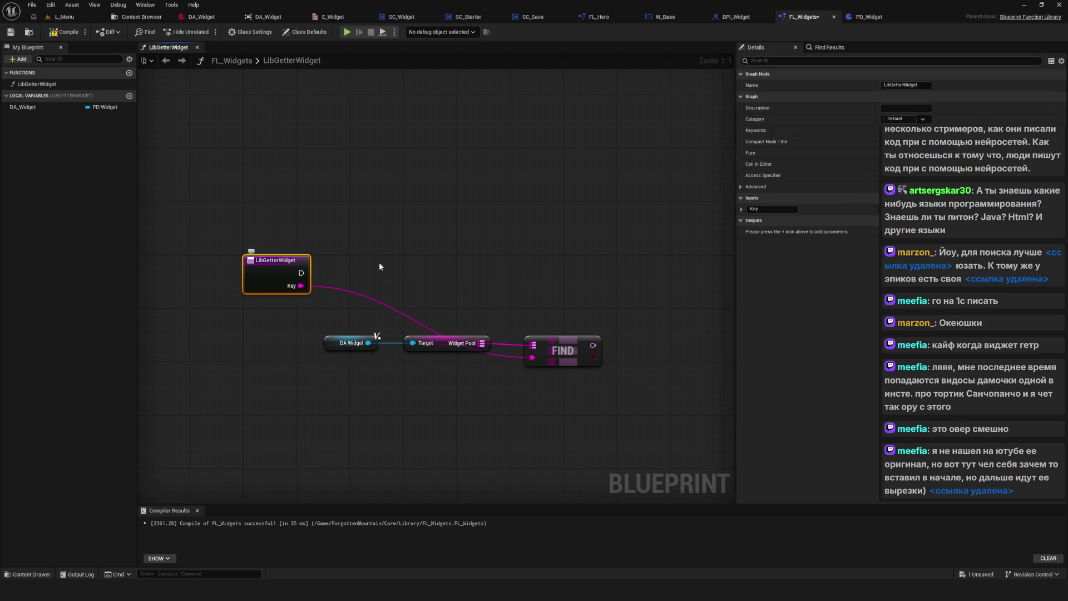
left_click(770, 209)
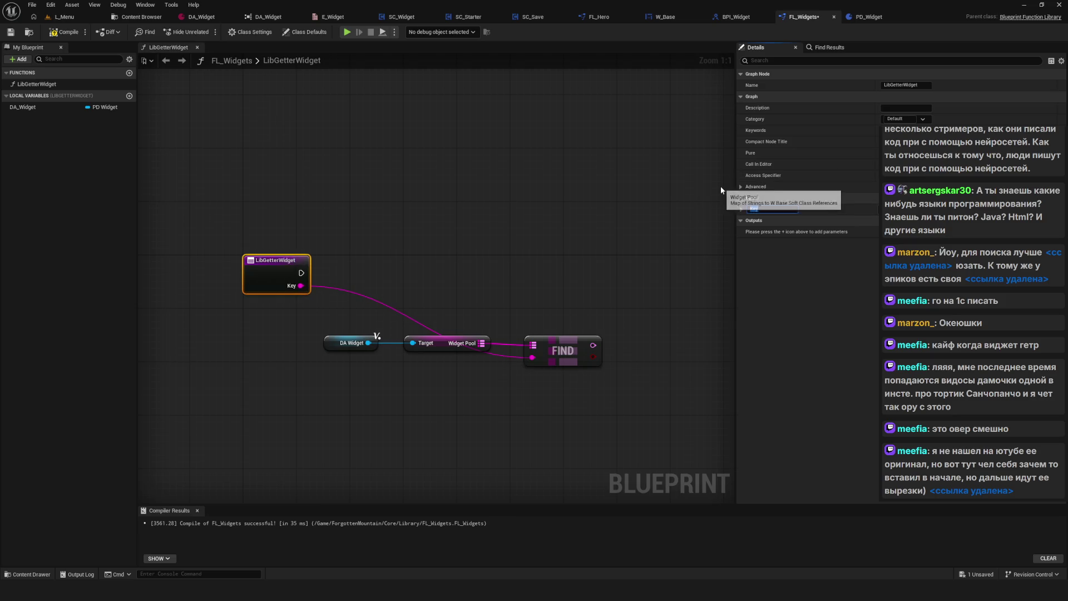
type("Widget")
key("Return")
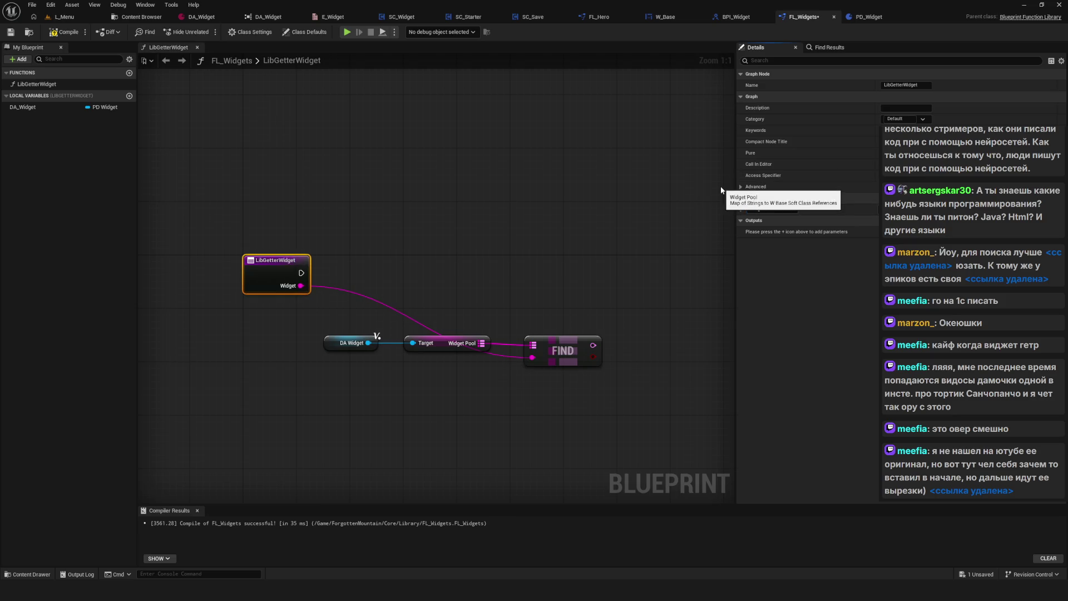
Move the DA Widget, Widget Pool and FIND nodes lower so they line up.
left_click_drag(267, 305, 448, 394)
left_click_drag(444, 348, 444, 355)
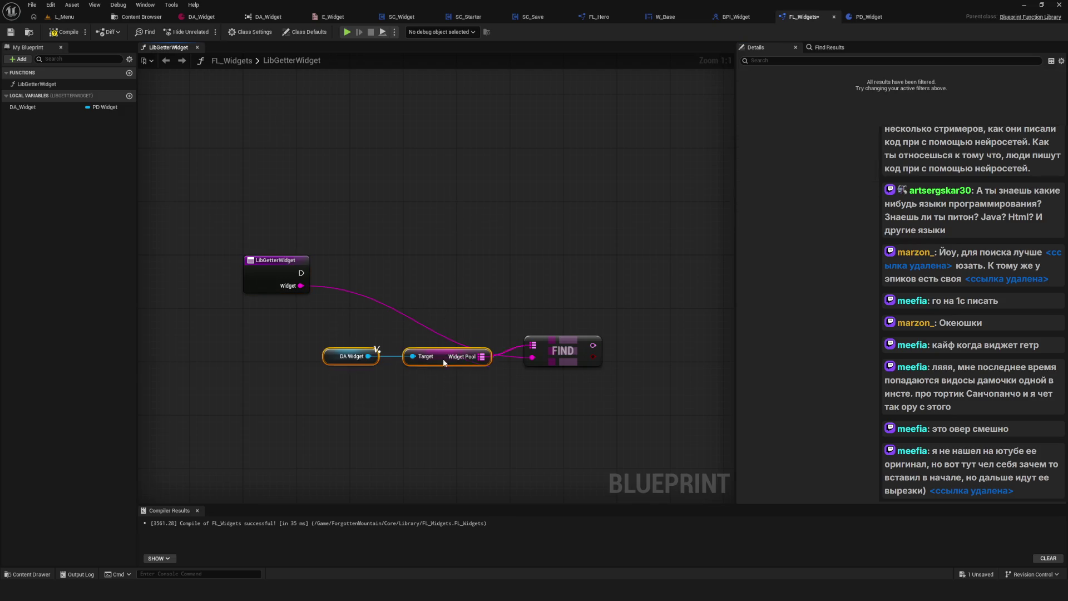
mouse_move(323, 304)
left_mouse_down()
mouse_move(519, 405)
mouse_move(558, 390)
left_mouse_up()
left_click_drag(559, 342, 563, 374)
left_click_drag(476, 340, 477, 347)
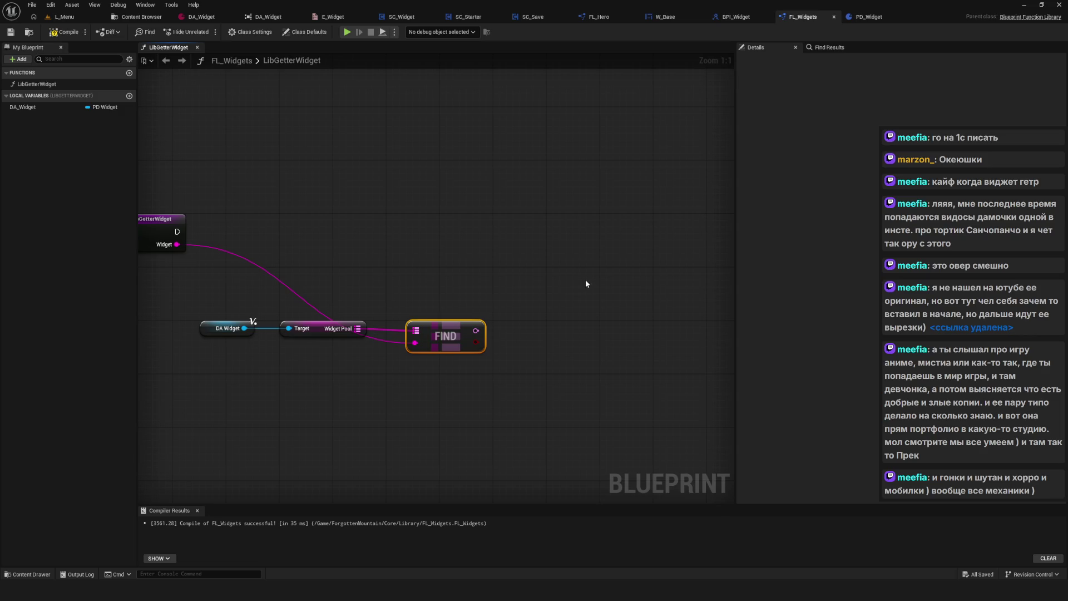
left_click_drag(275, 291, 710, 381)
Add a Load Class Asset Blocking node fed by FIND's result and wire the function entry's execution into it.
mouse_move(521, 312)
left_mouse_down()
mouse_move(541, 312)
mouse_move(535, 332)
mouse_move(493, 319)
mouse_move(507, 317)
mouse_move(556, 257)
left_mouse_up()
left_click(557, 322)
type("дщ")
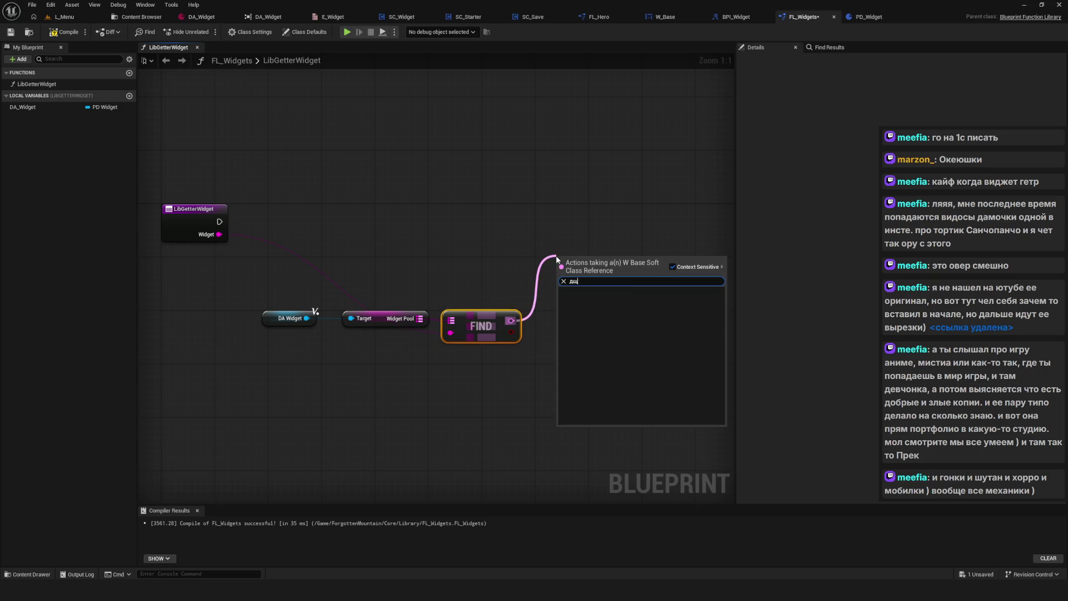
key("BackSpace")
key("BackSpace")
type("lo")
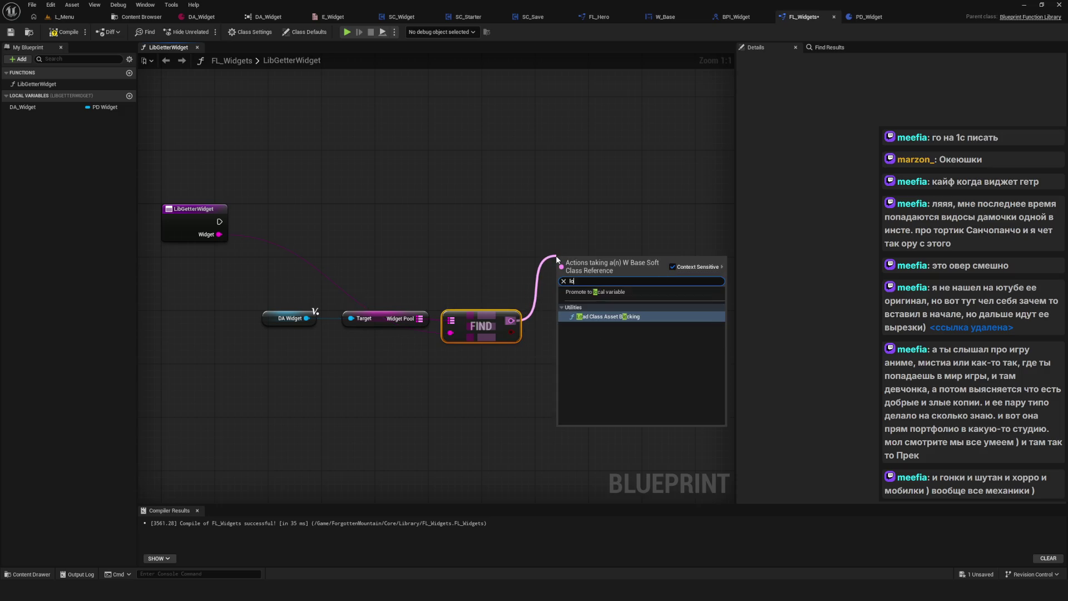
type("ad")
key("Return")
left_click_drag(589, 255, 594, 202)
mouse_move(220, 221)
left_mouse_down()
mouse_move(508, 206)
mouse_move(603, 219)
left_mouse_up()
Compile and save FL_Widgets, then switch to FL_Hero's LibGetterWidget for comparison.
left_click(53, 32)
left_click(15, 35)
scroll(546, 235, "down", 2)
scroll(522, 223, "up", 2)
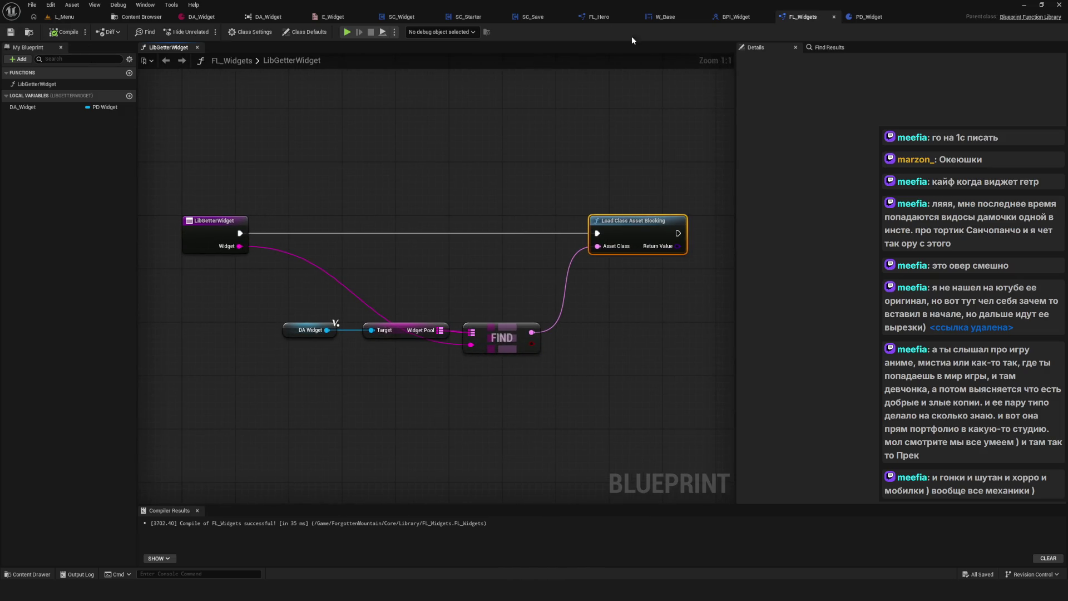
left_click(598, 17)
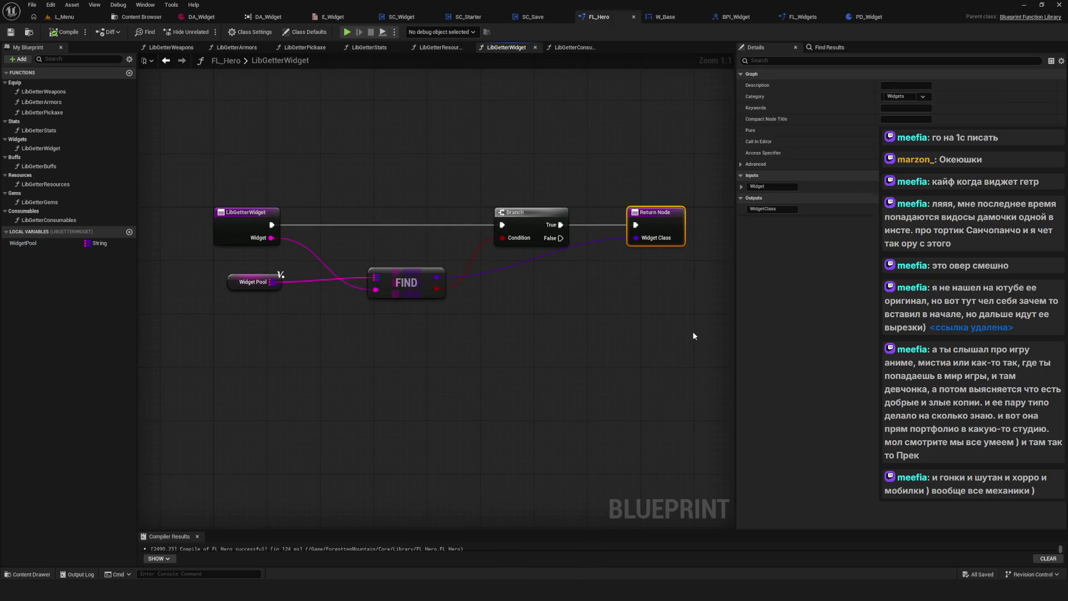
Glance at BPI_Widget, then start a 'cast to' node search from the loaded class result in FL_Widgets.
left_click(740, 18)
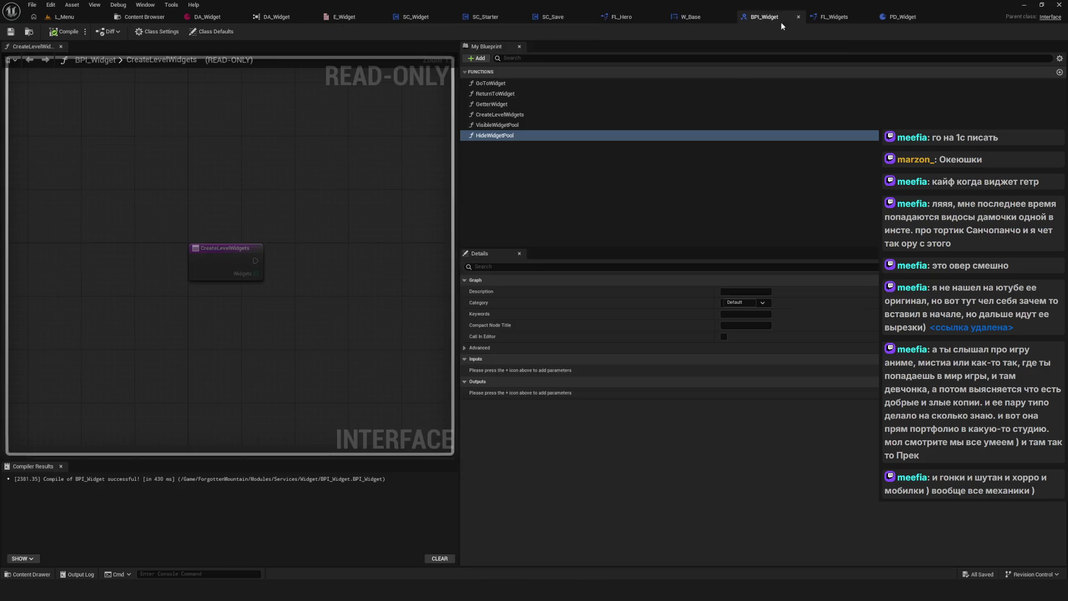
left_click(807, 18)
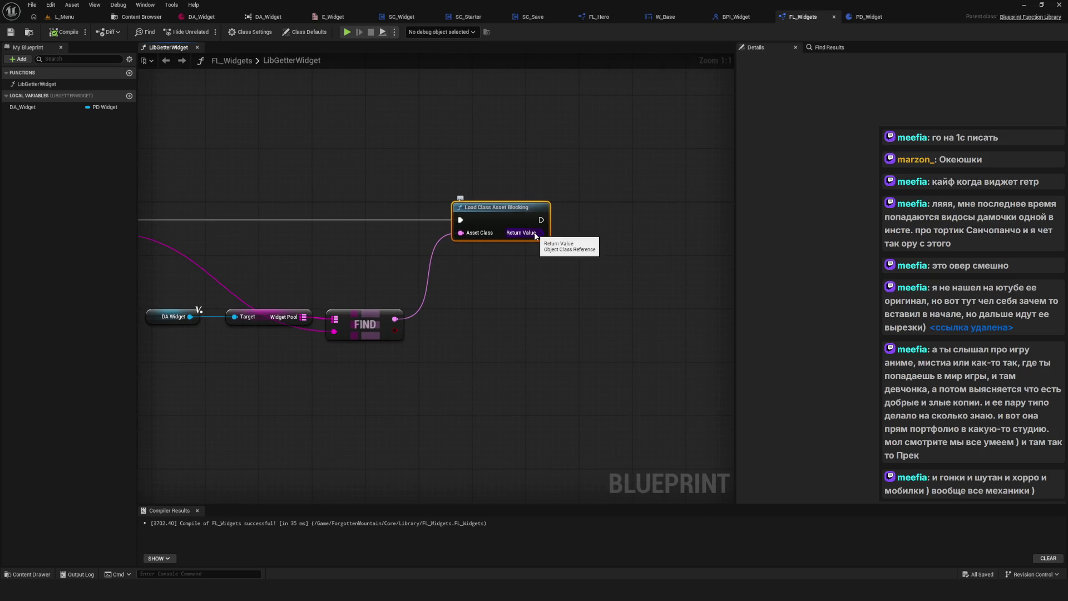
left_click_drag(536, 236, 608, 232)
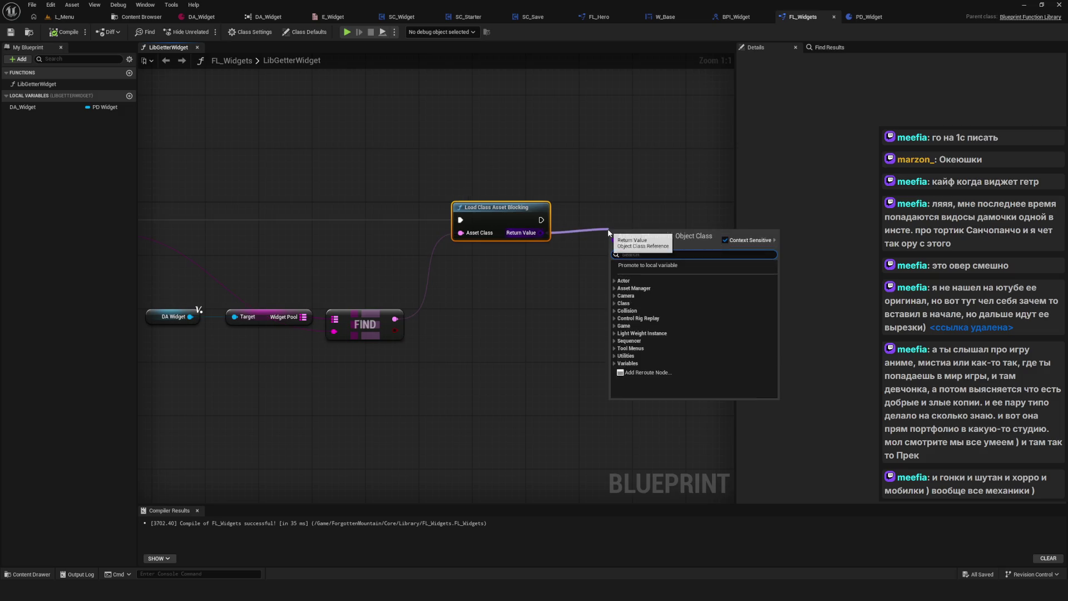
type("cast to")
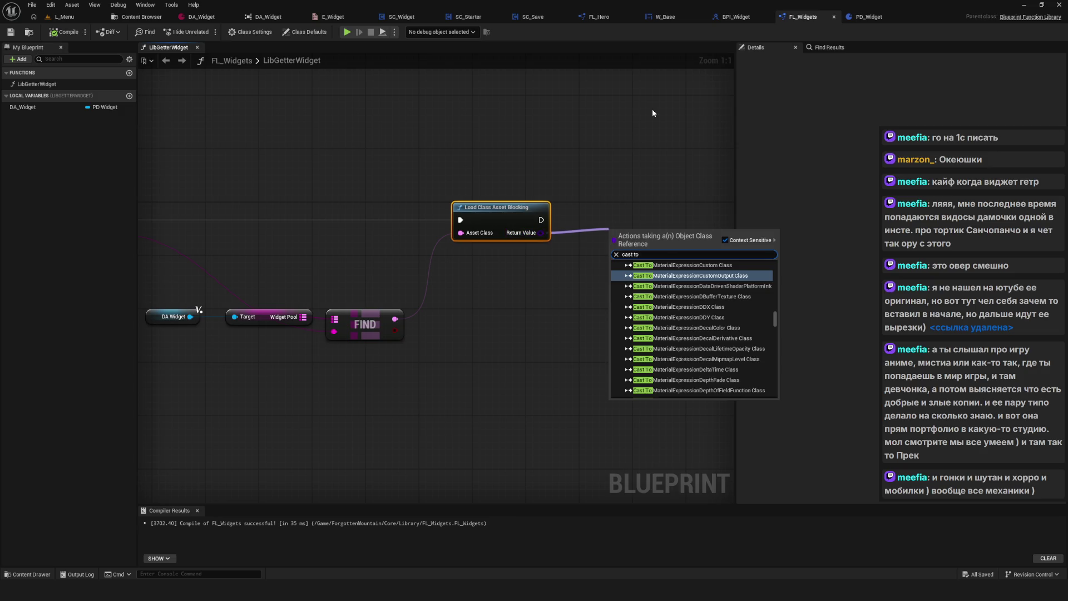
Review FL_Hero, BPI_Widget and W_Base's GoToWidget, then pull a new node off the loaded class result.
left_click(592, 17)
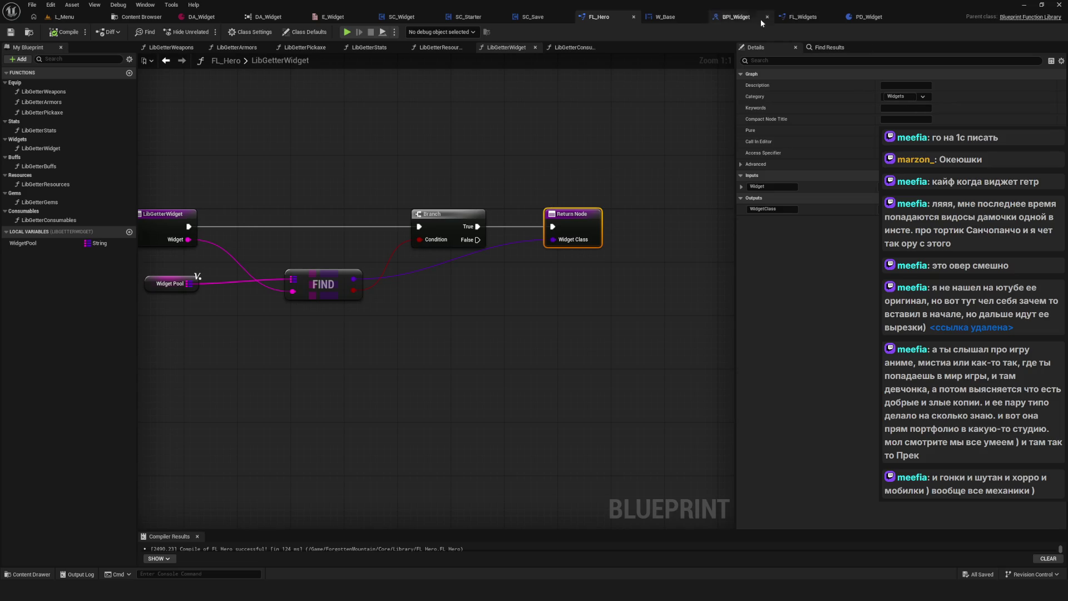
left_click(736, 17)
left_click(685, 18)
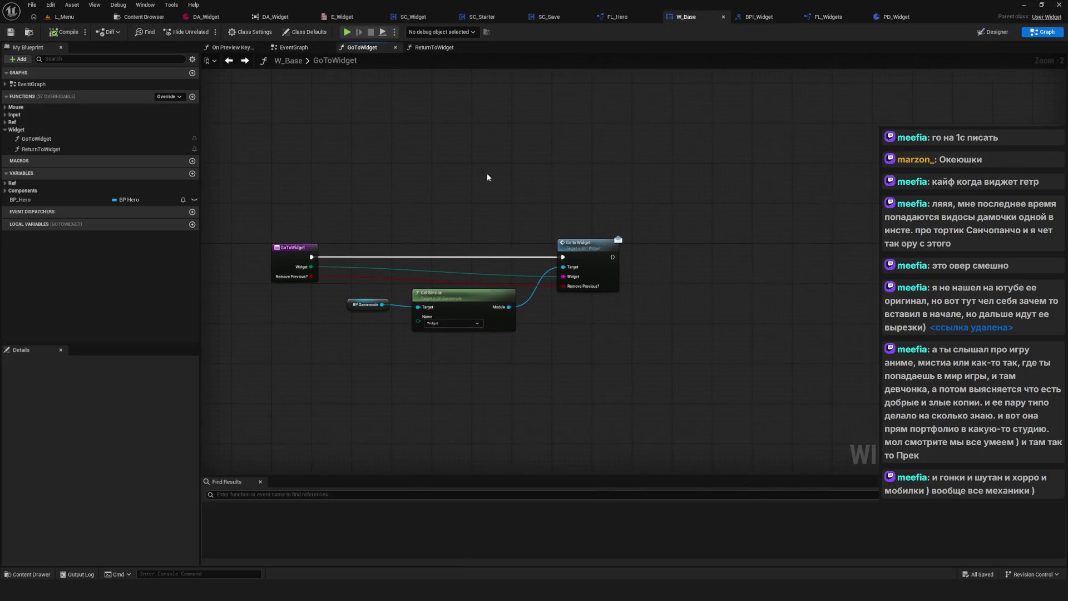
left_click(836, 18)
left_click_drag(536, 236, 644, 222)
Create a Cast To W_Base Class node from the loaded class and place it beside Load Class Asset Blocking.
type("cast to W_")
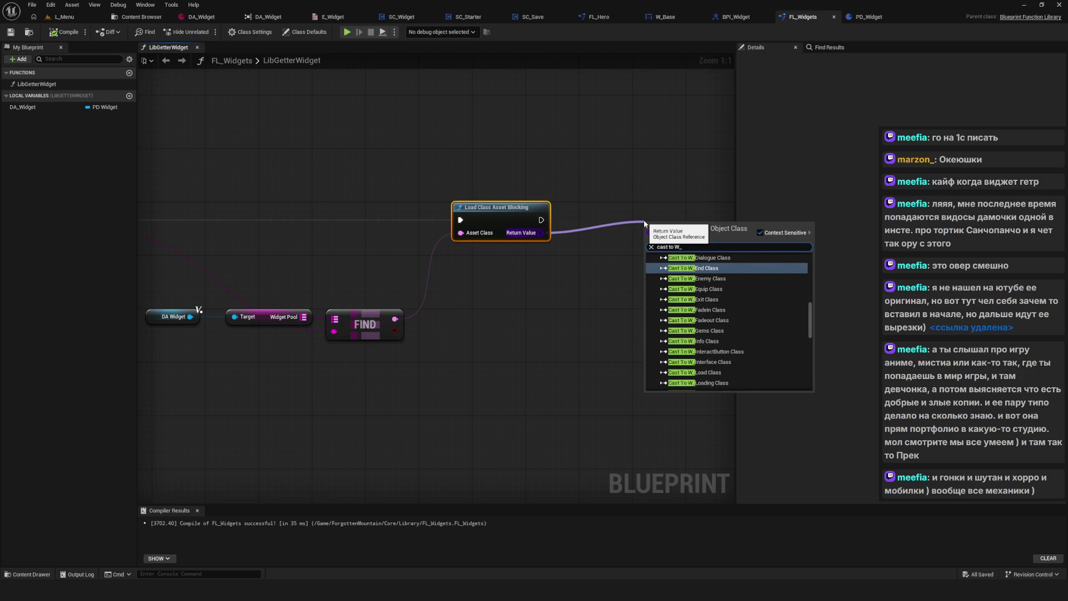
type("Base")
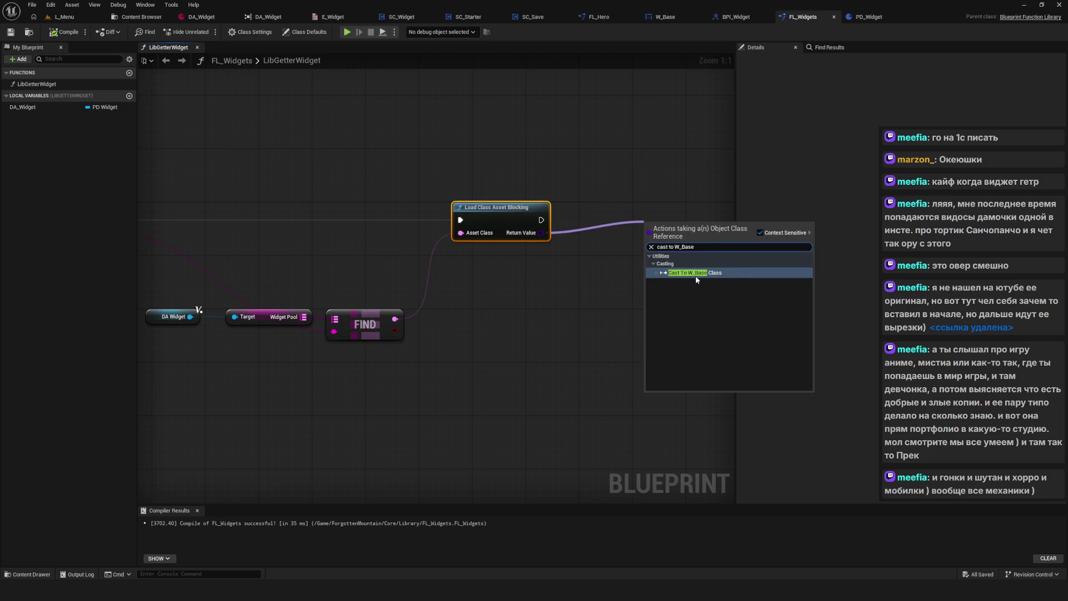
left_click(695, 273)
left_click_drag(676, 223, 626, 223)
Wire the cast result into the Return Node, removing NewParam and naming the output WidgetClass.
scroll(498, 291, "down", 1)
left_click(229, 237)
mouse_move(338, 198)
left_mouse_down()
mouse_move(153, 210)
mouse_move(707, 235)
left_mouse_up()
scroll(707, 239, "up", 1)
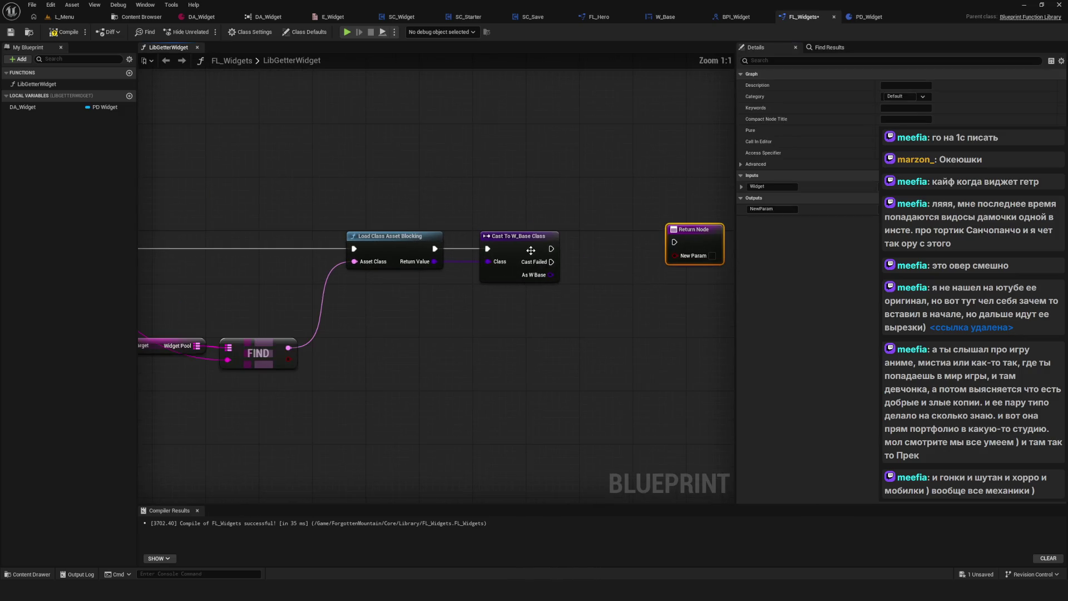
left_click_drag(551, 249, 676, 246)
left_click_drag(550, 275, 675, 273)
left_click(962, 209)
type("Widge")
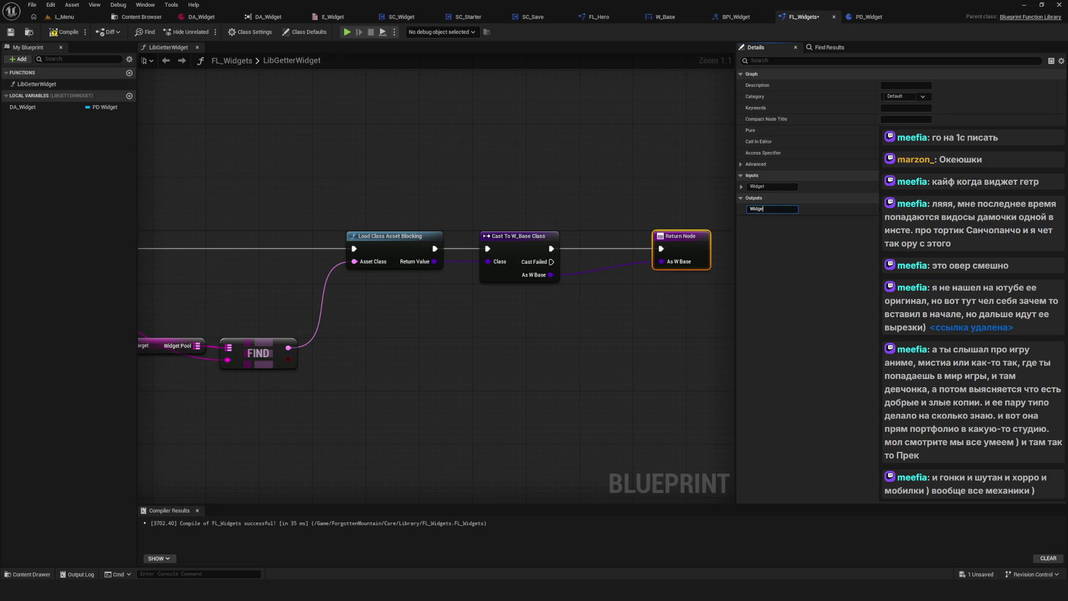
type("tC")
key("Return")
scroll(717, 322, "down", 6)
scroll(717, 323, "up", 4)
Tidy the DA Widget, Widget Pool and FIND nodes, save FL_Widgets, then open DA_Widget.
key("ctrl+s")
mouse_move(206, 356)
left_mouse_down()
mouse_move(378, 319)
mouse_move(375, 300)
left_mouse_up()
left_click_drag(531, 307, 602, 290)
key("ctrl+s")
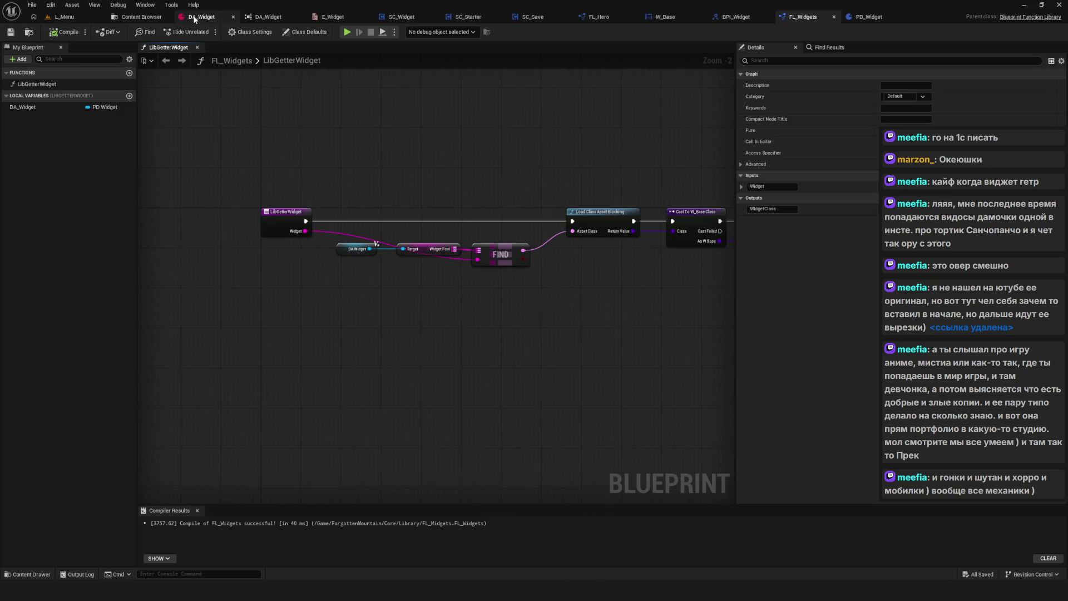
left_click(201, 16)
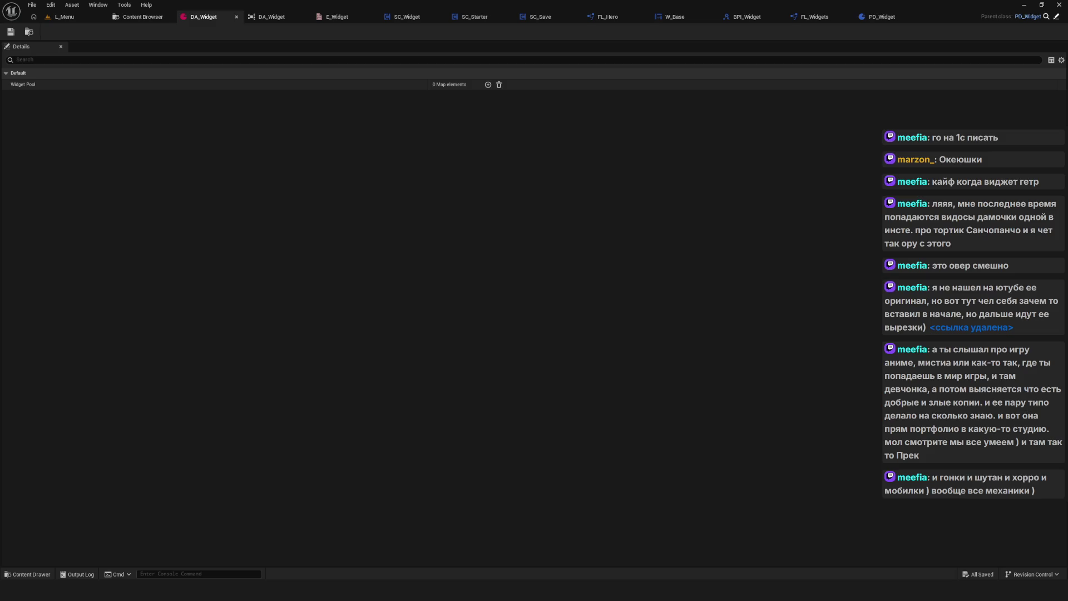
key("super+d")
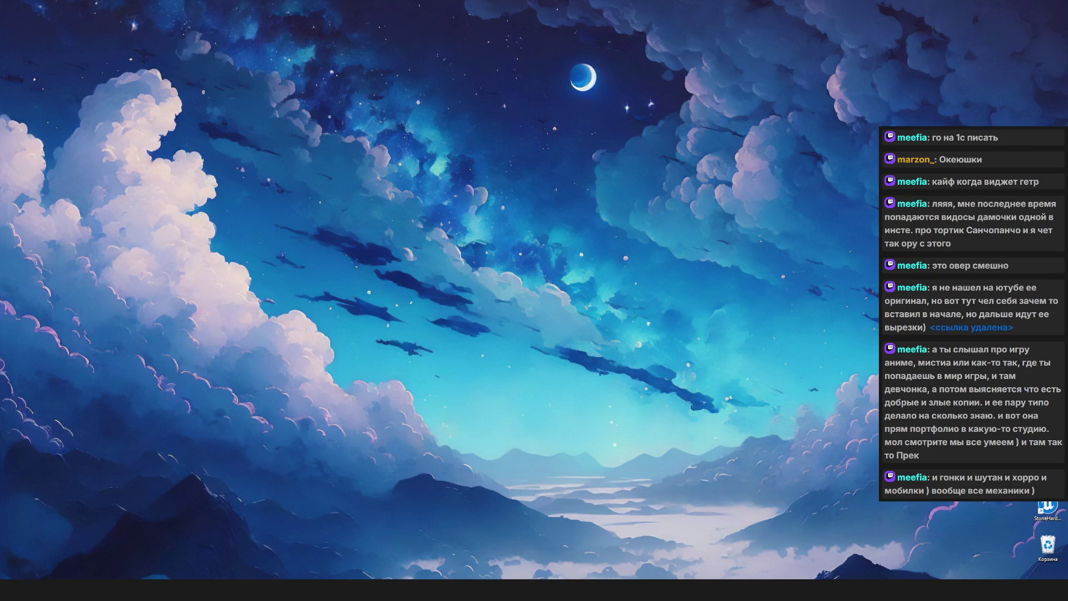
key("alt+Tab")
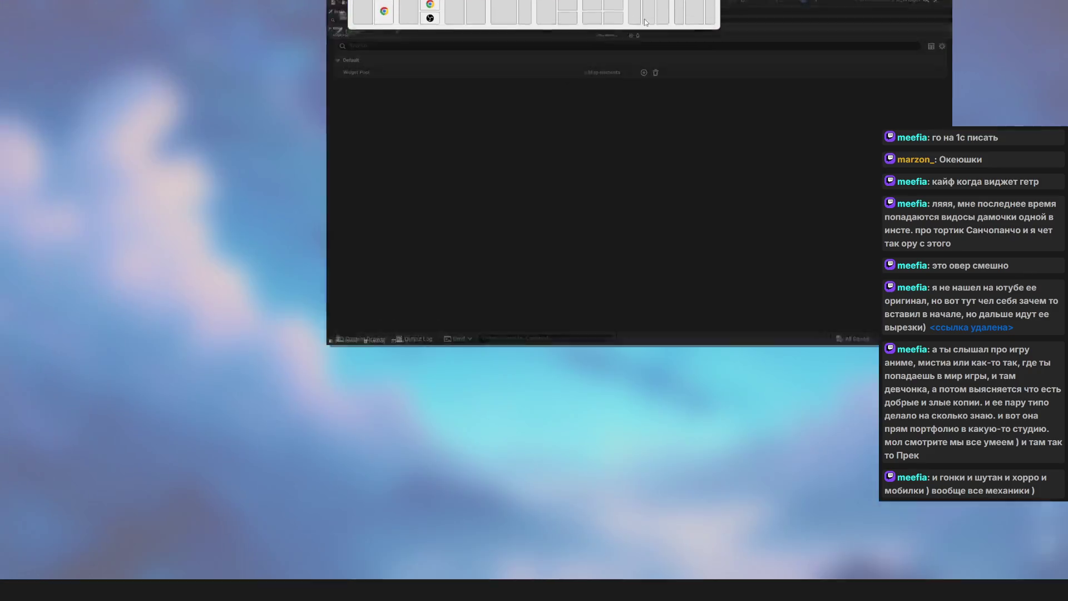
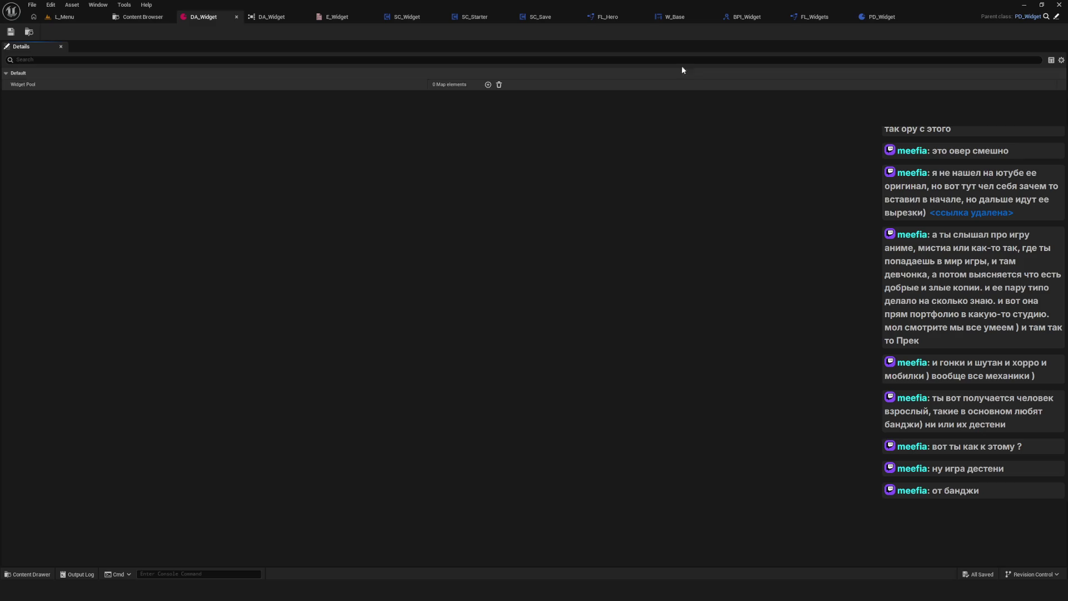
Save DA_Widget, then view the Widgets Data folder with PD_Widget and DA_Widget.
left_click(11, 33)
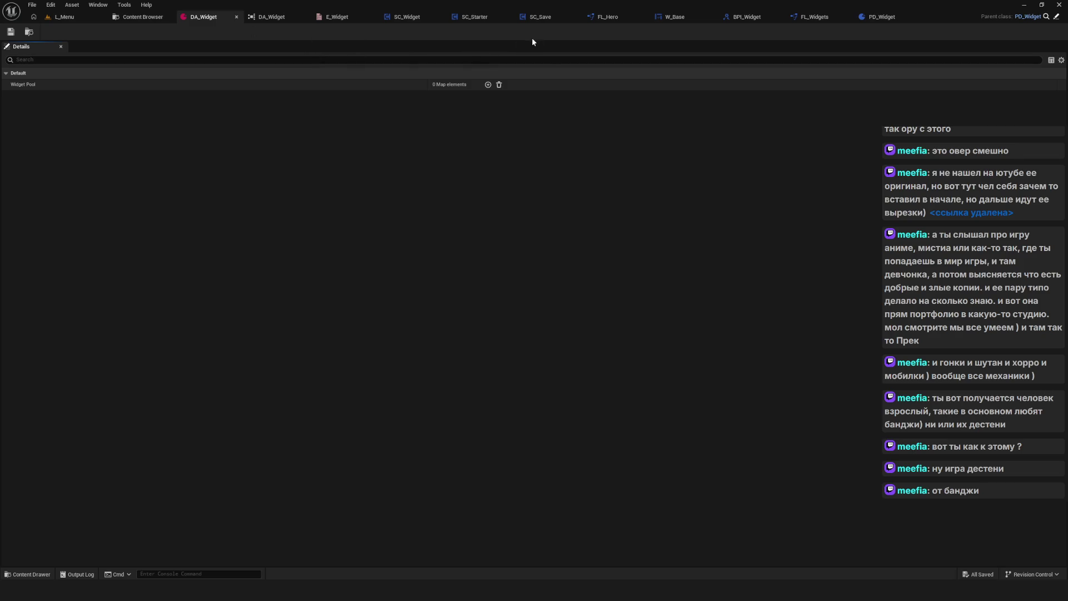
left_click(137, 17)
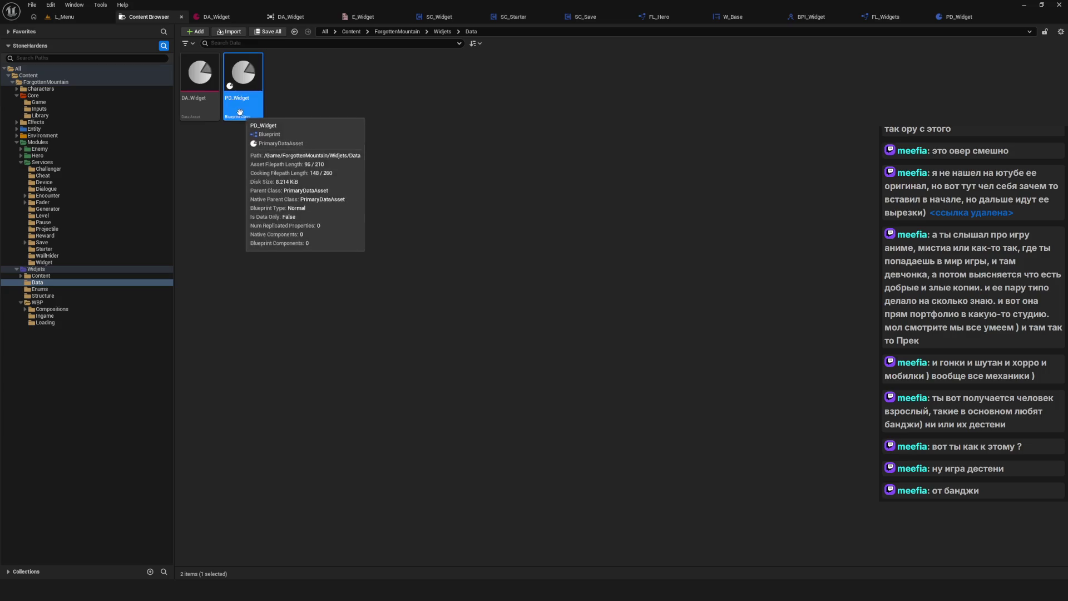
left_click(377, 99)
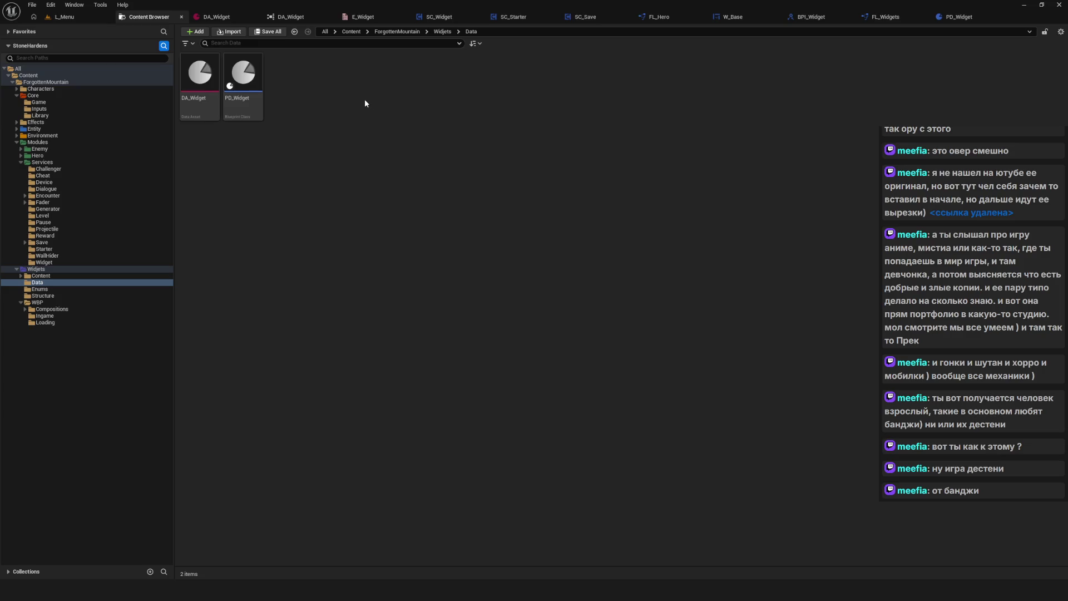
Browse the Services subfolders (Starter, Widget, Save, Encounter, Pause), ending in Reward.
left_click(44, 248)
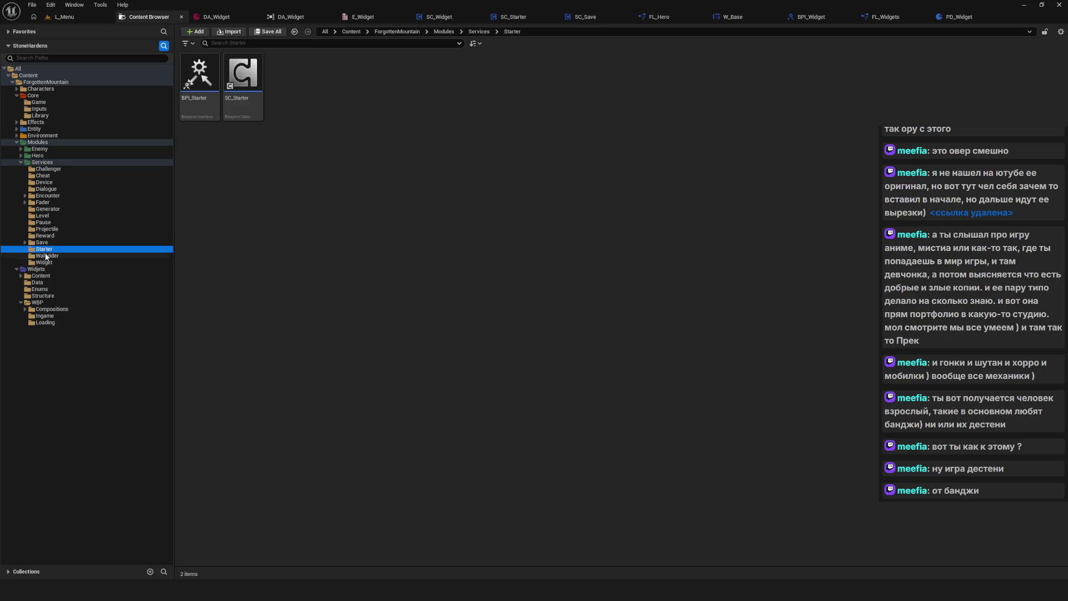
left_click(45, 255)
left_click(45, 236)
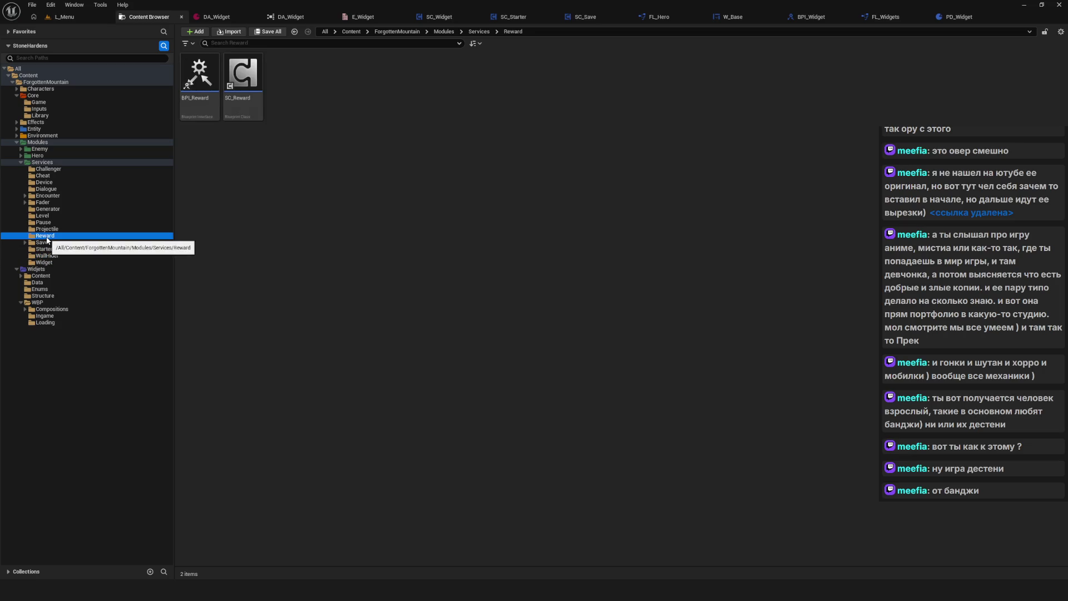
left_click(47, 256)
left_click(50, 264)
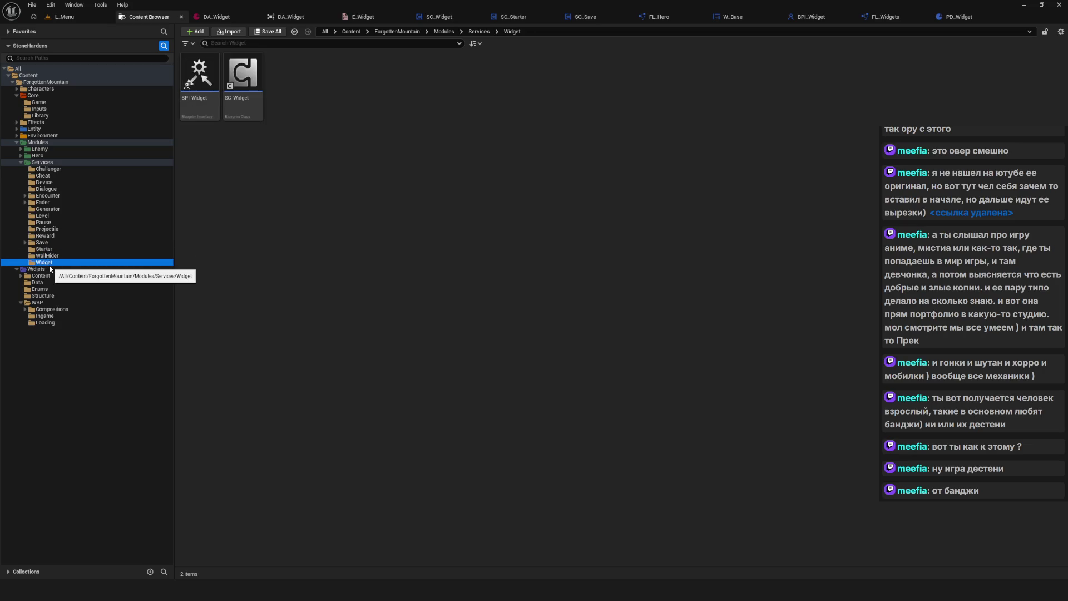
left_click(44, 243)
left_click(44, 162)
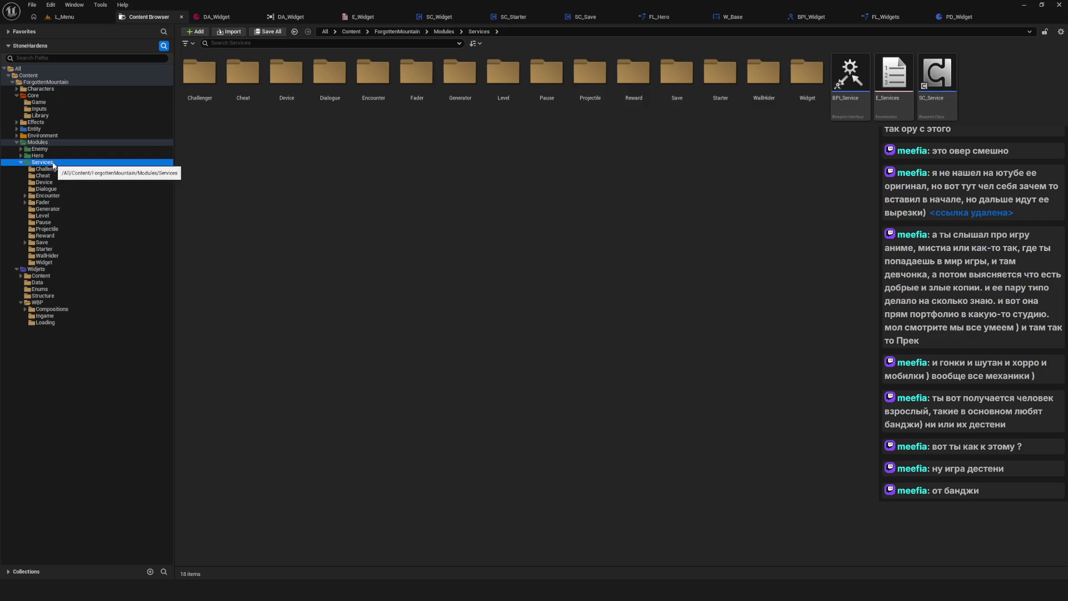
left_click(84, 196)
left_click(72, 222)
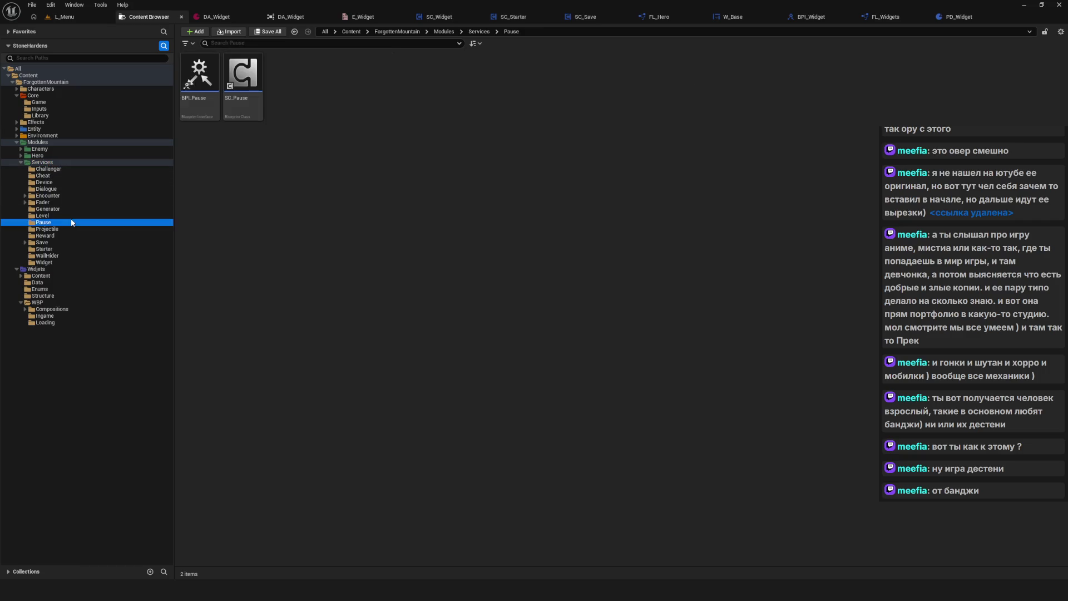
left_click(79, 236)
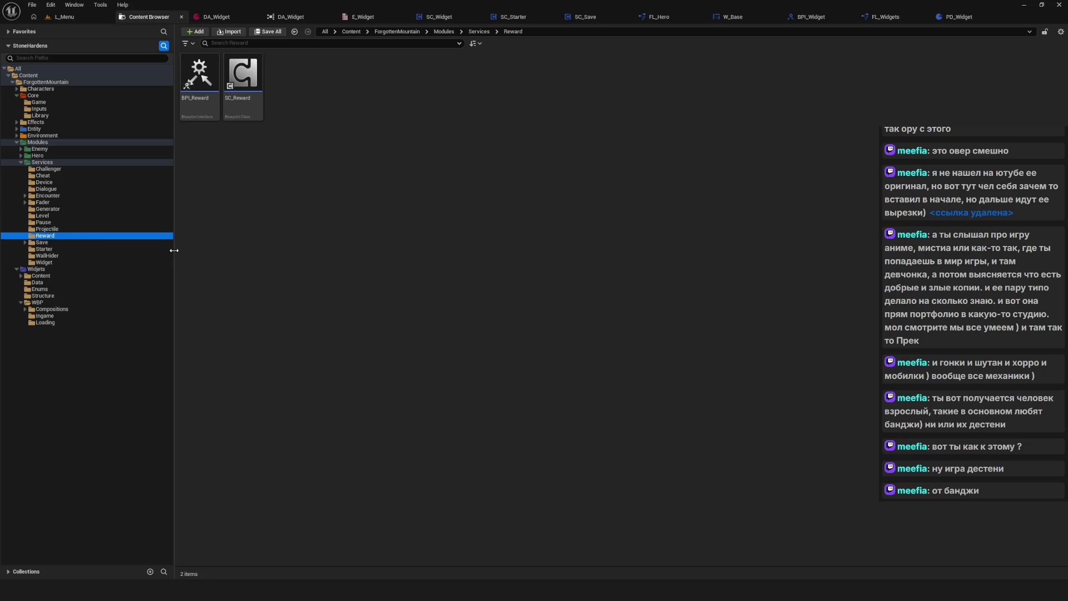
Widen the folder tree and select the BPI_Reward and SC_Reward assets.
left_click_drag(175, 249, 185, 252)
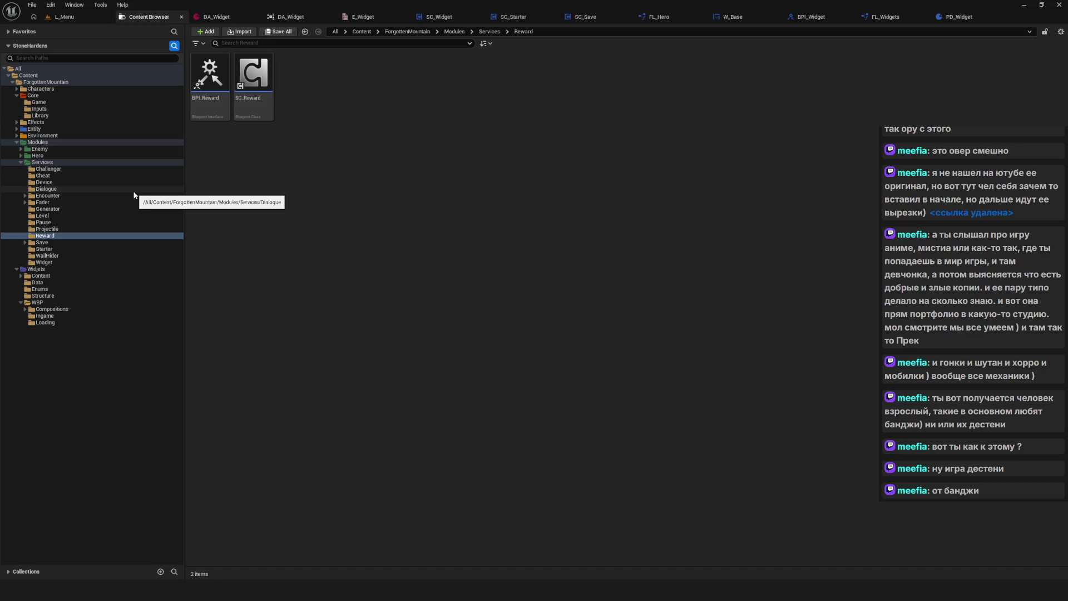
left_click(210, 72)
left_click(253, 72)
Clear the asset selection, resize the folder tree and glance at the DA_Widget editor.
left_click(485, 151)
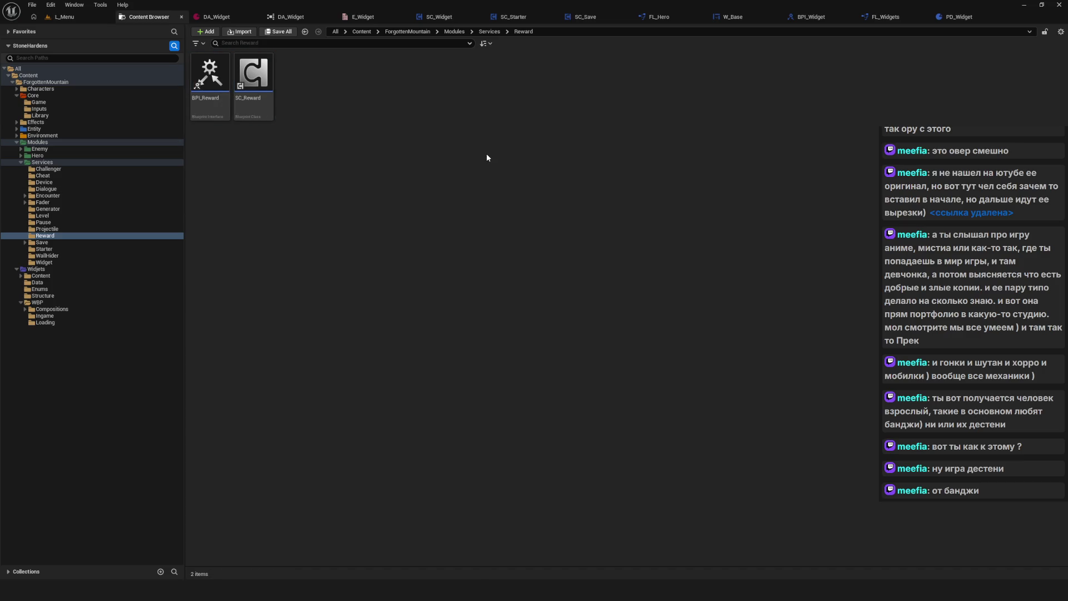
mouse_move(185, 161)
left_mouse_down()
mouse_move(260, 184)
mouse_move(163, 186)
mouse_move(183, 187)
left_mouse_up()
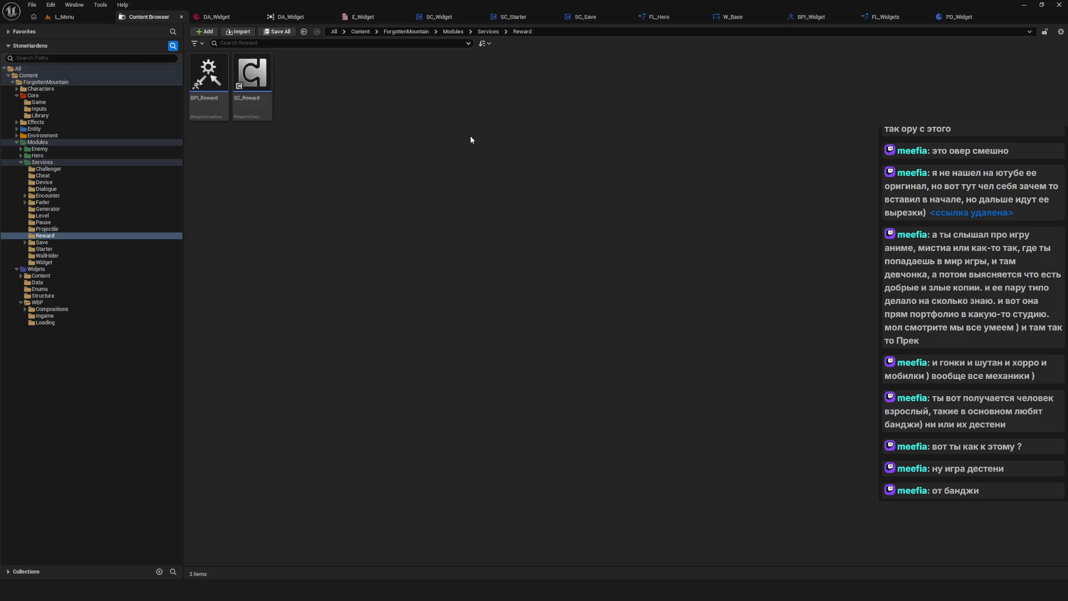
left_click(276, 17)
left_click(147, 16)
Look through the Services folders: Level, Projectile, Save, Starter, Pause, Dialogue, Encounter, Device, Fader, Widget.
left_click(42, 215)
left_click(37, 229)
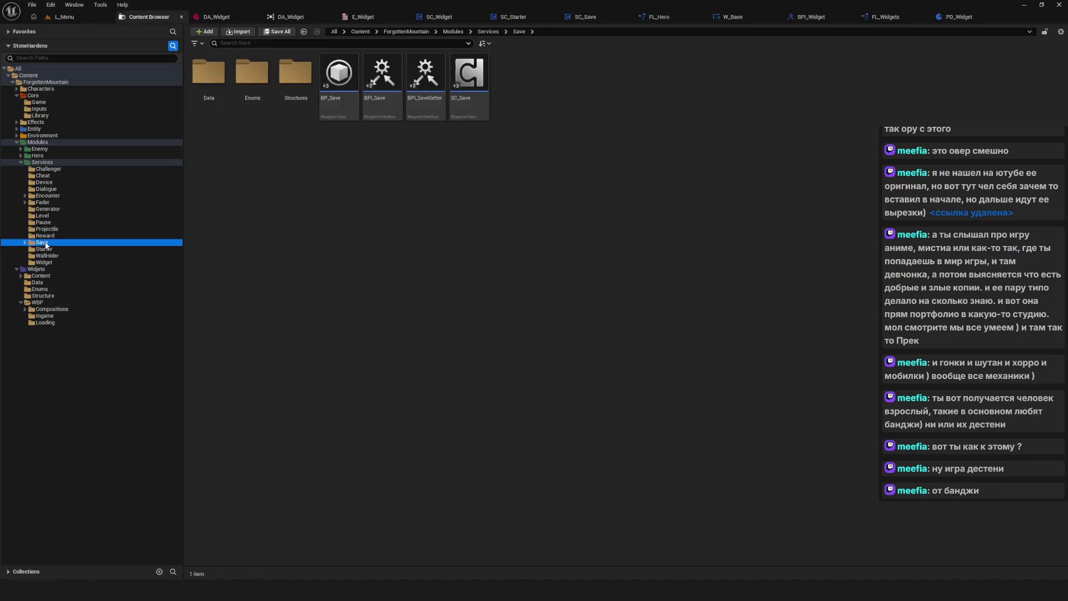
left_click(42, 243)
left_click(44, 249)
left_click(41, 242)
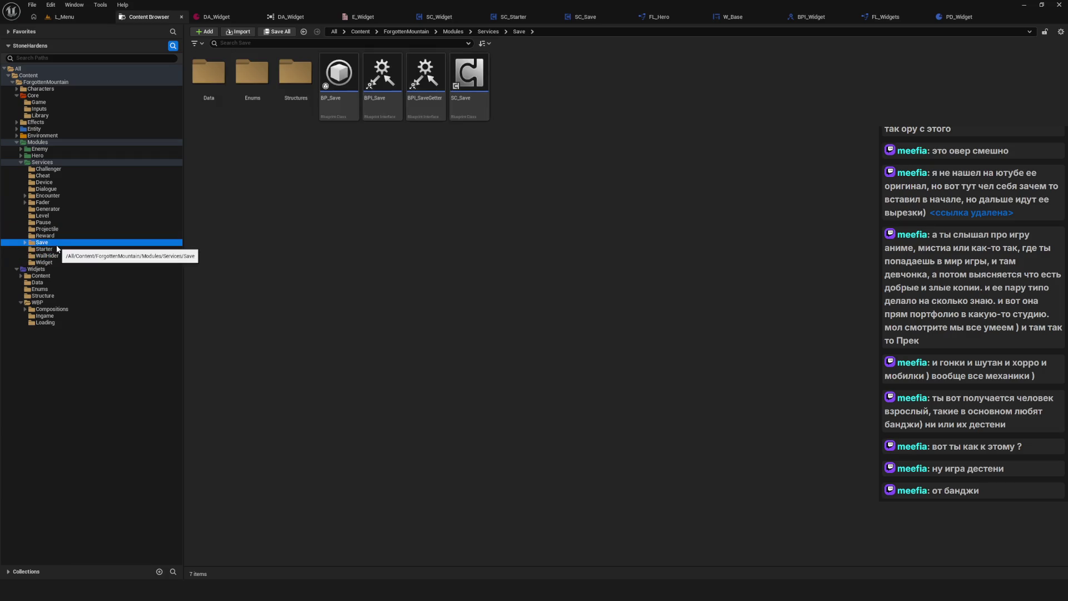
left_click(43, 262)
left_click(43, 249)
left_click(43, 242)
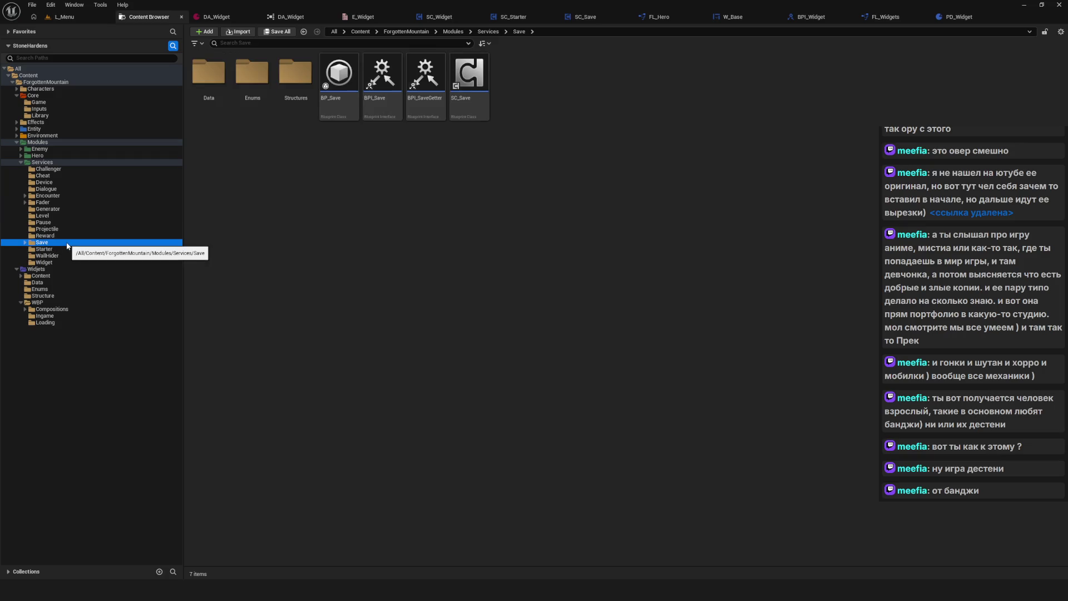
left_click(43, 222)
left_click(44, 249)
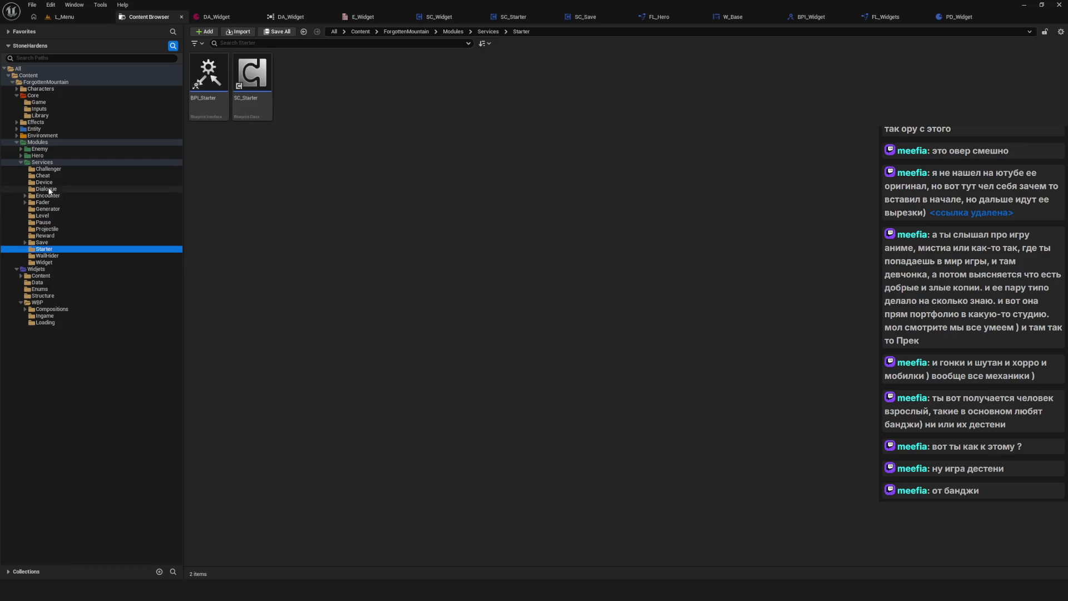
left_click(49, 189)
left_click(47, 195)
left_click(44, 182)
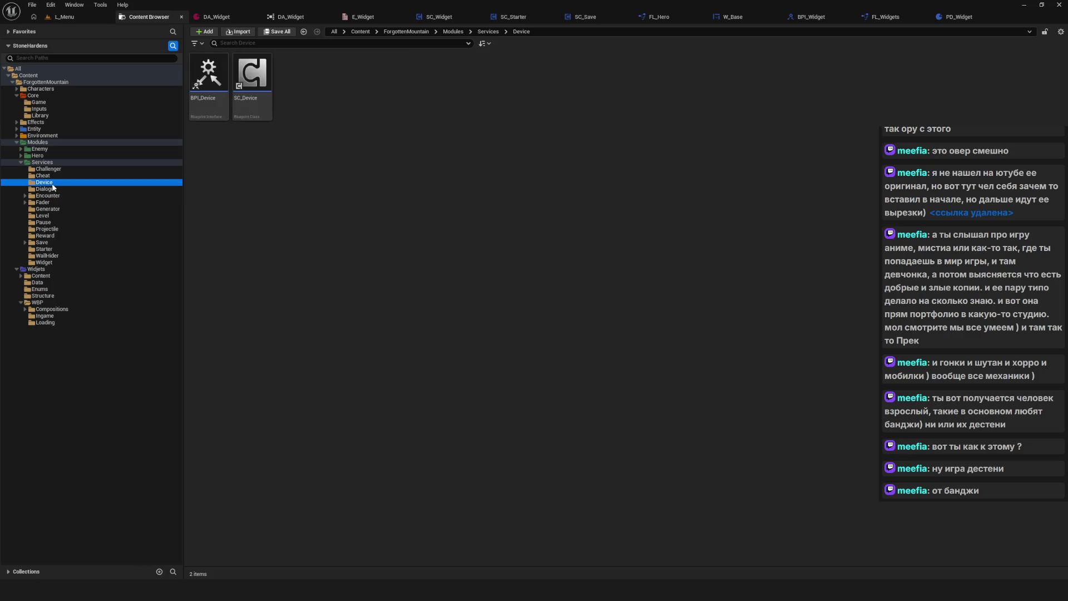
left_click(45, 163)
left_click(47, 189)
left_click(49, 203)
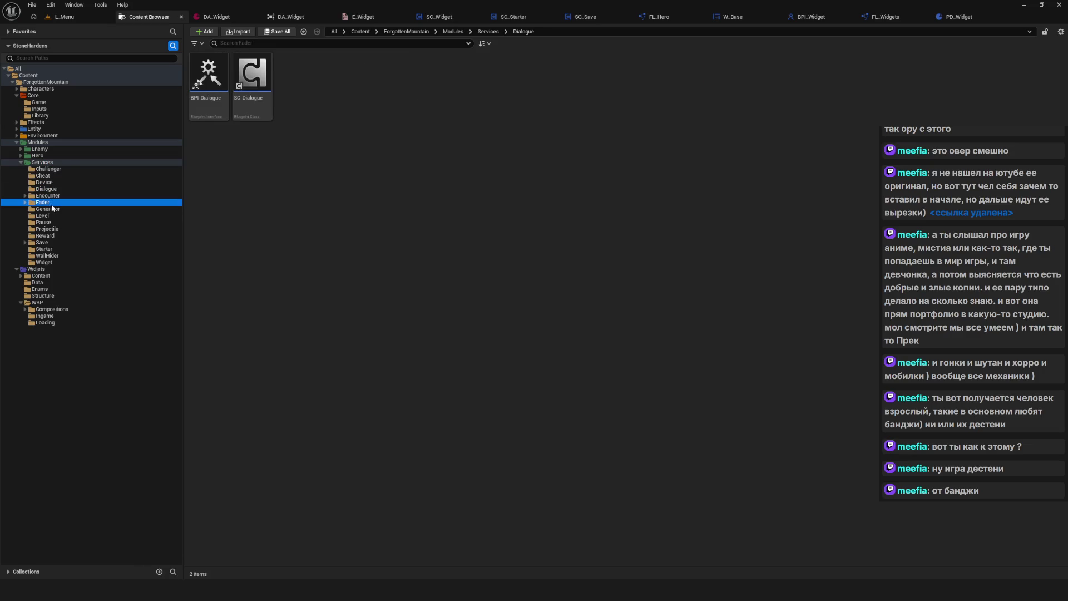
left_click(62, 216)
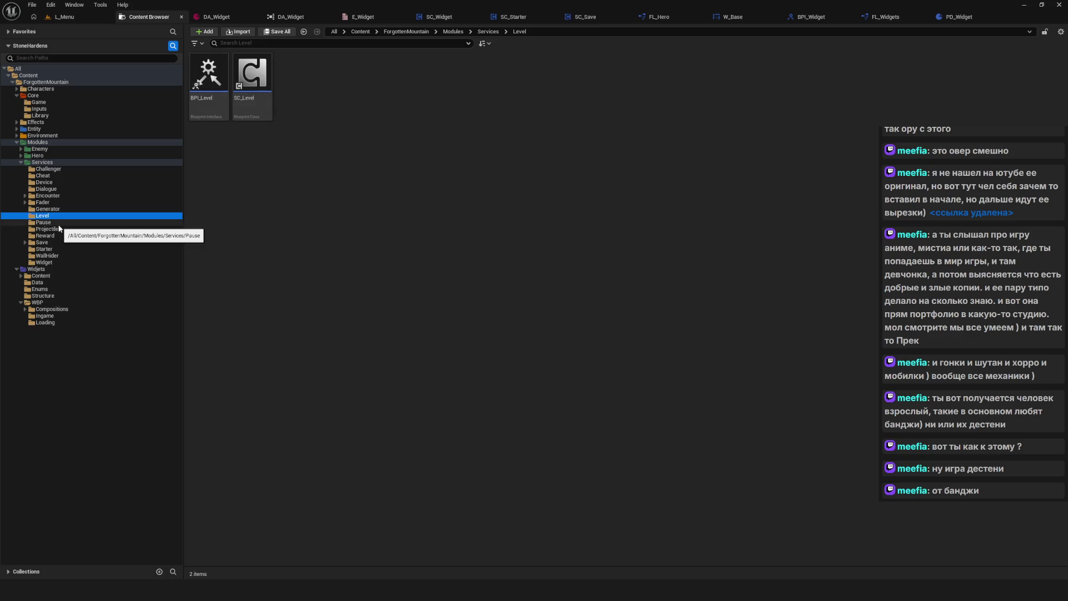
left_click(58, 229)
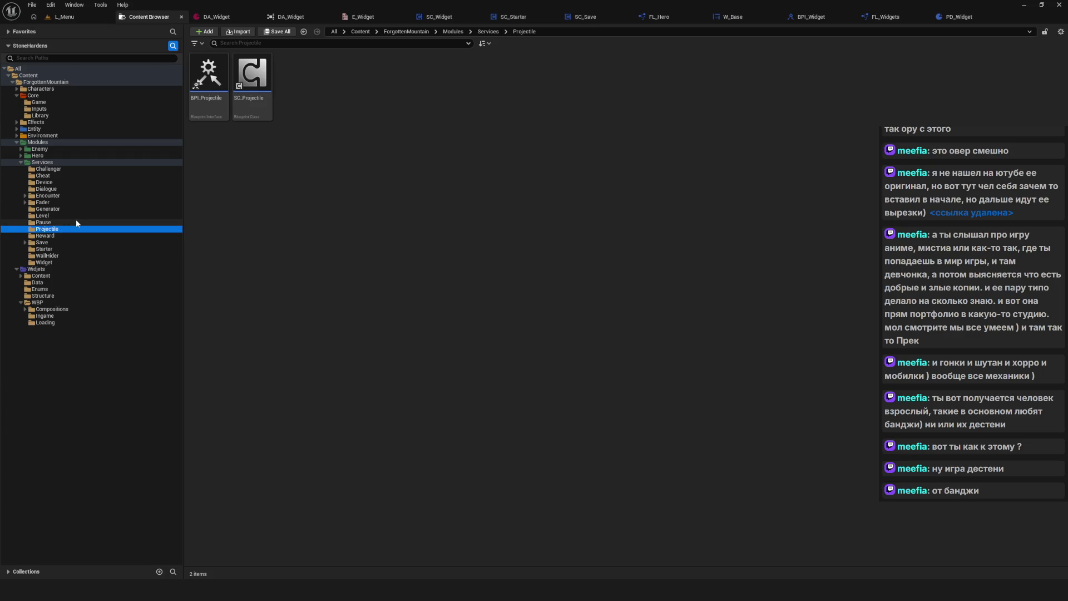
left_click(69, 215)
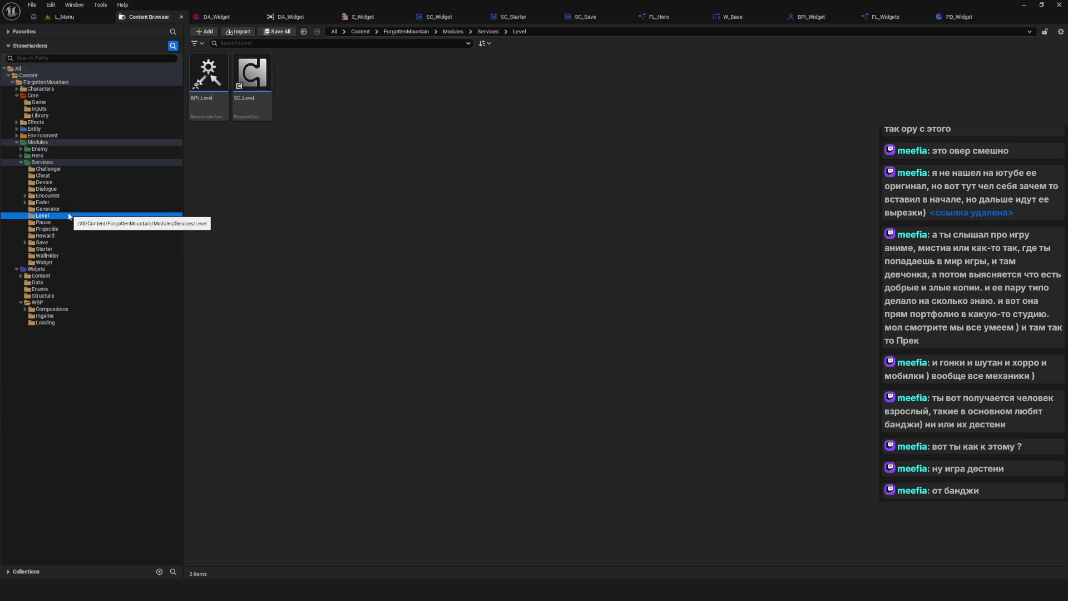
left_click(69, 263)
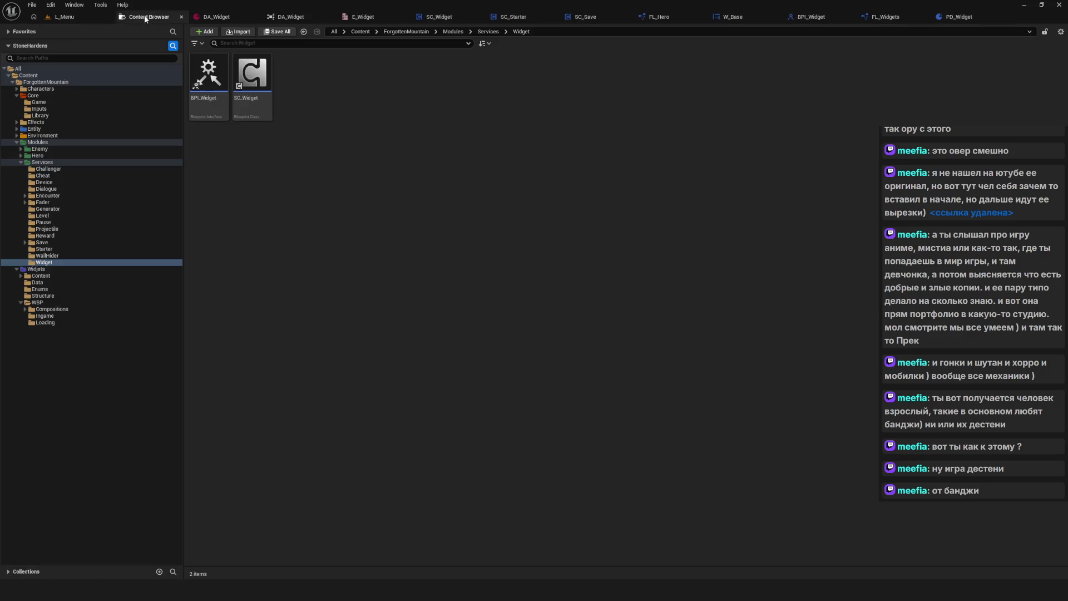
Glance at the L_Menu level, then view DA_Widget's Reference Viewer graph.
left_click(73, 20)
left_click(150, 18)
left_click(289, 17)
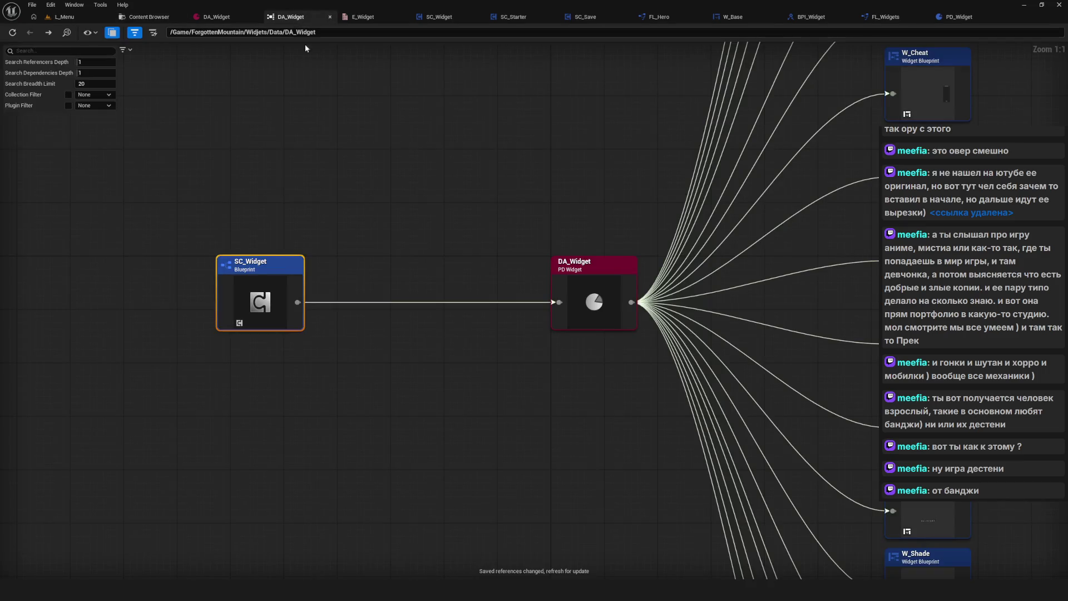
Flip through the DA_Widget, SC_Starter and SC_Widget editor tabs.
left_click(217, 16)
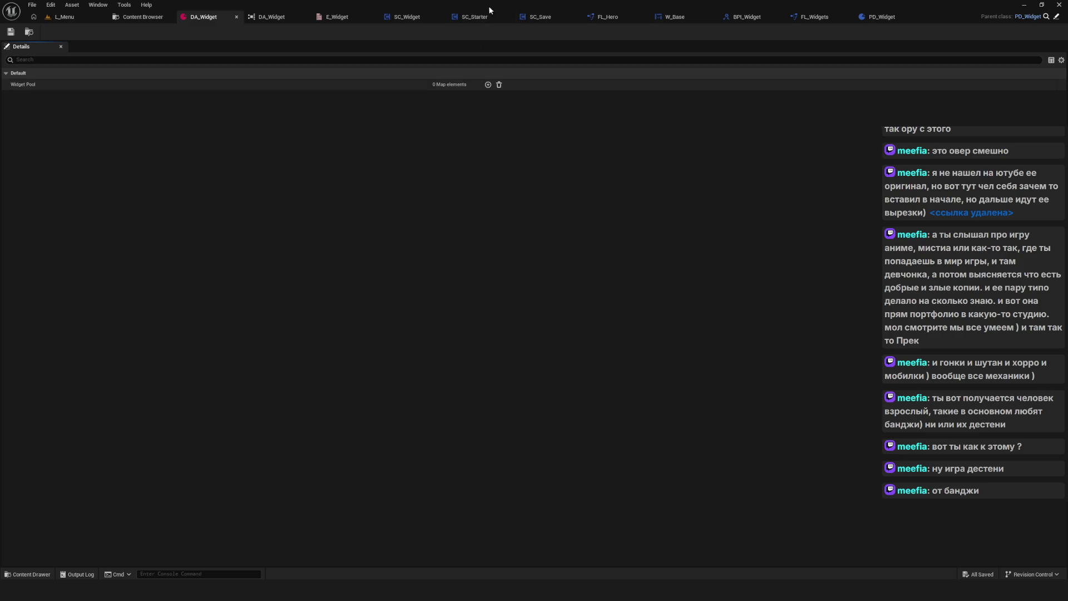
left_click(478, 17)
left_click(409, 21)
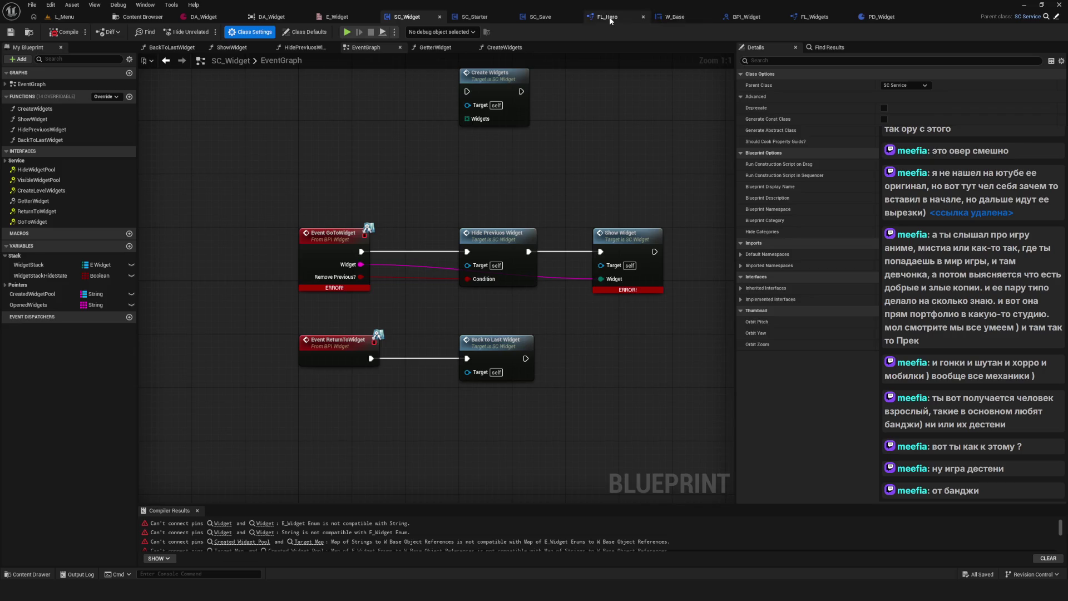
Inspect FL_Widgets' LibGetterWidget function, including its Cast To W_Base Class and Return nodes.
left_click(803, 18)
scroll(338, 160, "down", 4)
left_click_drag(224, 178, 557, 281)
scroll(528, 240, "up", 4)
mouse_move(528, 240)
left_mouse_down()
mouse_move(407, 234)
mouse_move(887, 254)
mouse_move(870, 260)
left_mouse_up()
left_click_drag(536, 301, 536, 301)
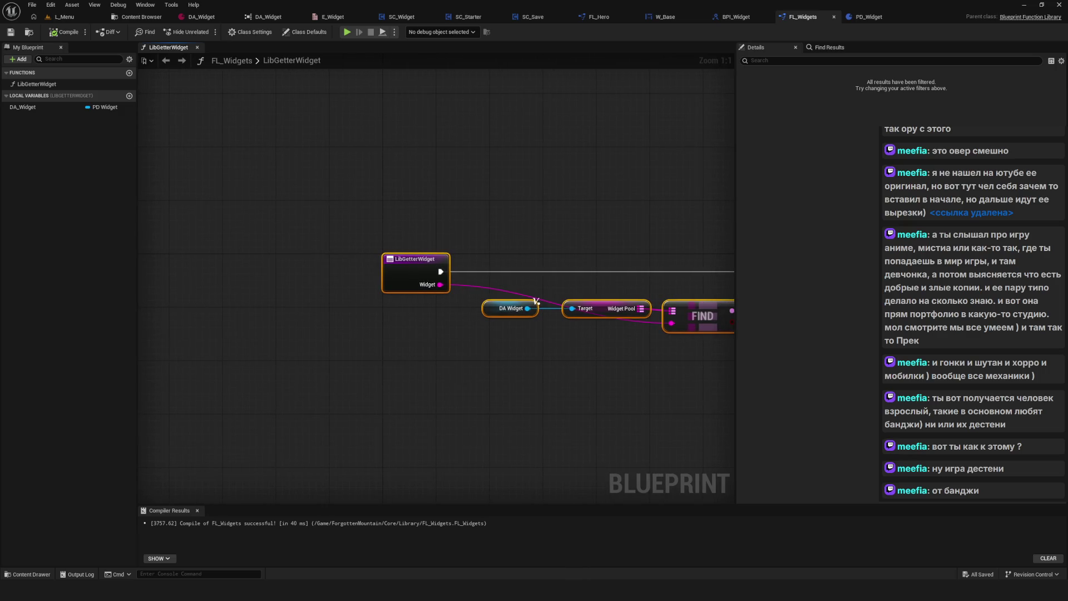
scroll(507, 217, "down", 1)
left_click_drag(508, 216, 490, 221)
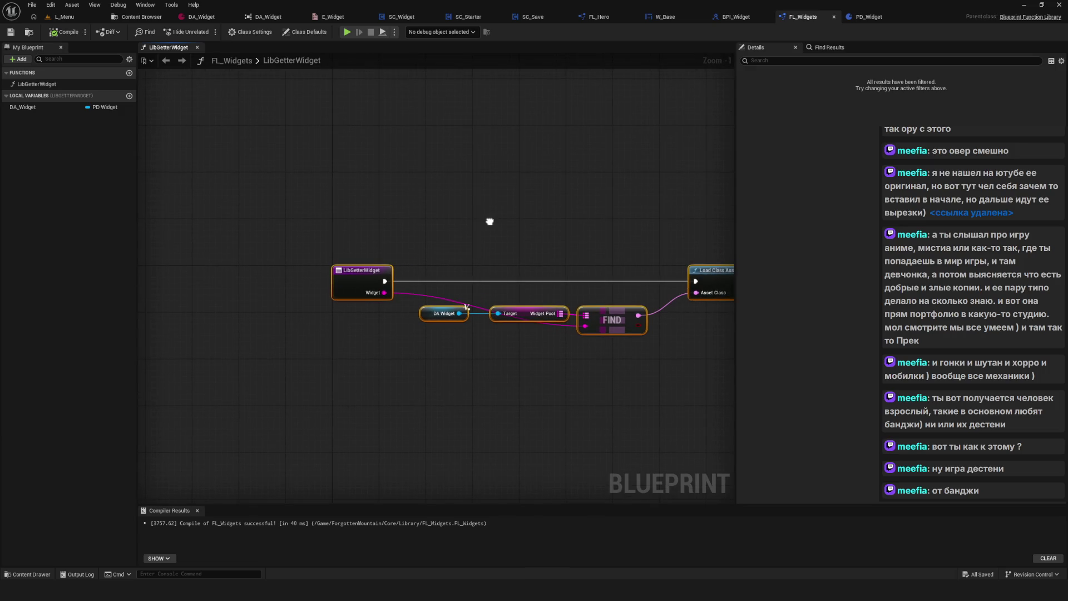
mouse_move(490, 221)
left_mouse_down()
mouse_move(458, 232)
mouse_move(222, 214)
left_mouse_up()
scroll(483, 209, "up", 1)
left_click_drag(311, 199, 612, 316)
left_click_drag(273, 245, 780, 206)
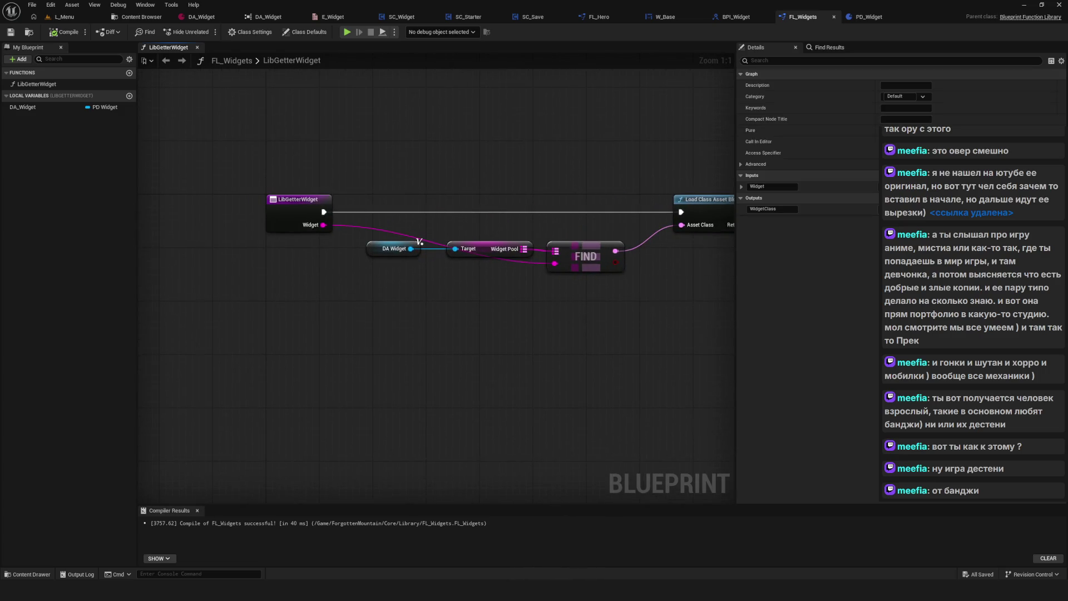
double_click(298, 65)
left_click_drag(289, 168, 338, 250)
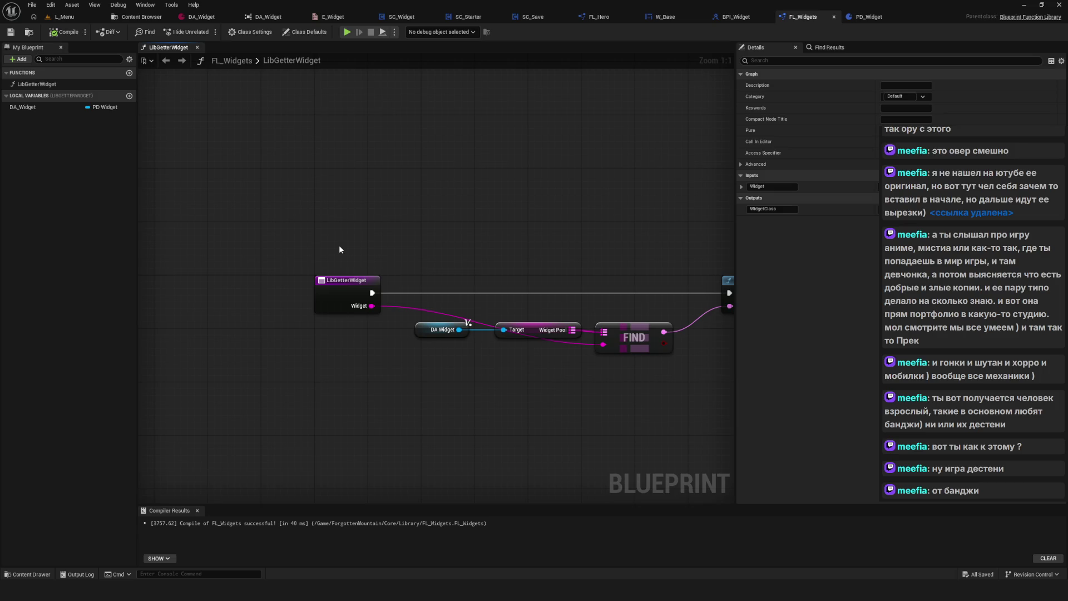
Review FL_Hero's LibGetterWidget nodes, then return to SC_Widget's EventGraph.
left_click(599, 17)
left_click_drag(391, 209, 524, 217)
mouse_move(223, 177)
left_mouse_down()
mouse_move(316, 182)
mouse_move(730, 349)
left_mouse_up()
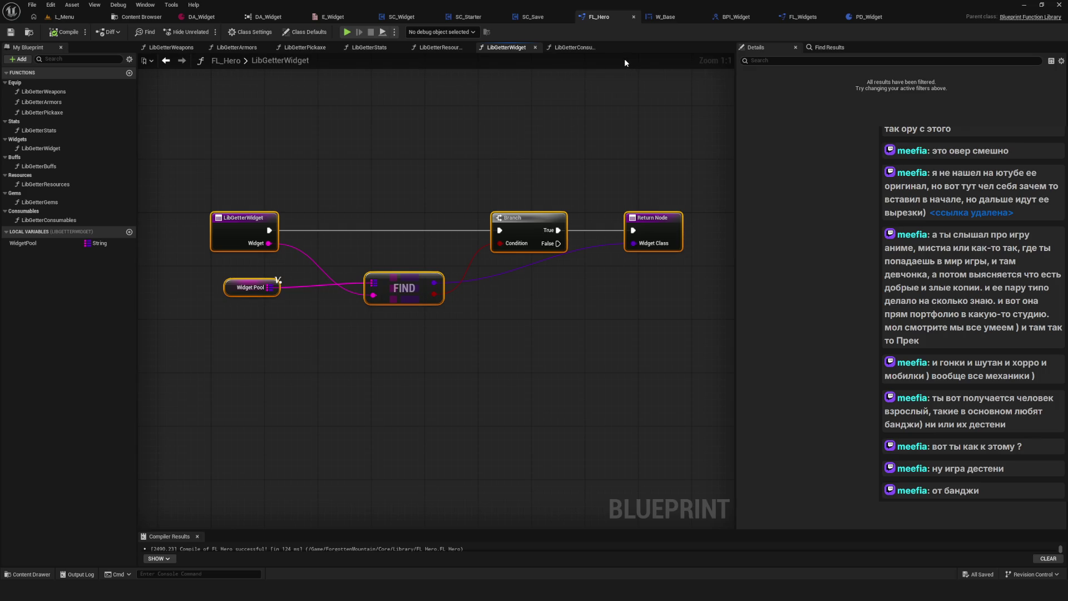
left_click_drag(632, 61, 643, 141)
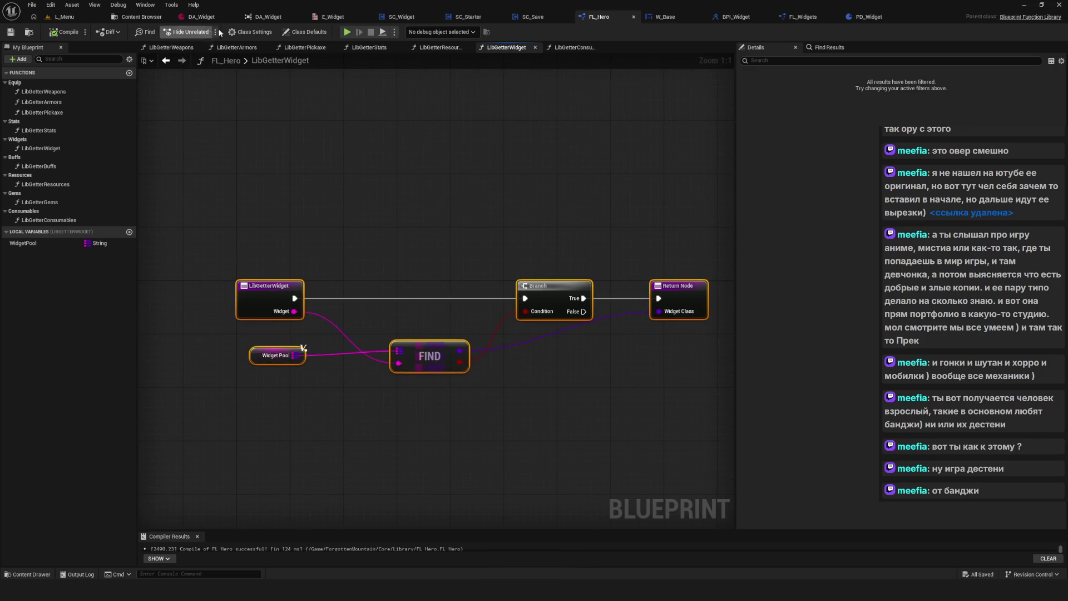
left_click(401, 17)
mouse_move(424, 212)
left_mouse_down()
mouse_move(417, 238)
mouse_move(396, 199)
left_mouse_up()
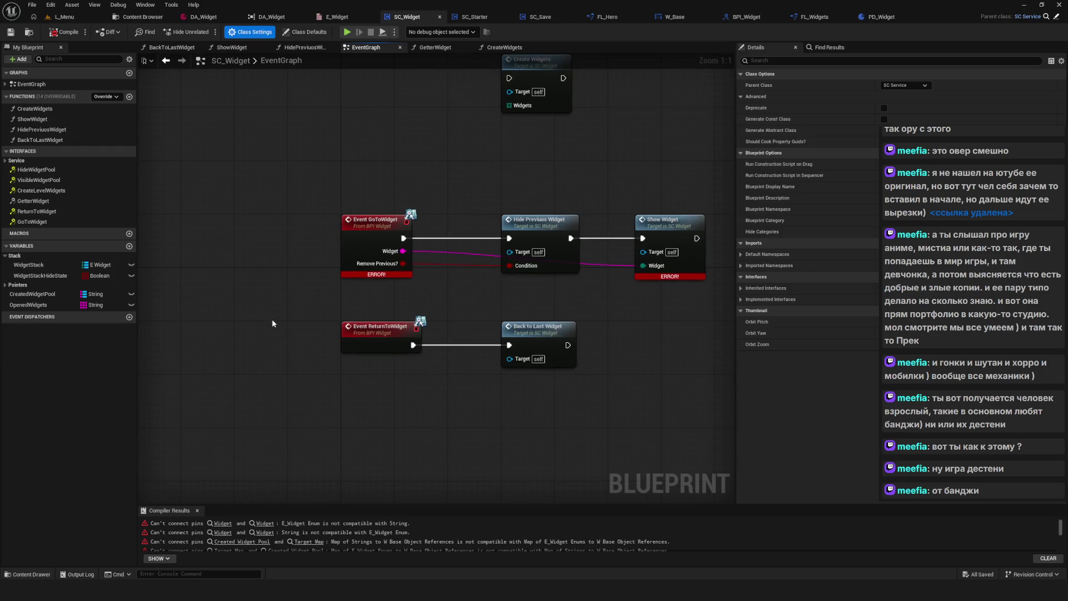
Move ReturnToWidget and Back to Last Widget lower and inspect the HidePreviuosWidget function.
left_click_drag(273, 314, 682, 404)
left_click_drag(362, 332, 355, 425)
mouse_move(254, 229)
left_mouse_down()
mouse_move(667, 374)
mouse_move(682, 333)
mouse_move(585, 324)
left_mouse_up()
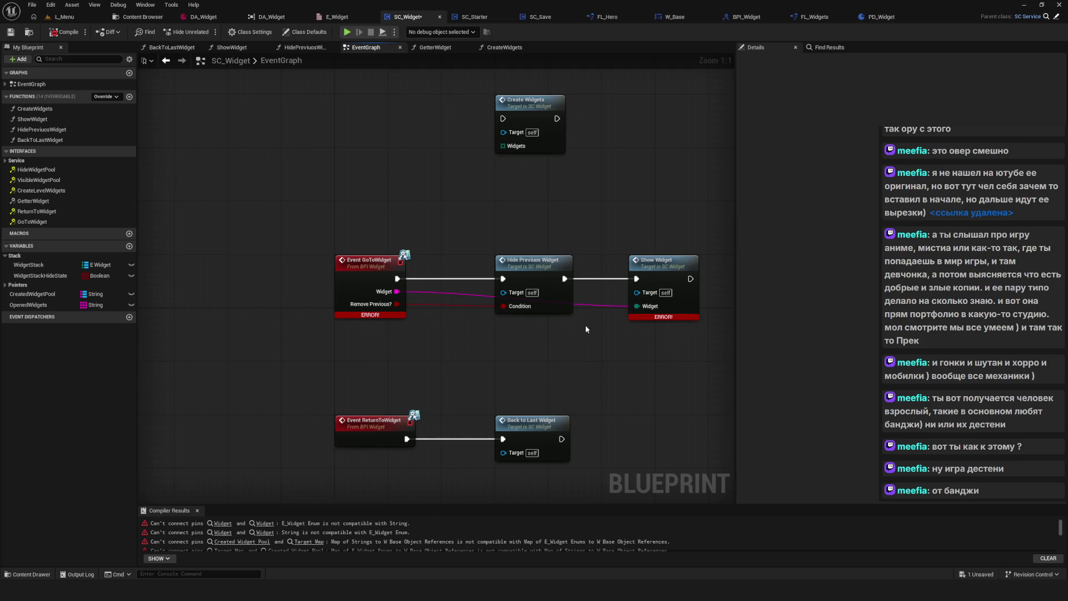
double_click(533, 275)
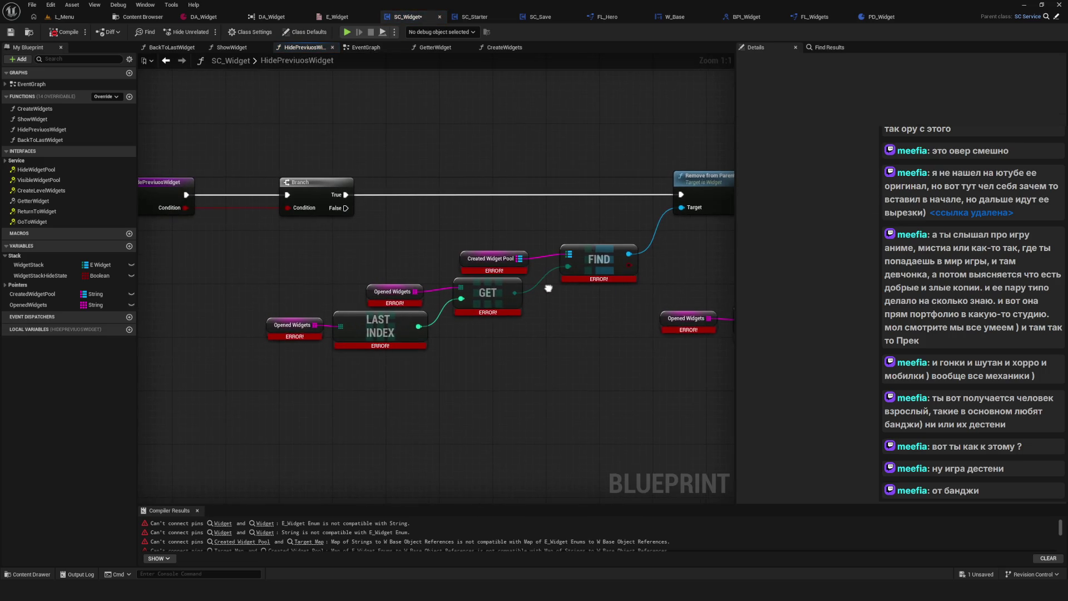
mouse_move(548, 288)
left_mouse_down()
mouse_move(447, 238)
mouse_move(245, 285)
mouse_move(361, 311)
mouse_move(400, 298)
left_mouse_up()
left_click(166, 60)
mouse_move(459, 245)
left_mouse_down()
mouse_move(476, 222)
mouse_move(405, 118)
mouse_move(500, 252)
mouse_move(408, 100)
mouse_move(393, 117)
left_mouse_up()
Detach Hide Previous Widget and wire GoToWidget's execution directly into Show Widget.
left_click(472, 289, "alt")
left_click_drag(530, 228, 422, 210)
left_click_drag(562, 212, 433, 204)
mouse_move(345, 226)
left_mouse_down()
mouse_move(419, 262)
mouse_move(459, 267)
left_mouse_up()
mouse_move(563, 247)
left_mouse_down()
mouse_move(577, 256)
mouse_move(551, 253)
left_mouse_up()
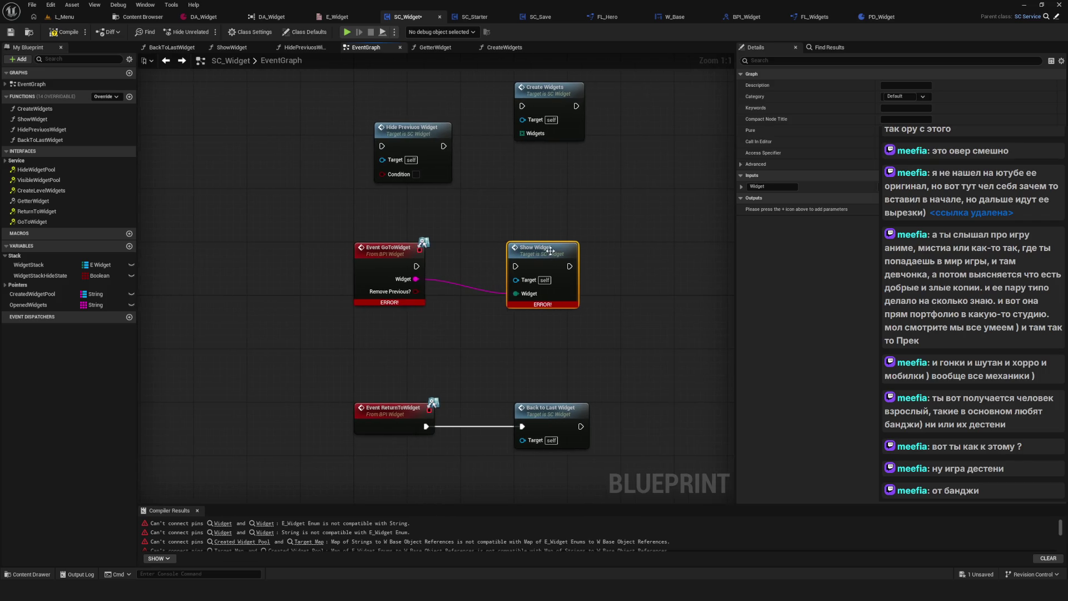
left_click(660, 330)
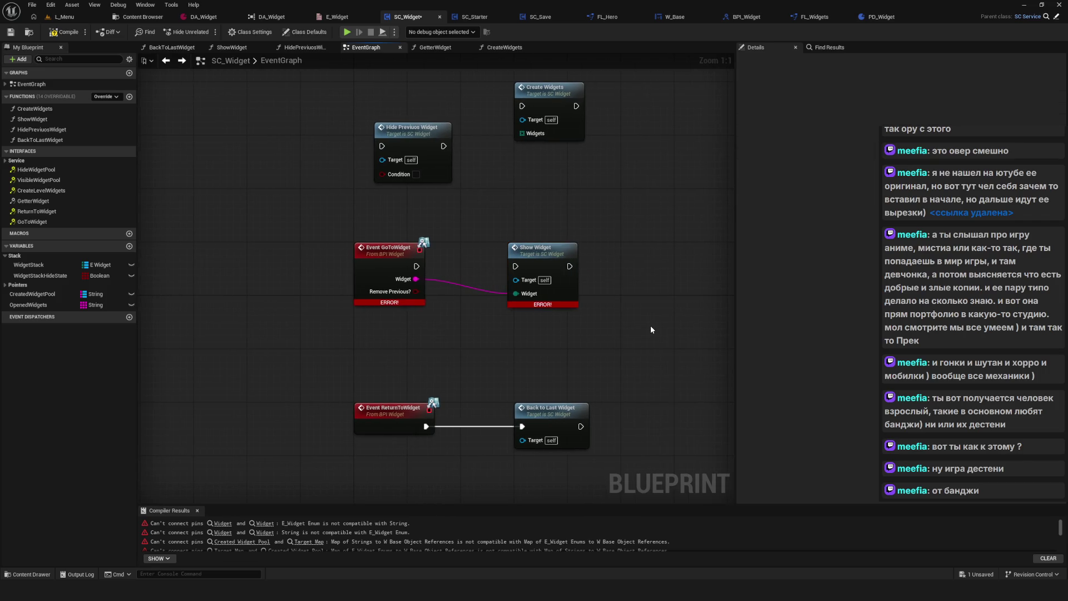
left_click_drag(533, 265, 540, 265)
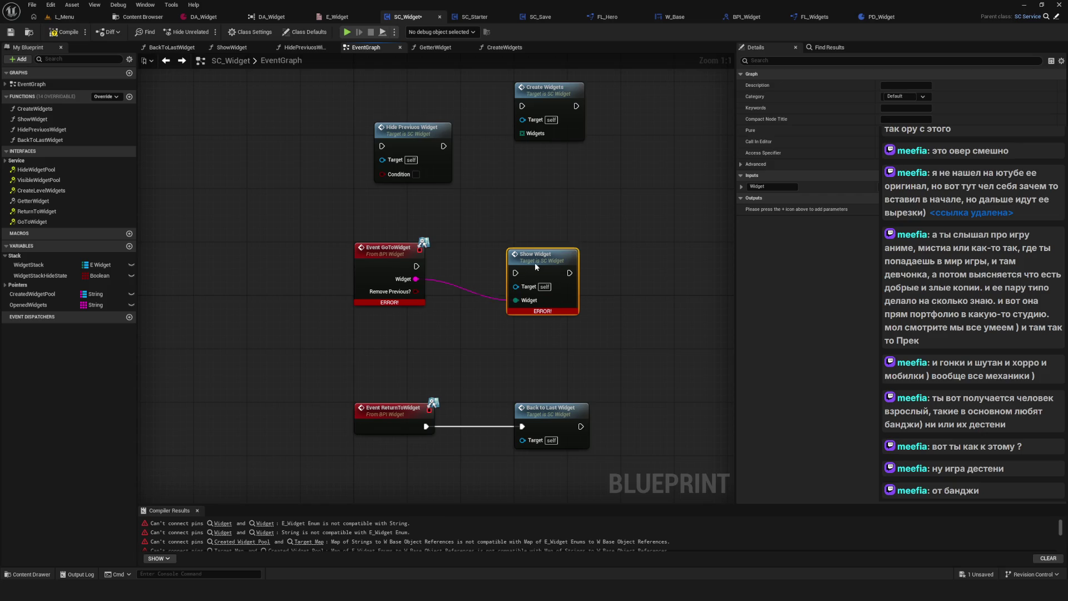
left_click_drag(416, 266, 522, 267)
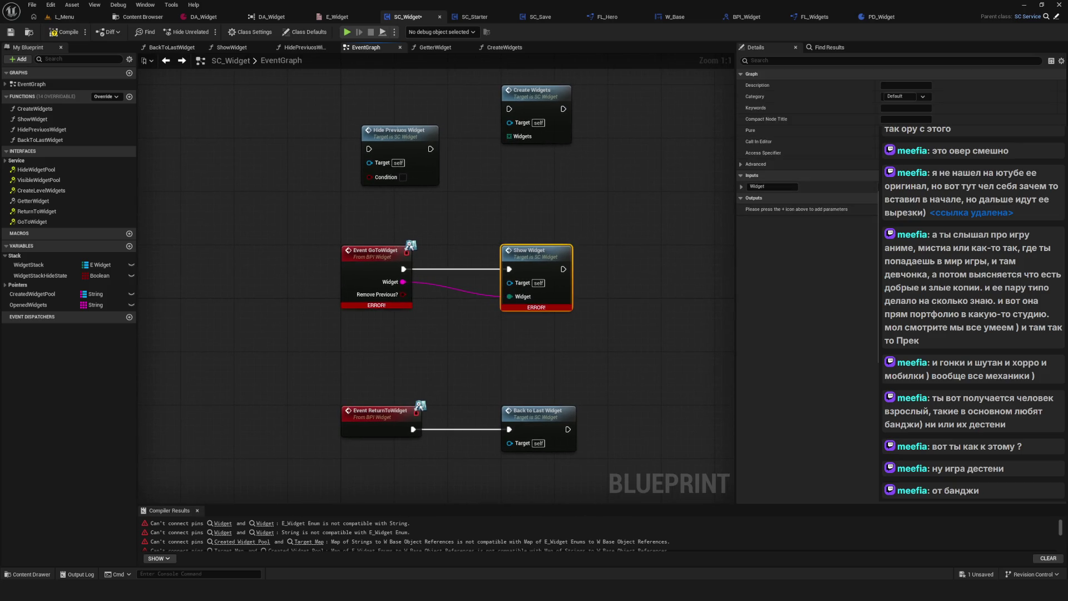
left_click(425, 216)
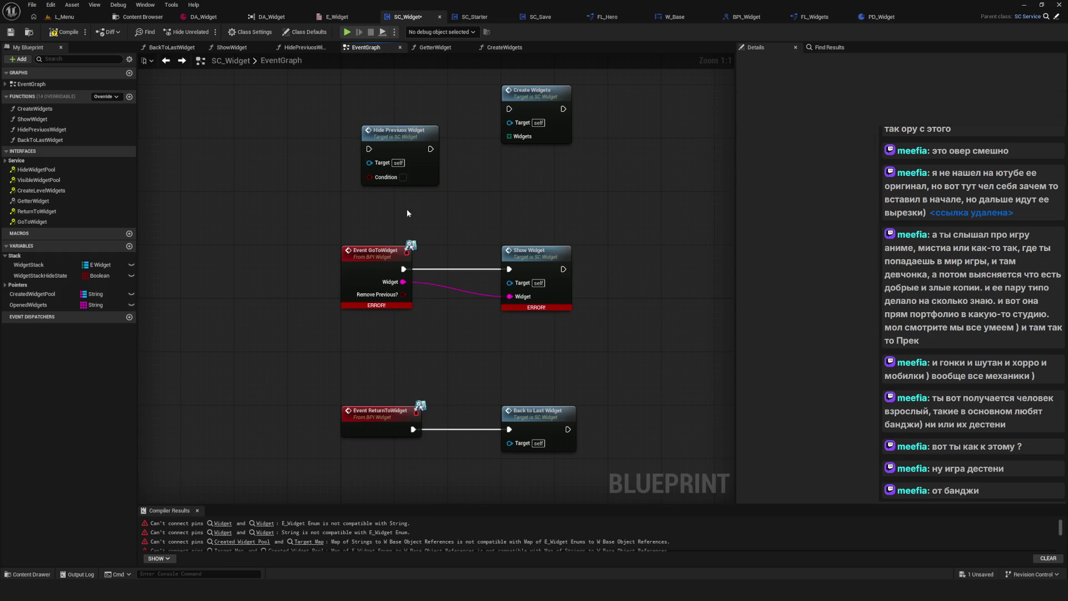
Compile SC_Widget and open the ShowWidget function graph.
left_click(66, 32)
mouse_move(586, 258)
left_mouse_down()
mouse_move(528, 257)
mouse_move(581, 305)
left_mouse_up()
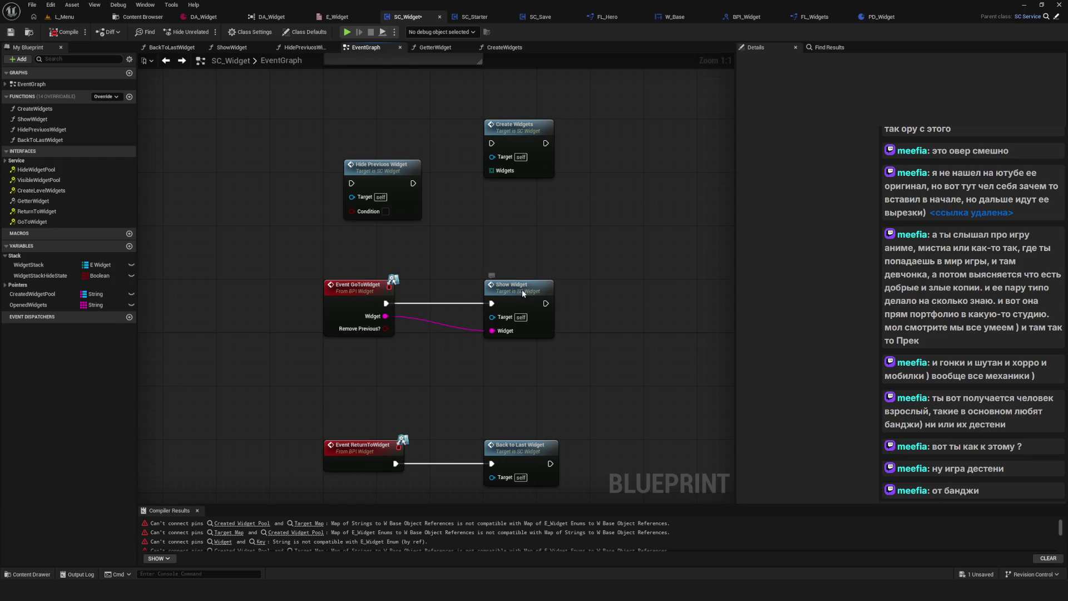
double_click(522, 290)
left_click_drag(564, 271, 428, 279)
mouse_move(559, 288)
left_mouse_down()
mouse_move(585, 297)
mouse_move(356, 249)
left_mouse_up()
Move all ShowWidget nodes away from the entry node and recompile.
scroll(662, 203, "down", 3)
left_click_drag(662, 202, 310, 393)
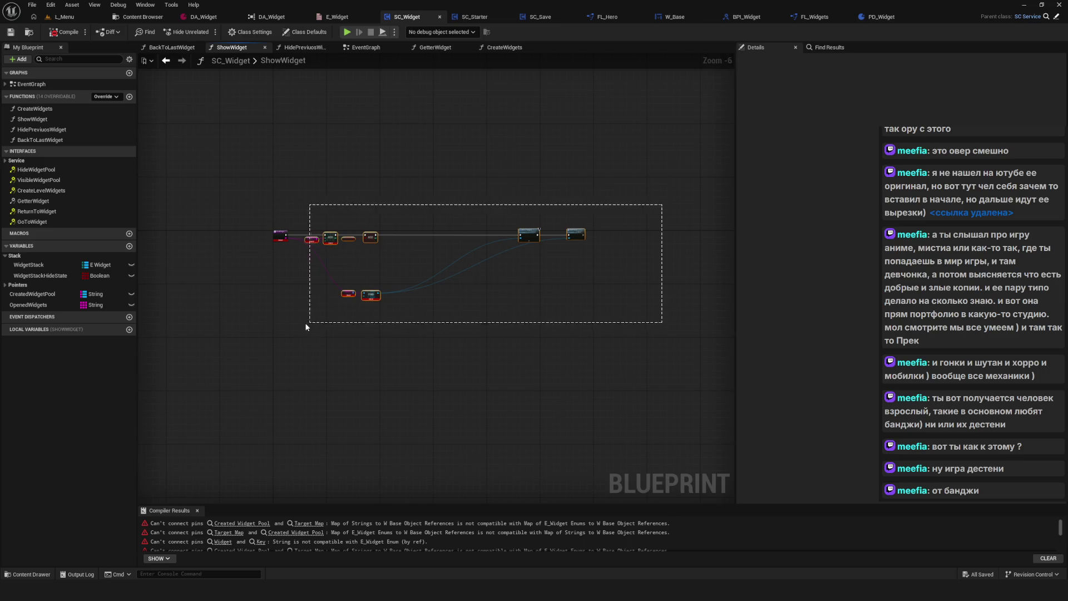
scroll(424, 169, "up", 3)
mouse_move(425, 169)
left_mouse_down()
mouse_move(706, 167)
mouse_move(630, 132)
left_mouse_up()
left_click_drag(417, 162, 402, 222)
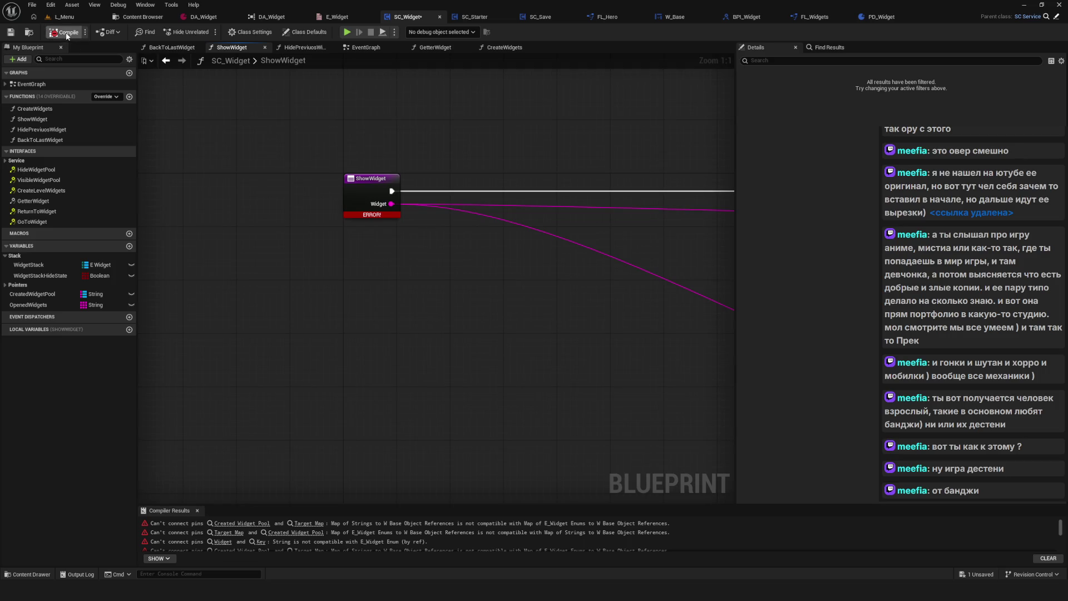
left_click(67, 33)
left_click_drag(517, 210, 346, 253)
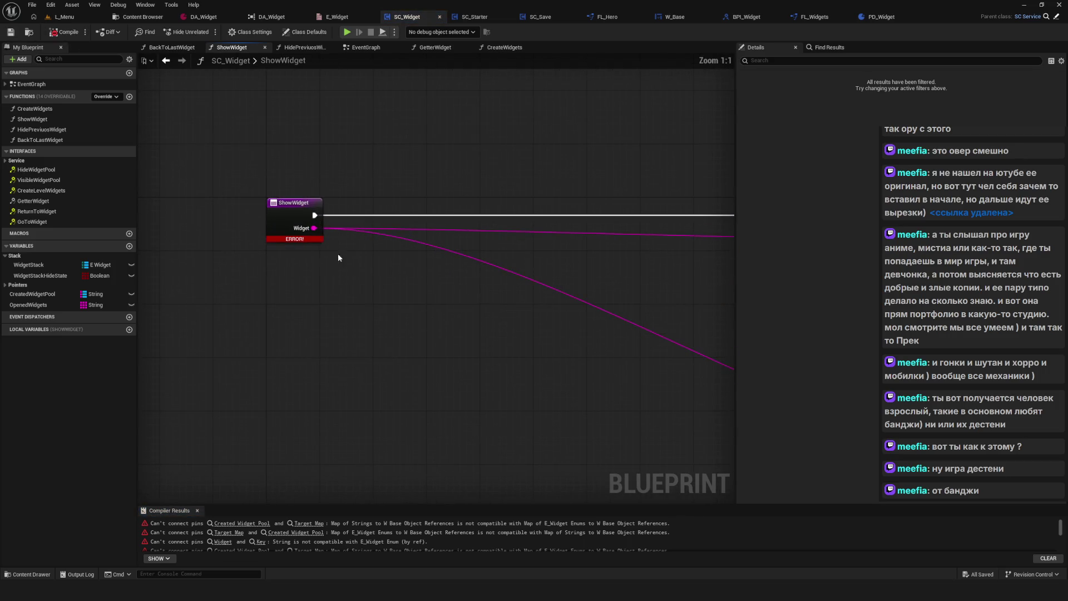
Add a Created Widget Pool getter with a Contains node checking the incoming Widget.
left_click_drag(62, 295, 336, 273)
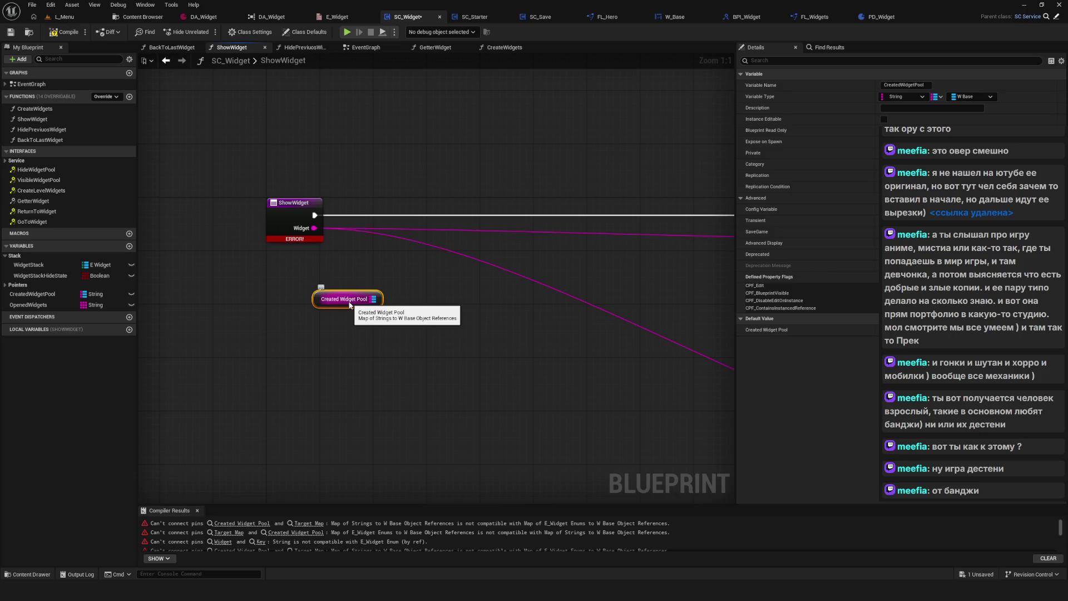
left_click_drag(370, 298, 431, 301)
type("con")
left_click(457, 351)
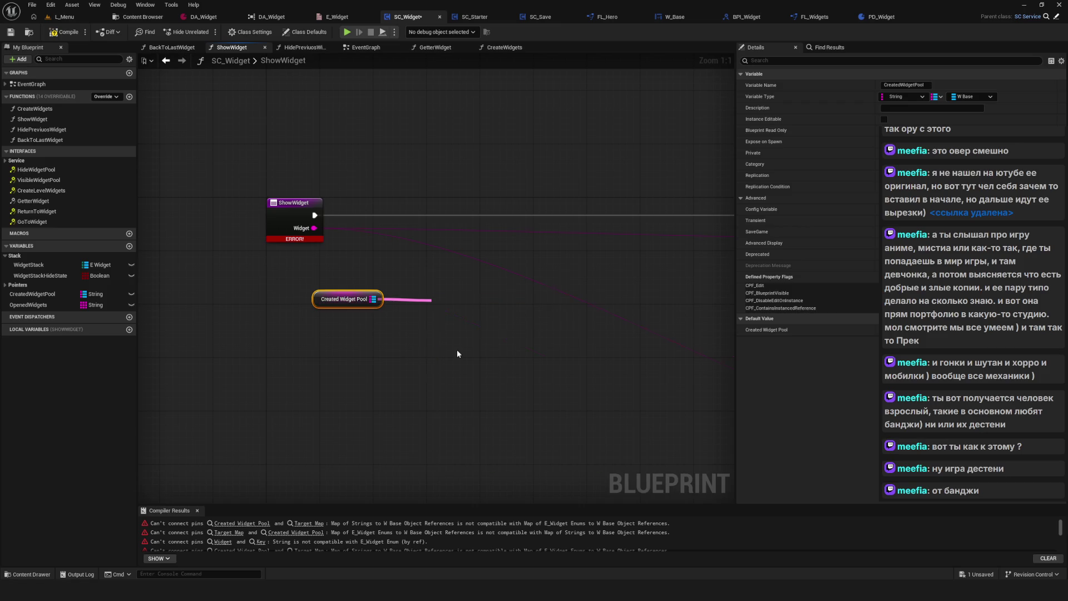
mouse_move(316, 230)
left_mouse_down()
mouse_move(395, 315)
mouse_move(408, 313)
left_mouse_up()
left_click_drag(490, 347, 489, 344)
left_click_drag(328, 301, 335, 301)
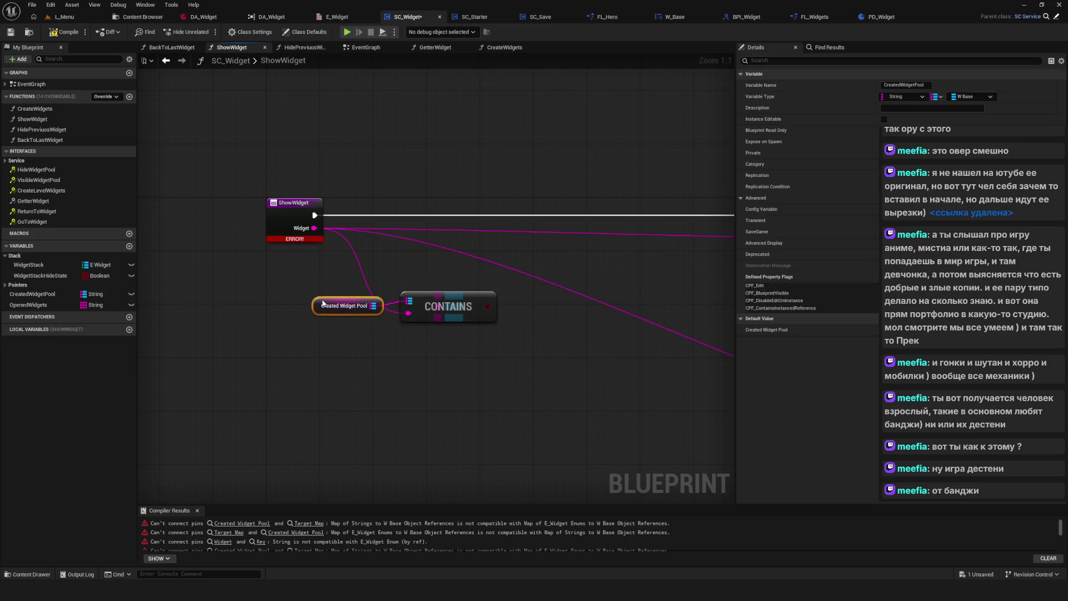
left_click_drag(435, 298, 441, 338)
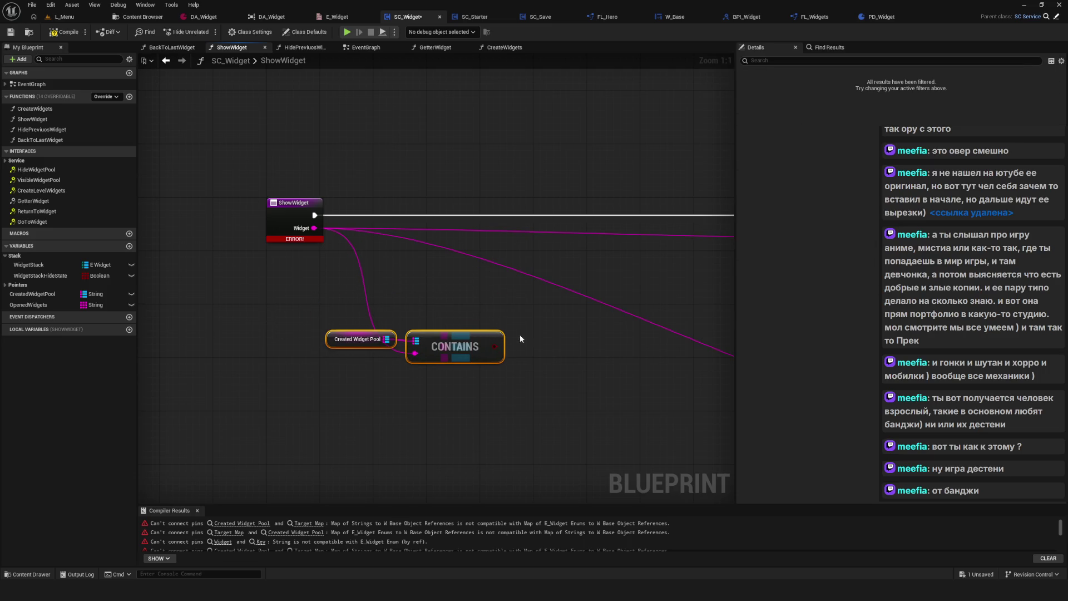
scroll(484, 323, "down", 3)
scroll(481, 323, "up", 2)
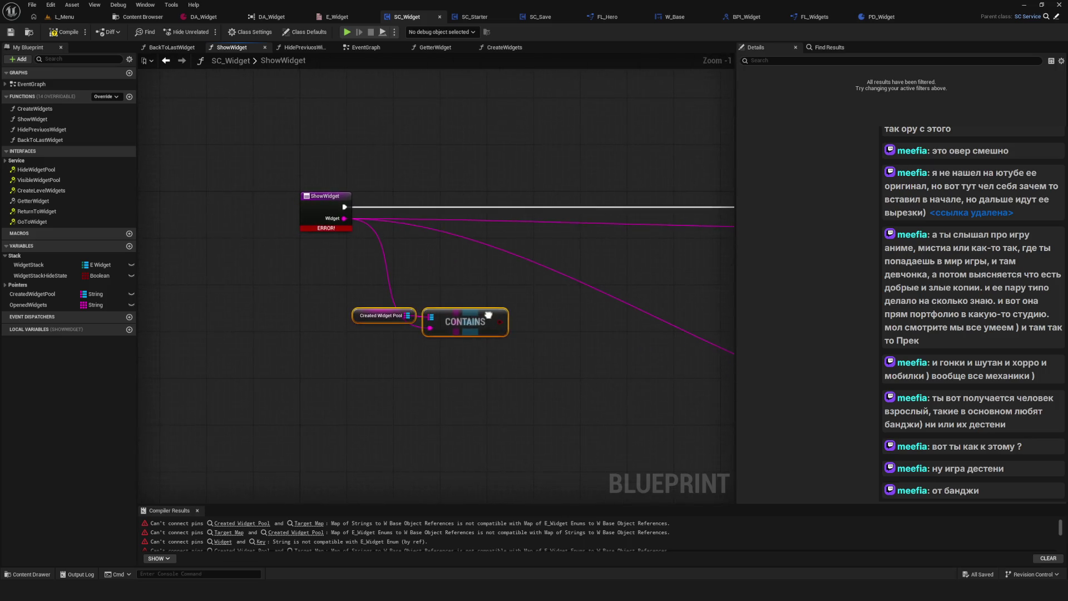
mouse_move(479, 323)
left_mouse_down()
mouse_move(443, 312)
mouse_move(366, 322)
mouse_move(383, 314)
mouse_move(377, 346)
mouse_move(412, 316)
left_mouse_up()
Invert the Contains result with a NOT Boolean node placed beside it.
type("NO")
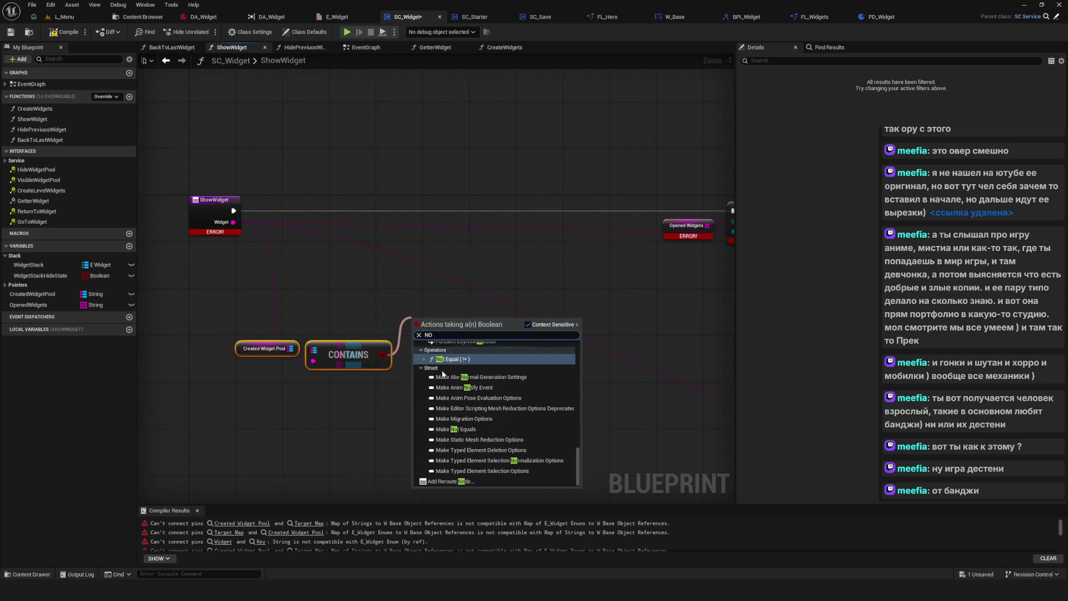
scroll(489, 389, "up", 10)
type("T")
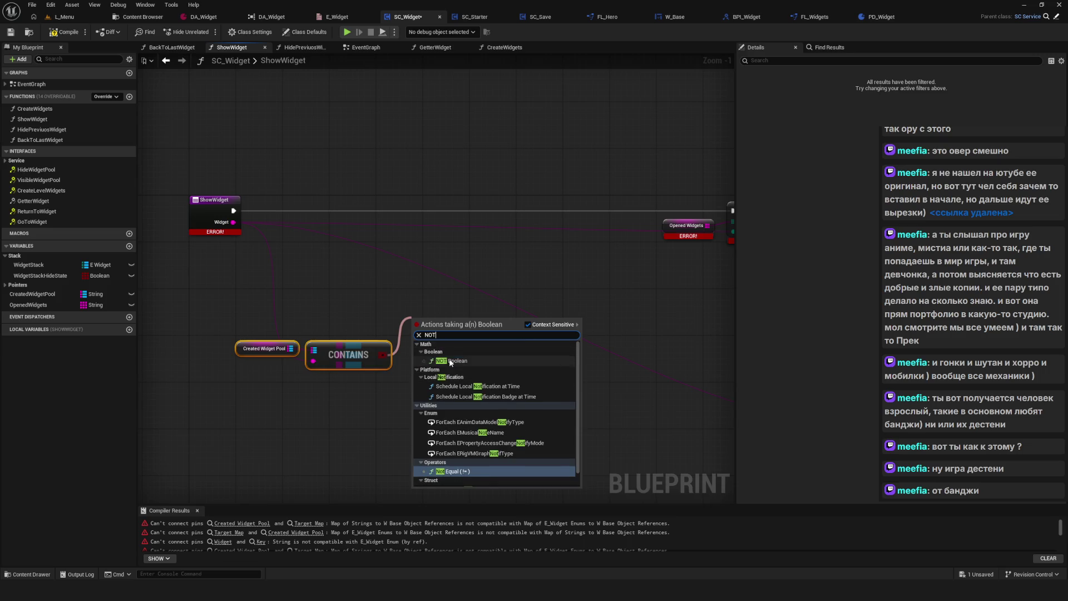
left_click(449, 361)
mouse_move(436, 319)
left_mouse_down()
mouse_move(419, 365)
mouse_move(424, 354)
left_mouse_up()
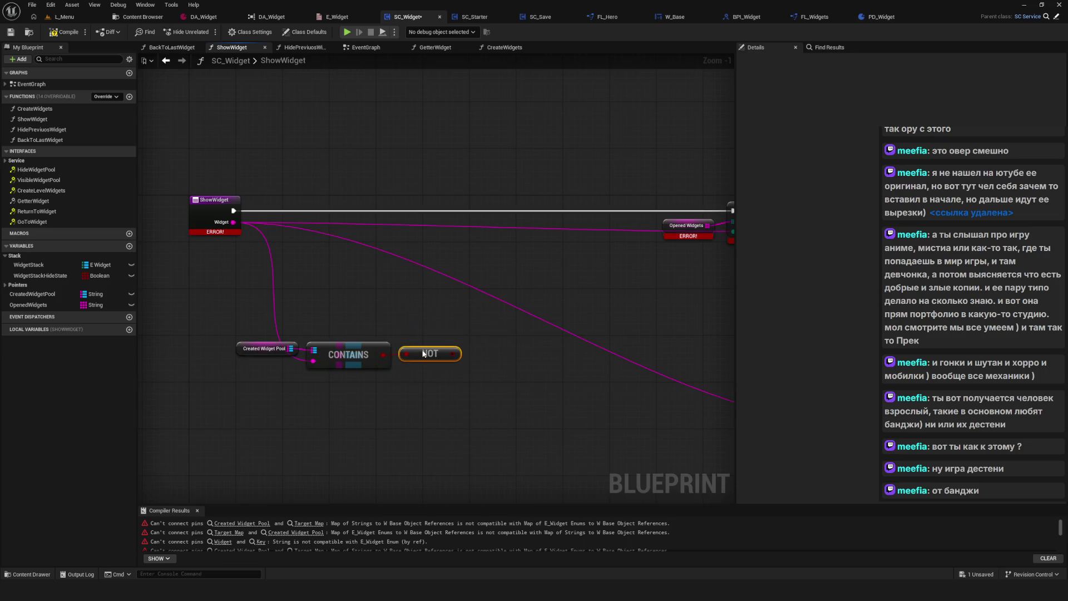
scroll(424, 354, "up", 1)
Add a Branch driven by NOT and line it up on the execution line.
left_click_drag(314, 238, 336, 289)
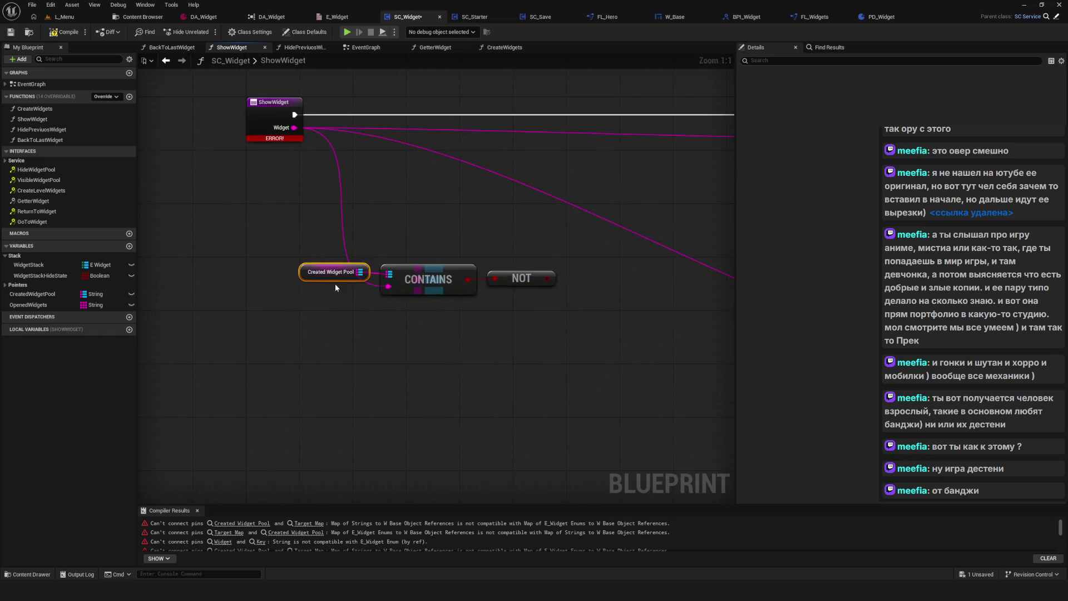
left_click(567, 229)
mouse_move(504, 284)
left_mouse_down()
mouse_move(542, 265)
mouse_move(495, 286)
left_mouse_up()
left_click_drag(604, 241, 518, 119)
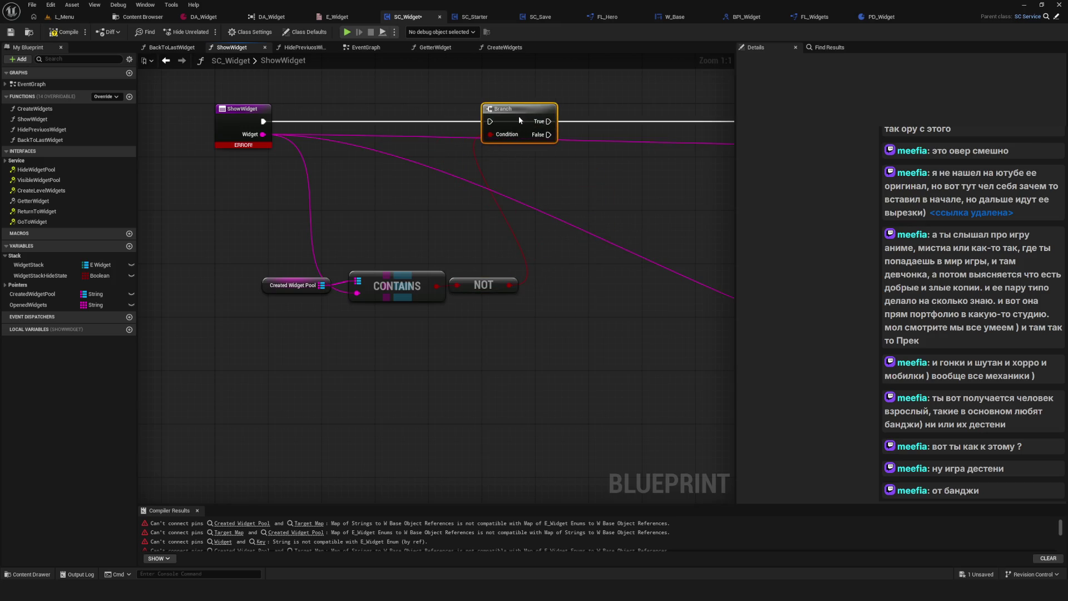
left_click(247, 115)
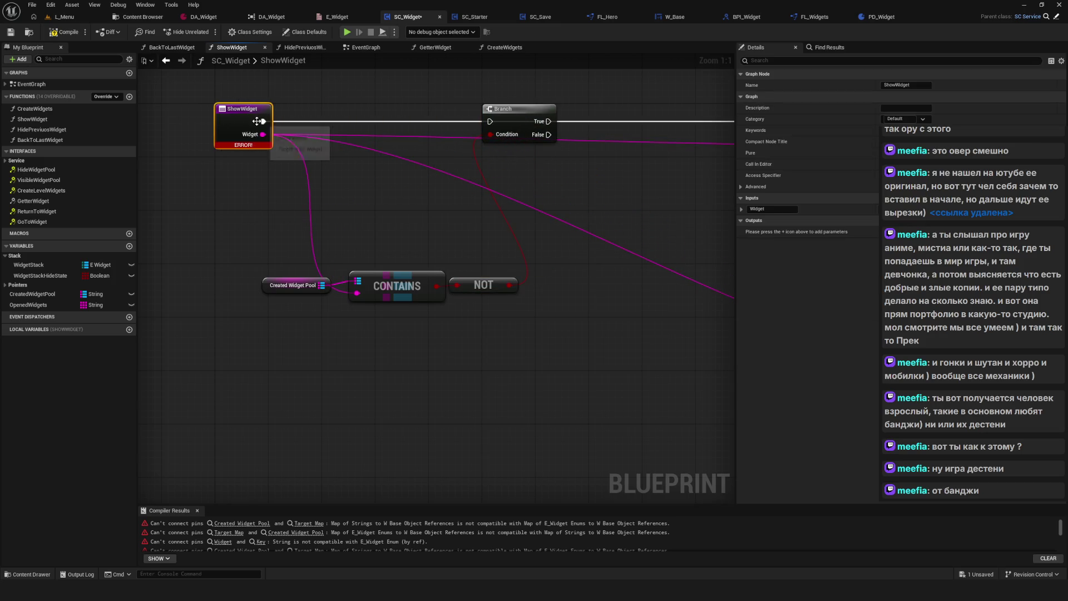
Connect ShowWidget's execution to the Branch, raise the pool, Contains and NOT nodes, then compile and save.
mouse_move(262, 121)
left_mouse_down()
mouse_move(501, 126)
mouse_move(490, 121)
left_mouse_up()
left_click_drag(275, 261, 521, 342)
mouse_move(486, 302)
left_mouse_down()
mouse_move(526, 208)
mouse_move(513, 249)
mouse_move(485, 243)
left_mouse_up()
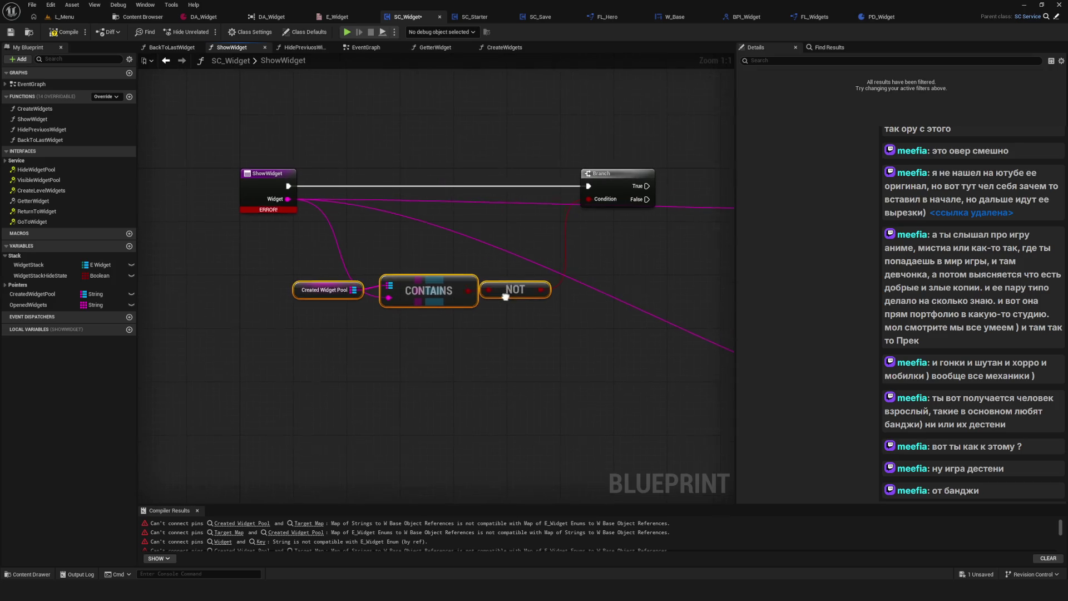
left_click(51, 38)
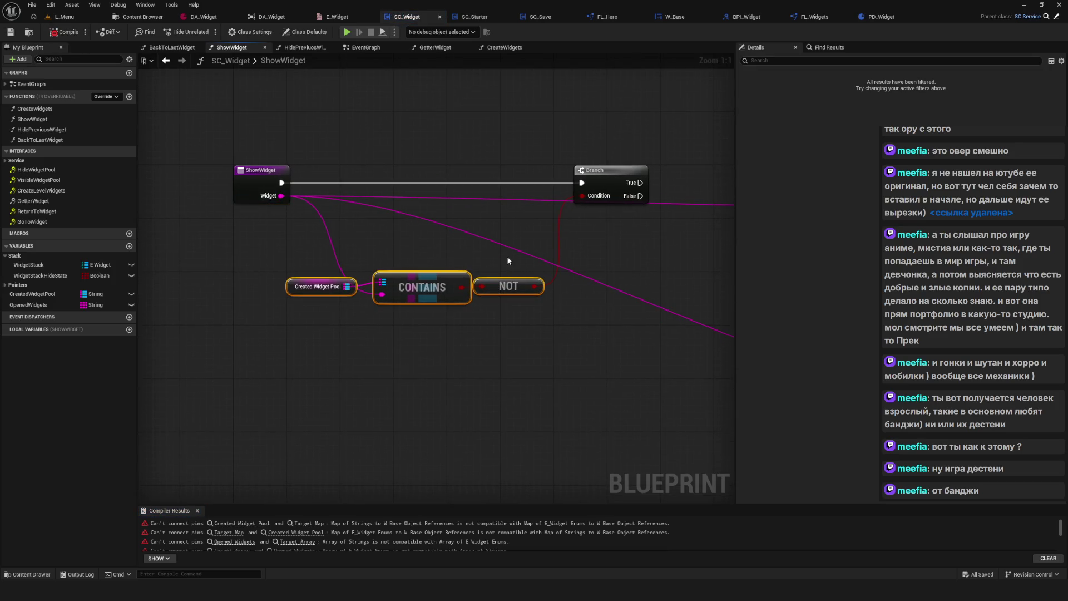
Reposition the pool, Contains and NOT condition nodes and shift the Branch further right.
scroll(391, 282, "down", 2)
scroll(597, 326, "up", 2)
left_click_drag(645, 340, 492, 326)
left_click(437, 290)
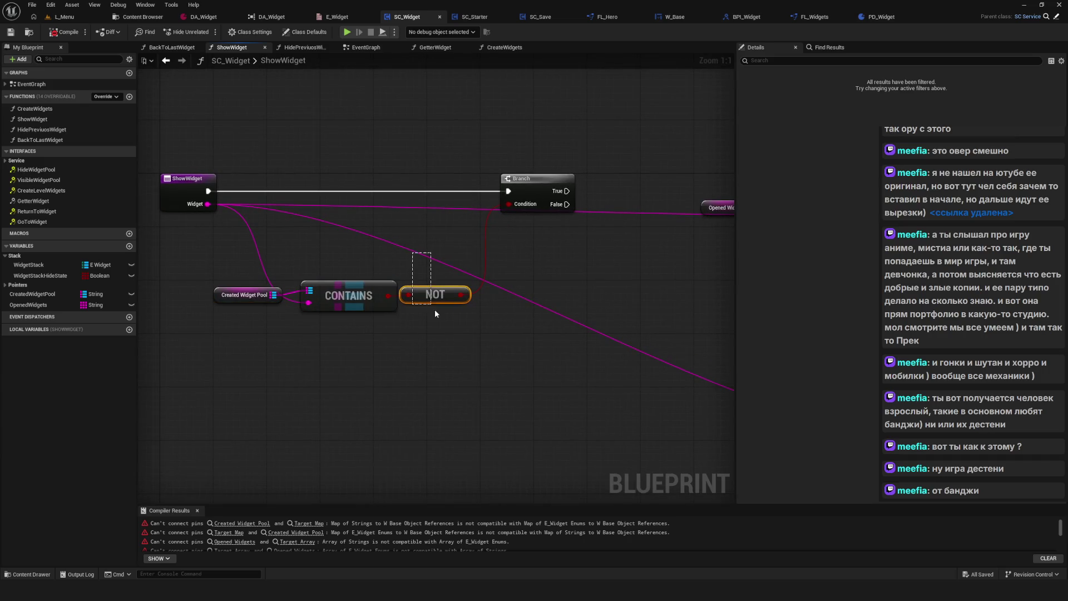
left_click_drag(433, 345, 545, 349)
left_click_drag(323, 272, 498, 318)
left_click(563, 303, "ctrl")
mouse_move(563, 303)
left_mouse_down()
mouse_move(568, 282)
mouse_move(489, 301)
mouse_move(506, 302)
left_mouse_up()
mouse_move(552, 207)
left_mouse_down()
mouse_move(609, 208)
mouse_move(620, 198)
left_mouse_up()
mouse_move(269, 272)
left_mouse_down()
mouse_move(554, 343)
mouse_move(521, 345)
left_mouse_up()
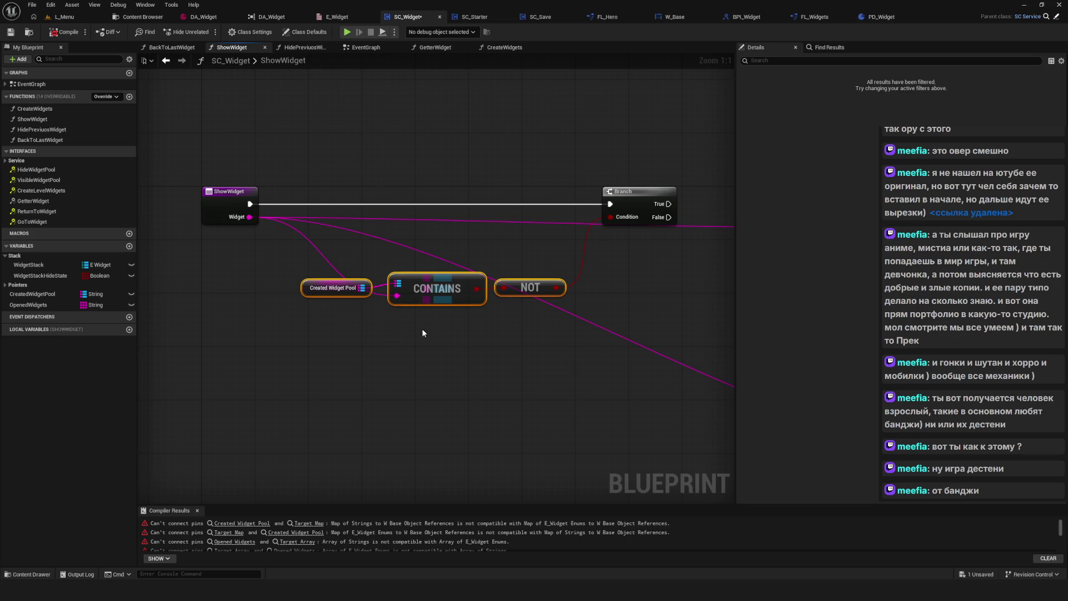
left_click(315, 288)
mouse_move(315, 288)
left_mouse_down()
mouse_move(546, 279)
mouse_move(543, 256)
left_mouse_up()
Move the ADD and variable nodes past the Branch further right and realign the condition nodes.
scroll(428, 315, "down", 2)
scroll(493, 317, "up", 2)
left_click_drag(493, 318, 519, 305)
mouse_move(483, 267)
left_mouse_down()
mouse_move(468, 326)
mouse_move(479, 326)
left_mouse_up()
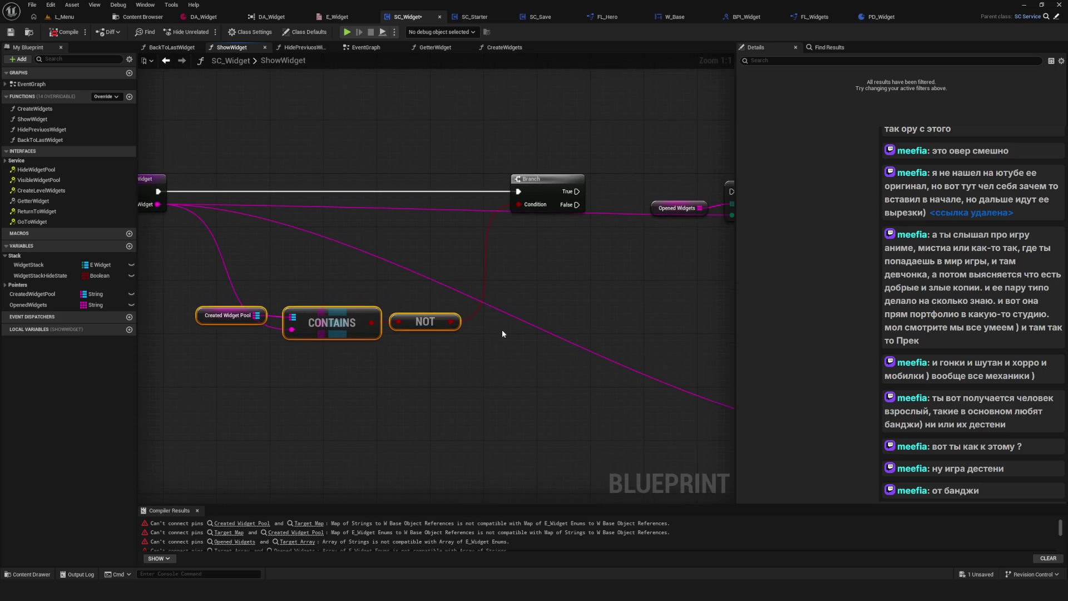
scroll(480, 278, "down", 3)
left_click_drag(381, 197, 740, 412)
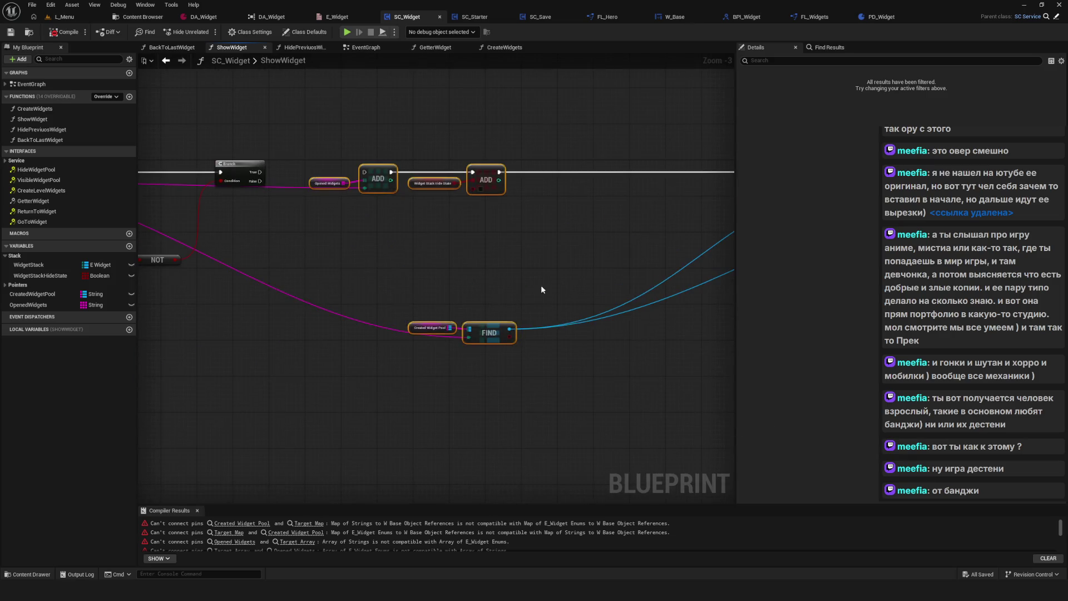
scroll(507, 208, "up", 3)
left_click_drag(513, 203, 608, 199)
scroll(401, 312, "down", 3)
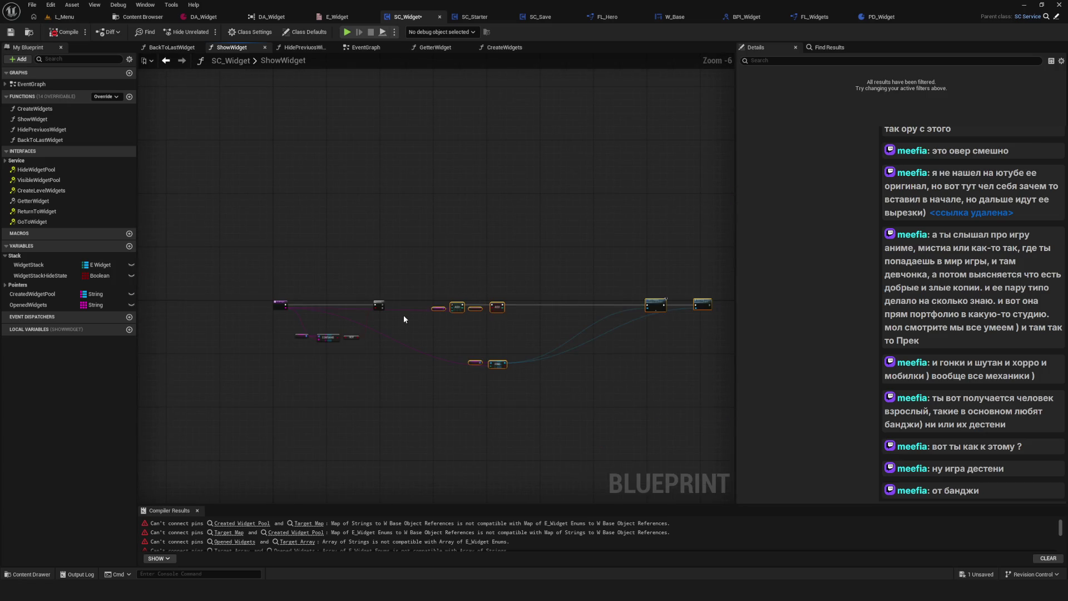
scroll(402, 314, "up", 3)
left_click_drag(515, 338, 721, 309)
mouse_move(225, 330)
left_mouse_down()
mouse_move(411, 385)
mouse_move(448, 326)
mouse_move(441, 355)
left_mouse_up()
mouse_move(577, 346)
left_mouse_down()
mouse_move(393, 352)
mouse_move(600, 330)
left_mouse_up()
Pan across ShowWidget to check the Contains and NOT wiring, then return to the EventGraph.
left_click(518, 392)
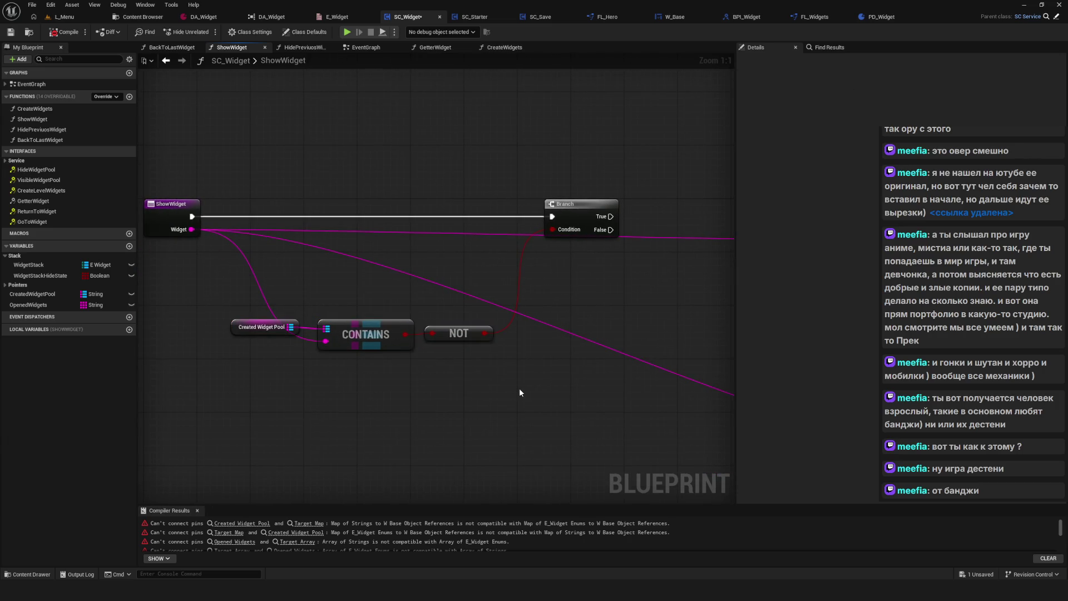
mouse_move(519, 388)
left_mouse_down()
mouse_move(383, 362)
mouse_move(50, 365)
mouse_move(400, 363)
left_mouse_up()
scroll(412, 333, "down", 2)
scroll(429, 318, "up", 2)
left_click_drag(319, 312, 472, 368)
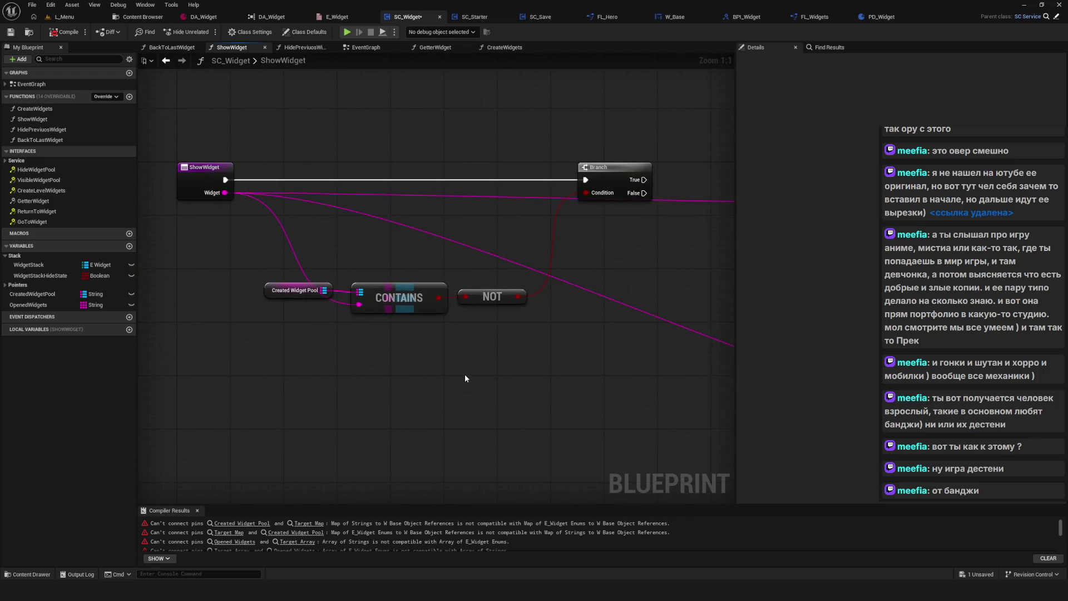
left_click_drag(503, 320, 460, 324)
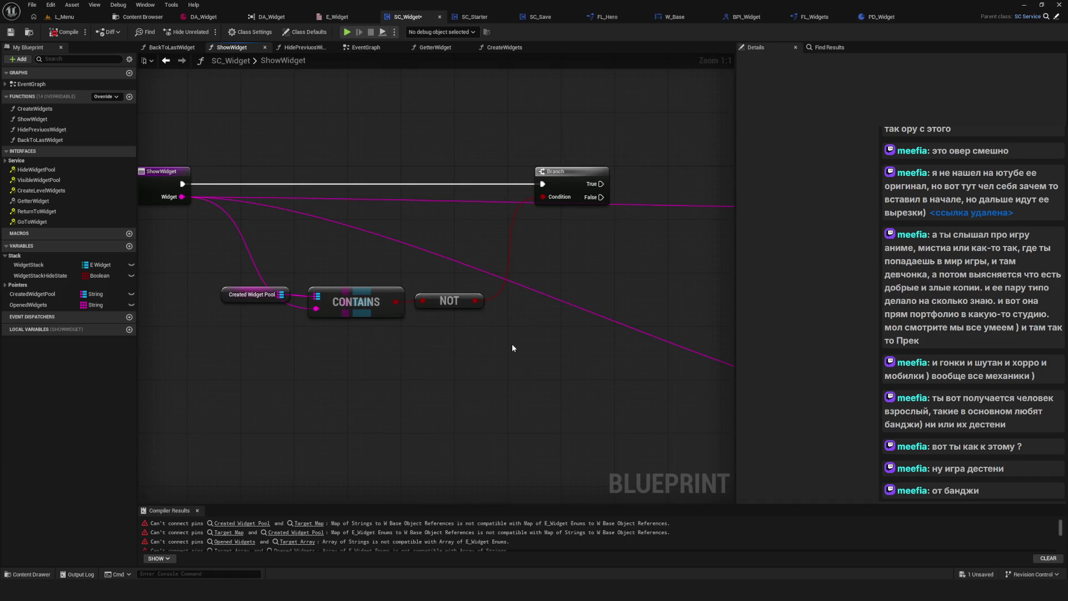
scroll(351, 293, "down", 5)
scroll(372, 309, "up", 2)
mouse_move(372, 308)
left_mouse_down()
mouse_move(557, 298)
mouse_move(565, 321)
left_mouse_up()
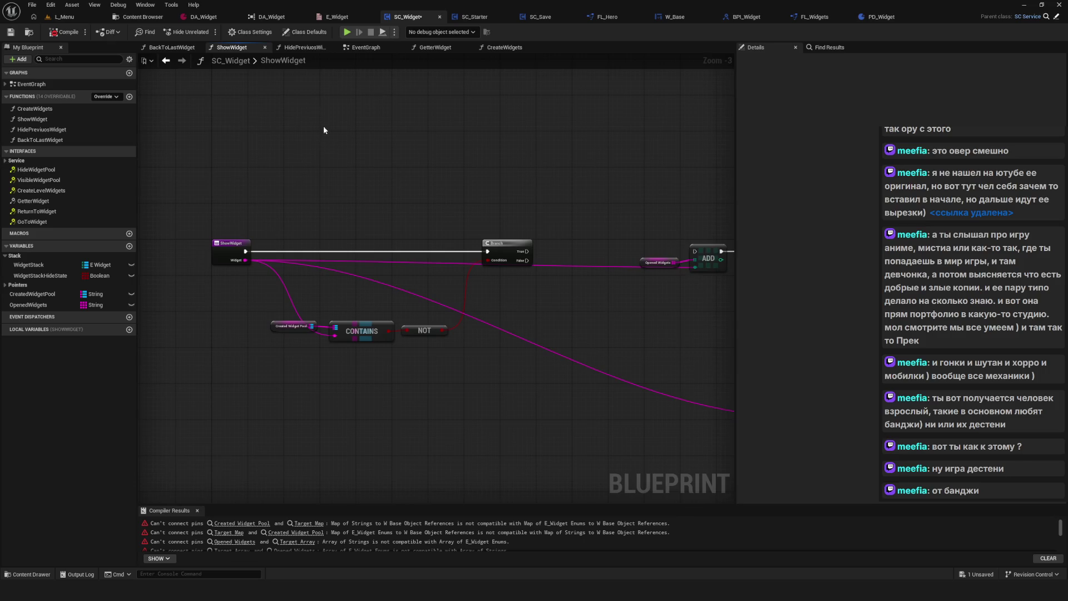
left_click(166, 60)
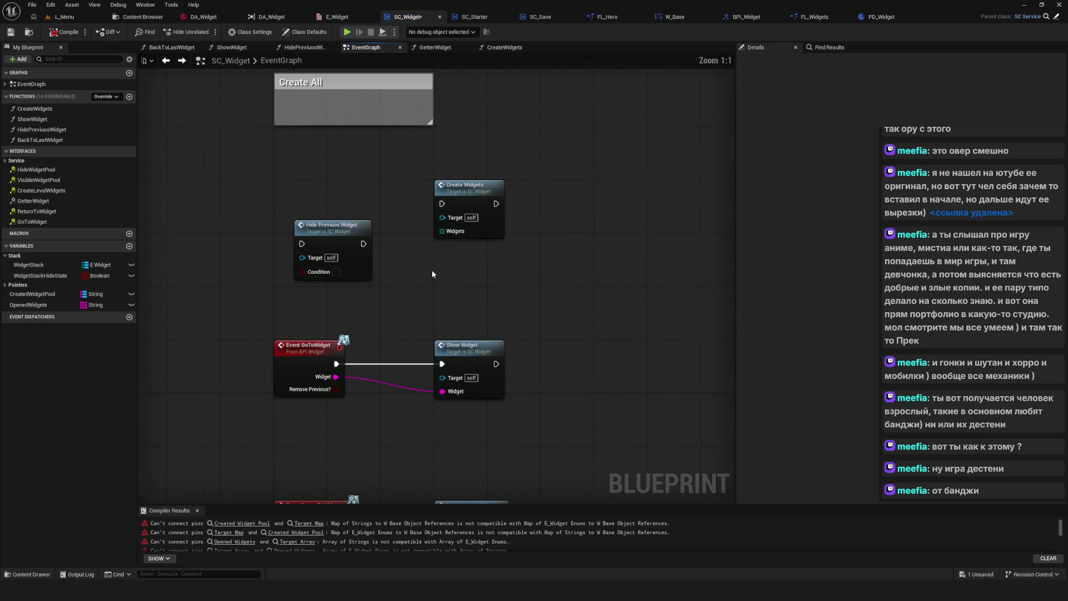
double_click(472, 237)
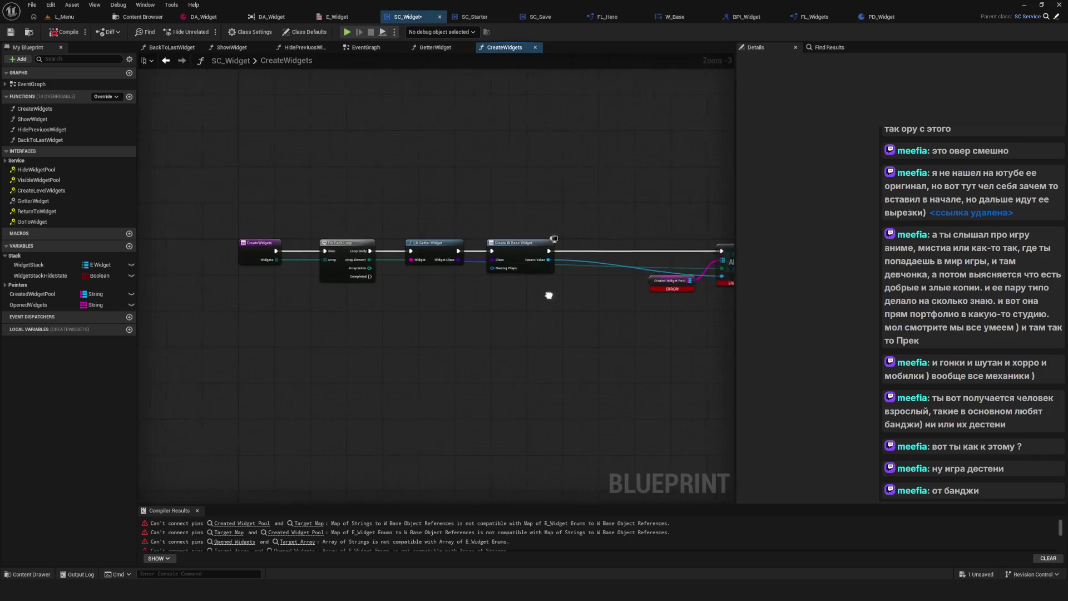
left_click_drag(621, 310, 295, 276)
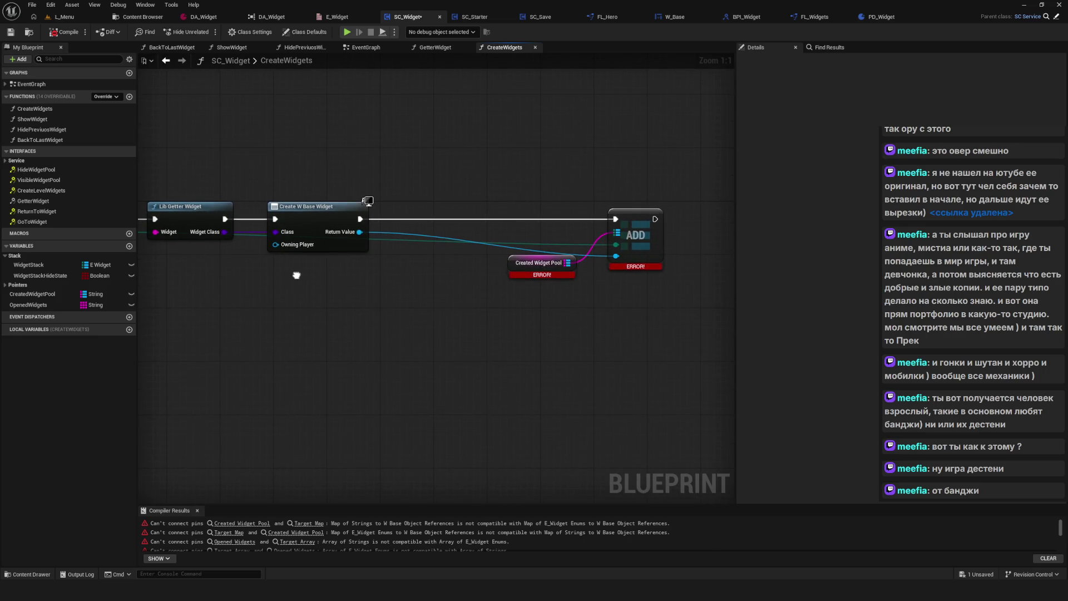
key("alt+Left")
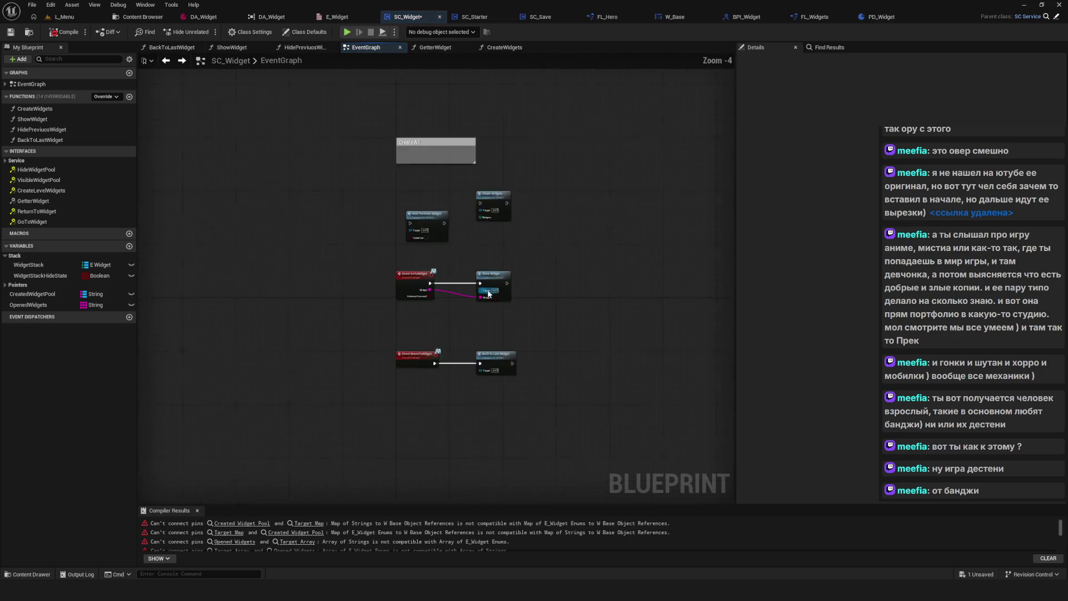
double_click(493, 274)
left_click_drag(582, 290, 315, 266)
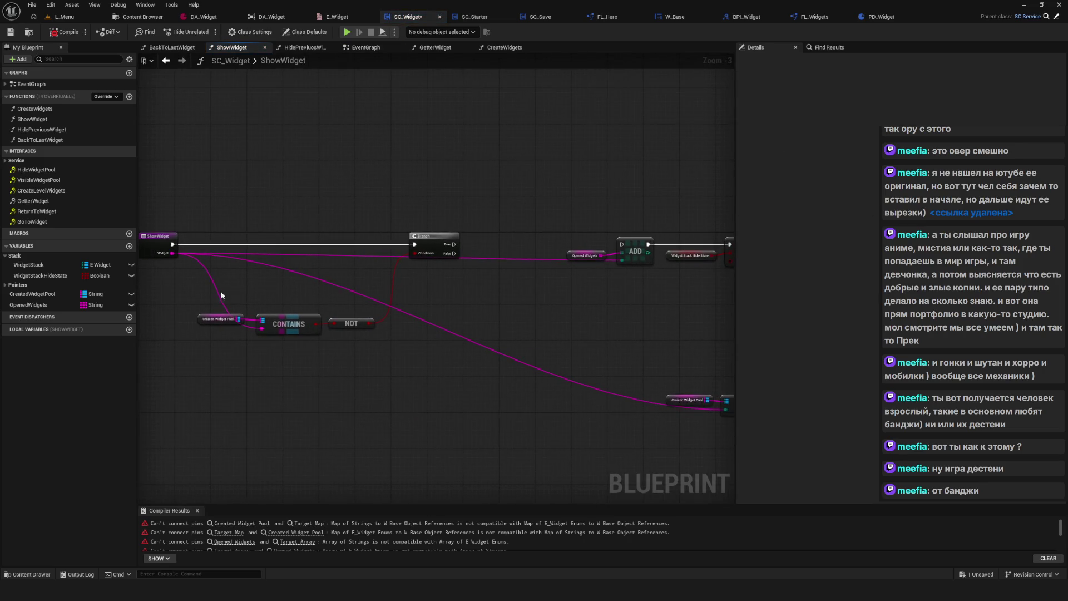
scroll(366, 250, "up", 3)
right_click(490, 290)
Add a Lib Getter Widget node after the Branch's True output and break the Add node's lower input link.
type("libGetter")
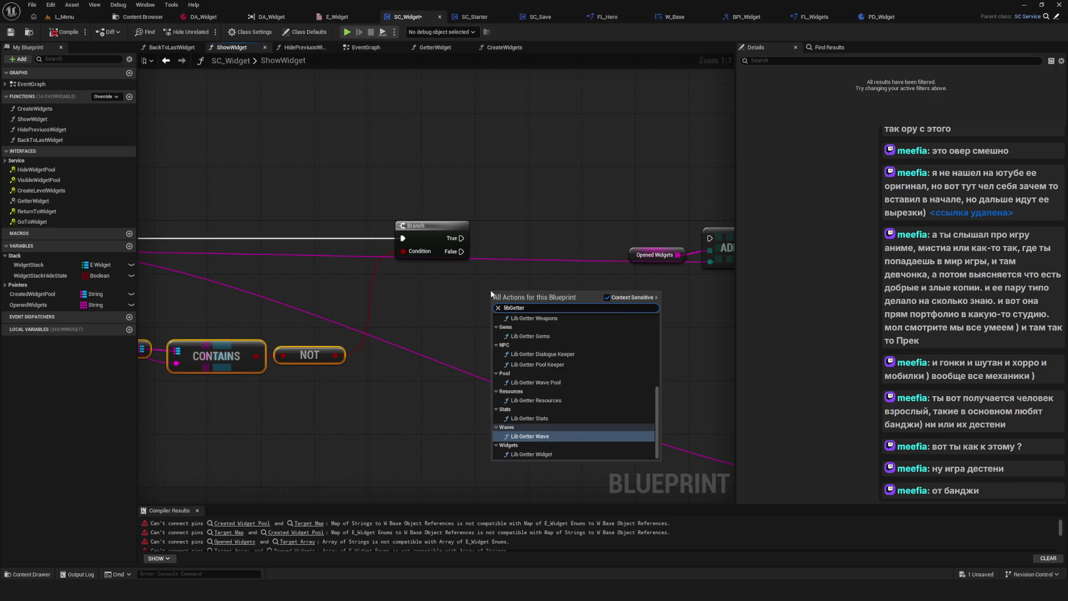
type("Widget")
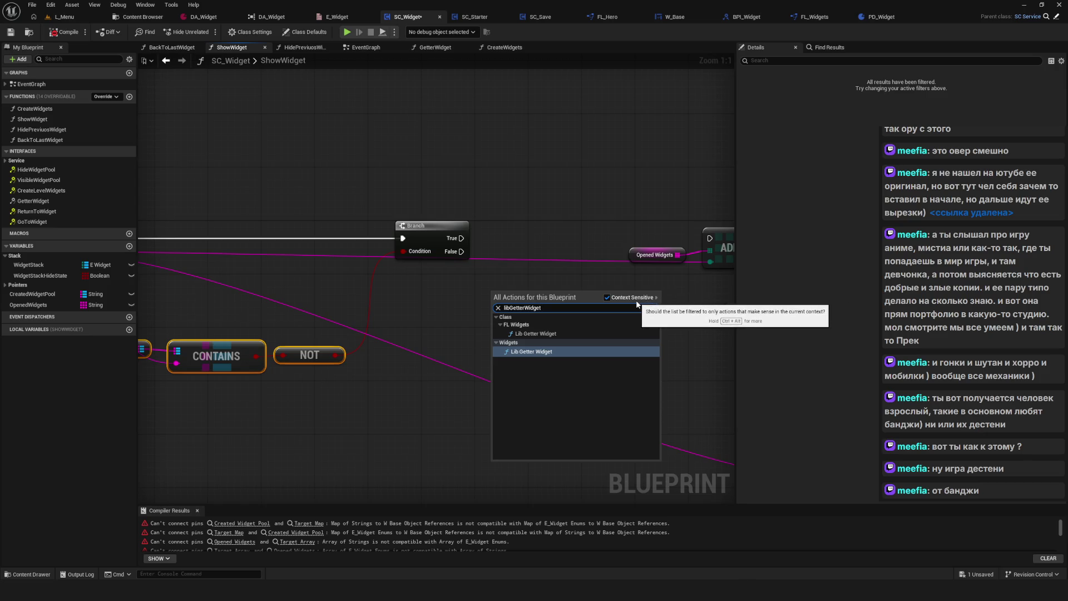
left_click(551, 336)
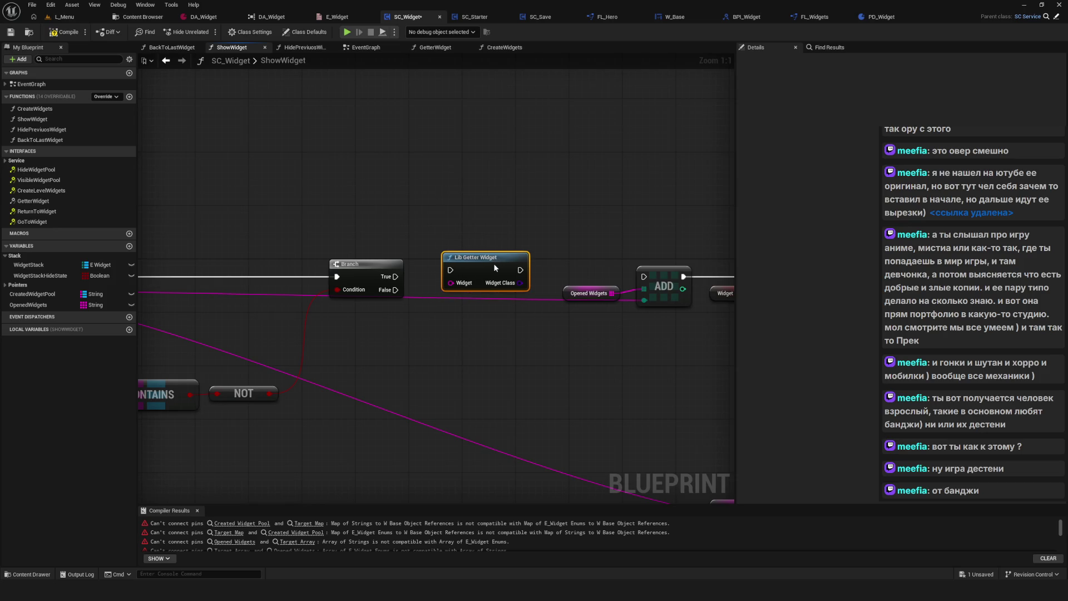
left_click(356, 264)
left_click_drag(351, 268, 553, 226)
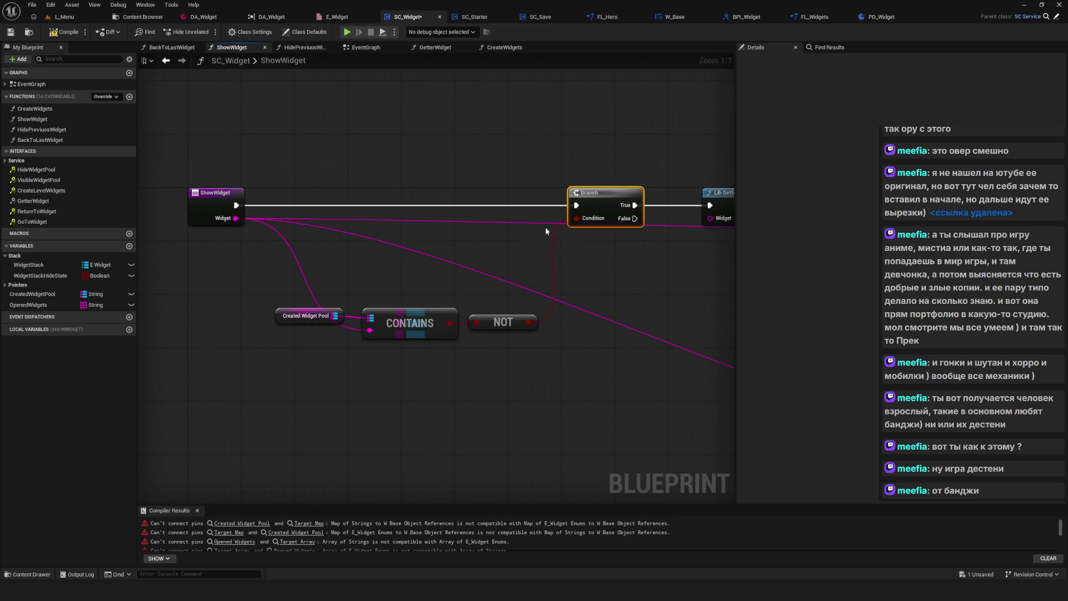
left_click_drag(605, 248, 432, 218)
left_click(463, 201, "alt")
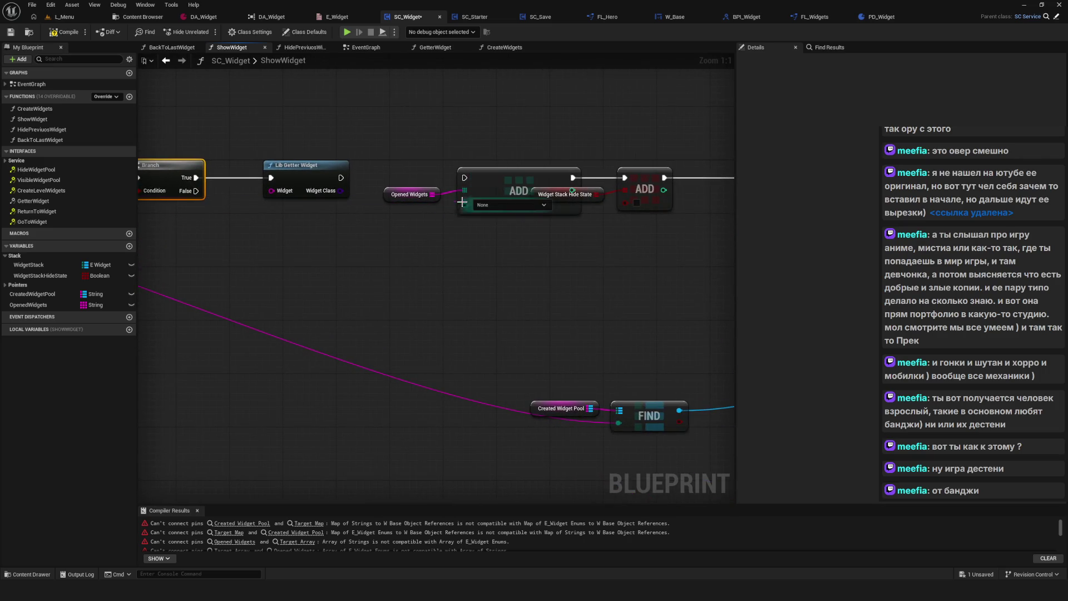
Select the Contains and NOT nodes together and save the blueprint with Ctrl+S.
scroll(362, 289, "down", 5)
mouse_move(644, 219)
left_mouse_down()
mouse_move(558, 296)
mouse_move(381, 312)
left_mouse_up()
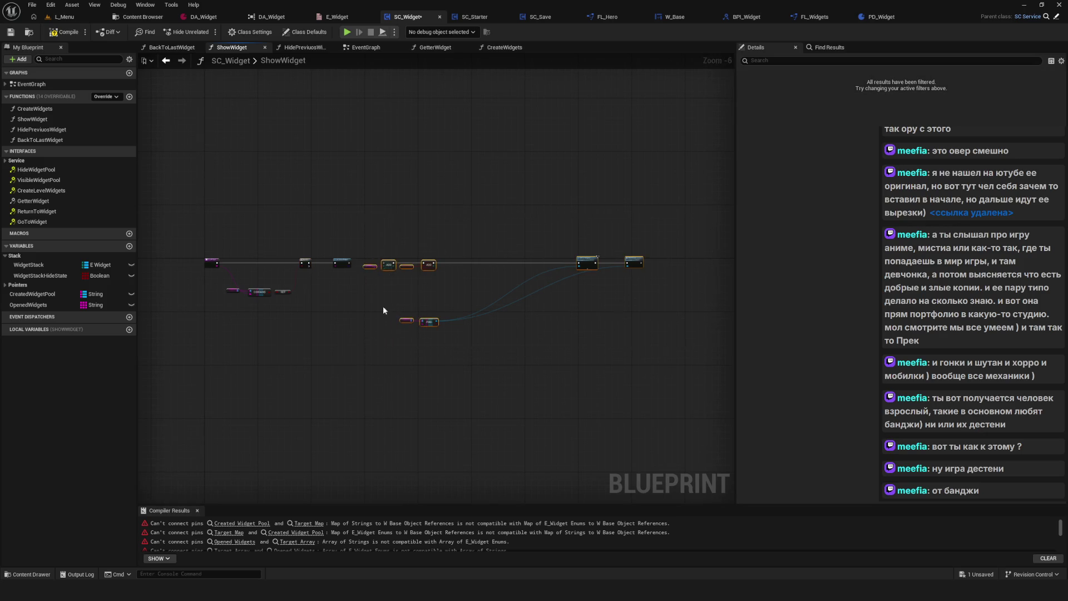
scroll(425, 222, "up", 2)
left_click_drag(425, 222, 681, 227)
left_click_drag(234, 250, 509, 255)
scroll(509, 254, "up", 3)
left_click_drag(327, 310, 639, 421)
mouse_move(583, 356)
left_mouse_down()
mouse_move(583, 305)
mouse_move(503, 228)
mouse_move(364, 229)
mouse_move(458, 235)
left_mouse_up()
key("ctrl+s")
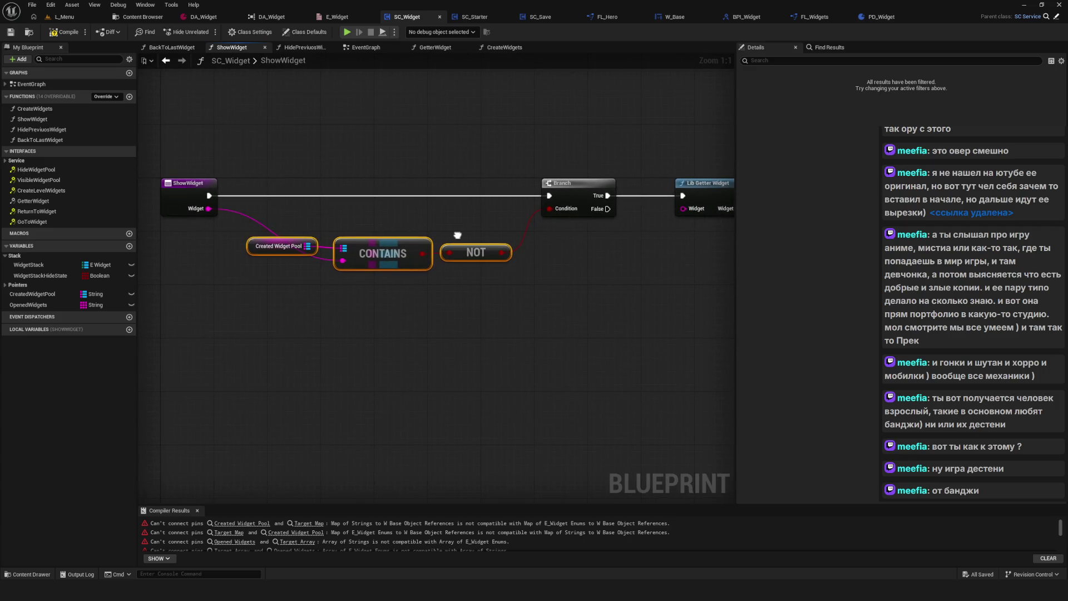
Feed Widget into Lib Getter Widget, create a Create Widget node from its Widget Class, and save.
mouse_move(199, 209)
left_mouse_down()
mouse_move(361, 234)
mouse_move(683, 209)
left_mouse_up()
left_click_drag(601, 258, 372, 261)
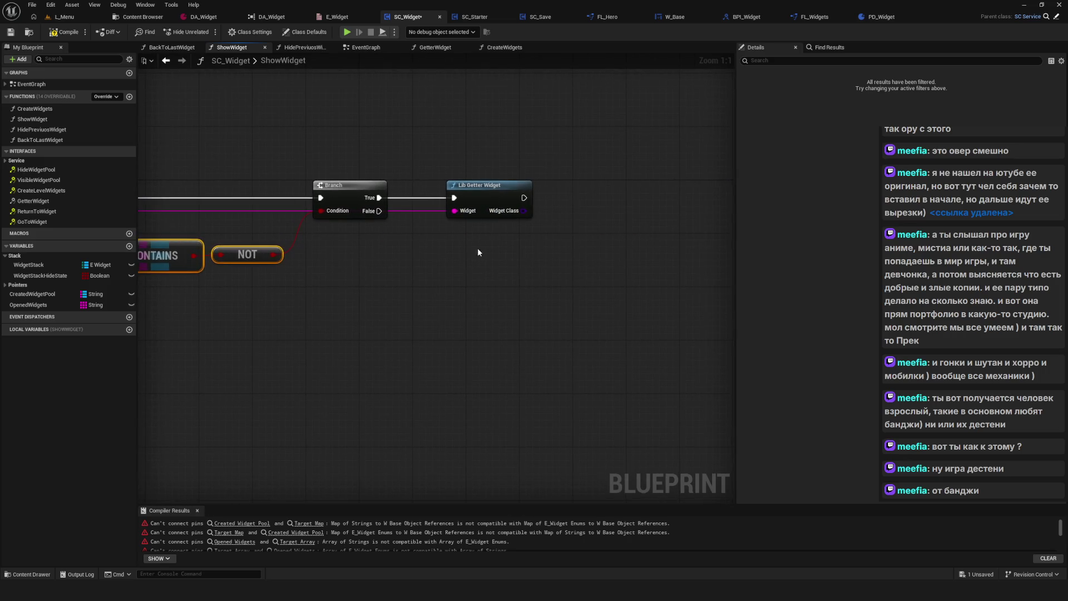
left_click_drag(443, 243, 483, 239)
type("create")
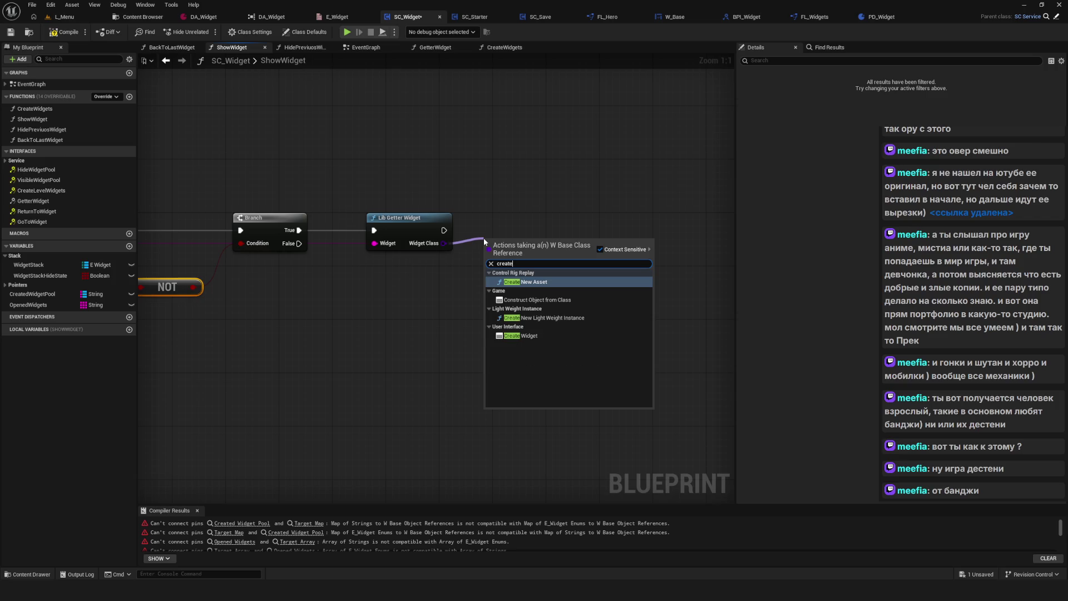
left_click(526, 335)
mouse_move(517, 245)
left_mouse_down()
mouse_move(552, 223)
mouse_move(544, 228)
left_mouse_up()
key("ctrl+s")
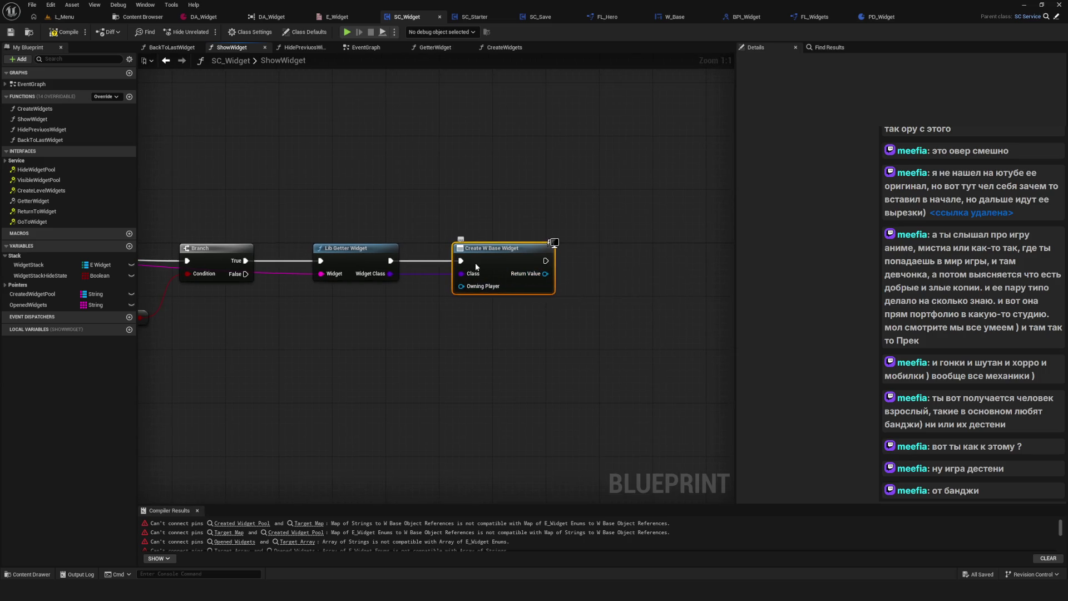
Drop a Created Widget Pool getter and add a map Add node beside it.
mouse_move(32, 294)
left_mouse_down()
mouse_move(546, 269)
mouse_move(582, 341)
mouse_move(663, 269)
mouse_move(668, 280)
left_mouse_up()
type("add")
left_click(673, 342)
left_click_drag(563, 338, 598, 294)
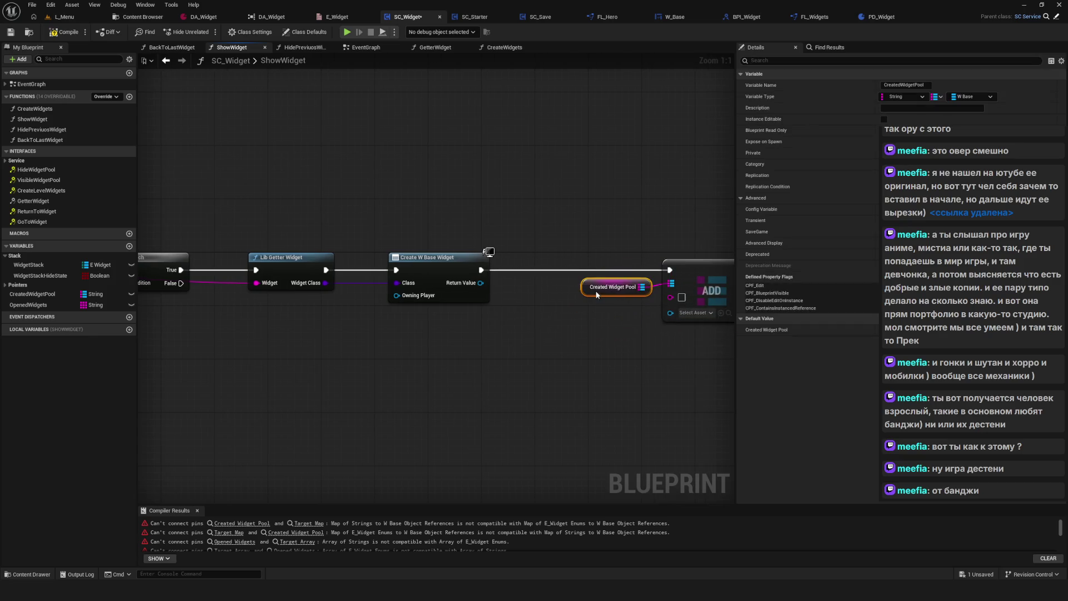
mouse_move(256, 282)
left_mouse_down()
mouse_move(572, 282)
mouse_move(517, 284)
left_mouse_up()
mouse_move(261, 267)
left_mouse_down()
mouse_move(433, 266)
mouse_move(426, 283)
mouse_move(476, 283)
left_mouse_up()
left_click_drag(333, 250, 523, 276)
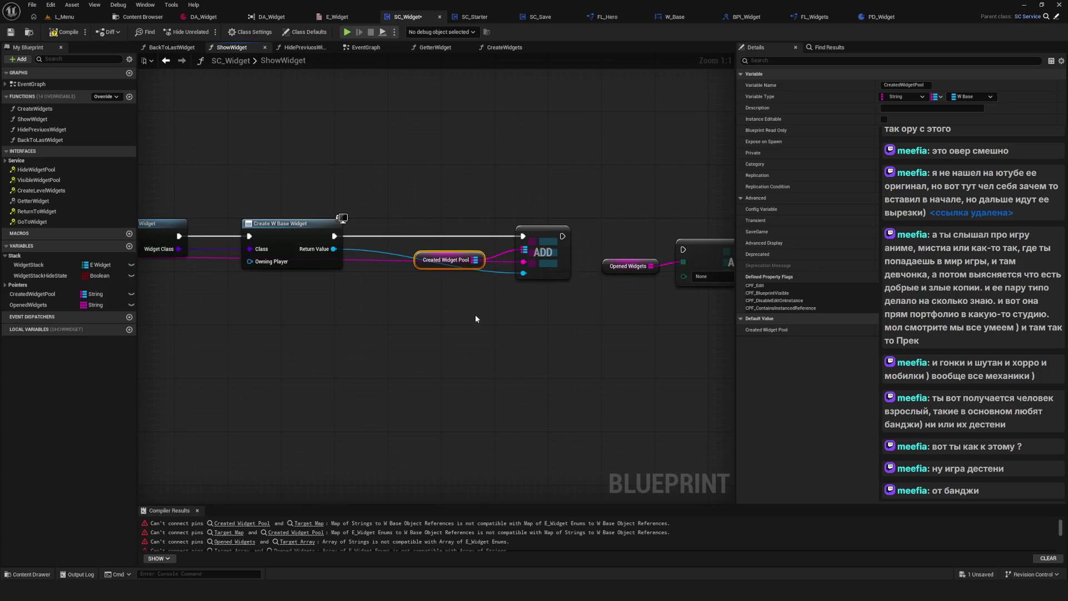
Connect the created widget into the pool Add node, tidy the nodes, and compile.
left_click_drag(475, 315, 556, 315)
scroll(556, 262, "down", 3)
mouse_move(561, 243)
left_mouse_down()
mouse_move(617, 278)
mouse_move(702, 270)
mouse_move(395, 264)
left_mouse_up()
scroll(551, 266, "up", 3)
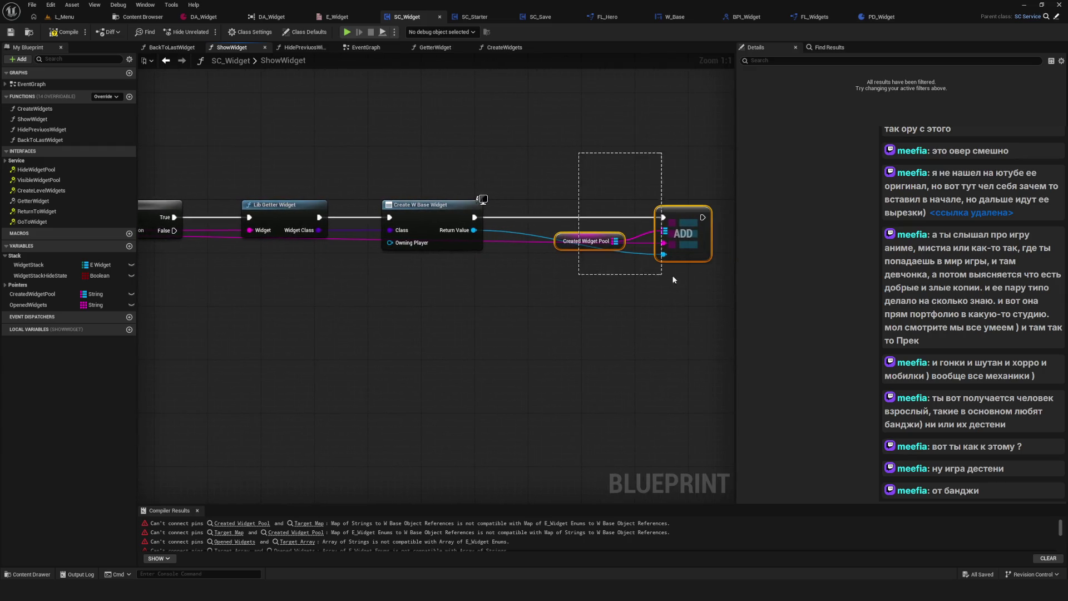
left_click_drag(683, 245, 665, 245)
left_click_drag(611, 300, 487, 271)
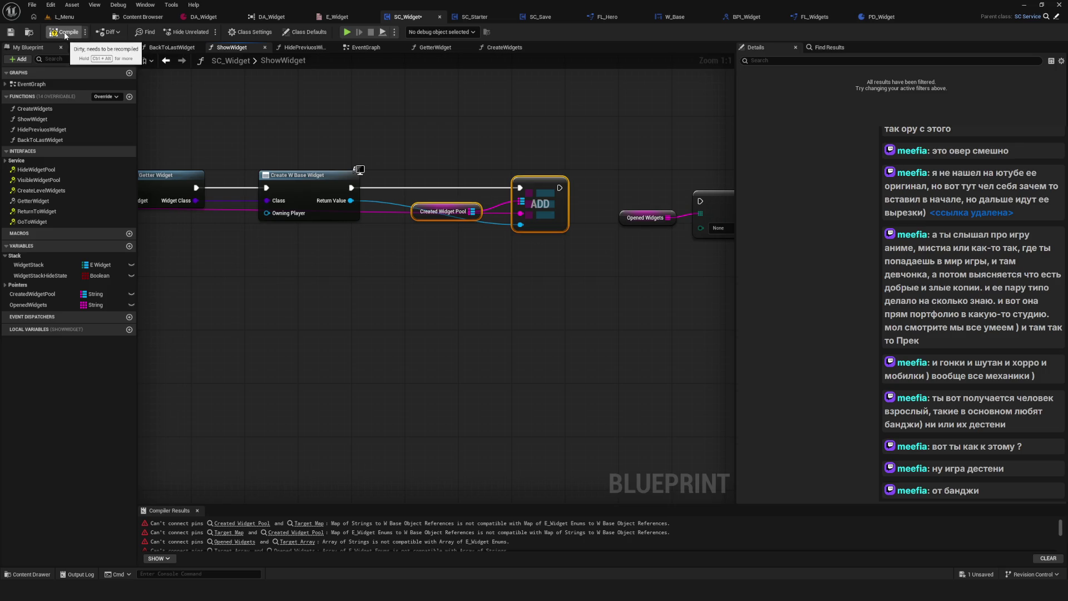
left_click(65, 32)
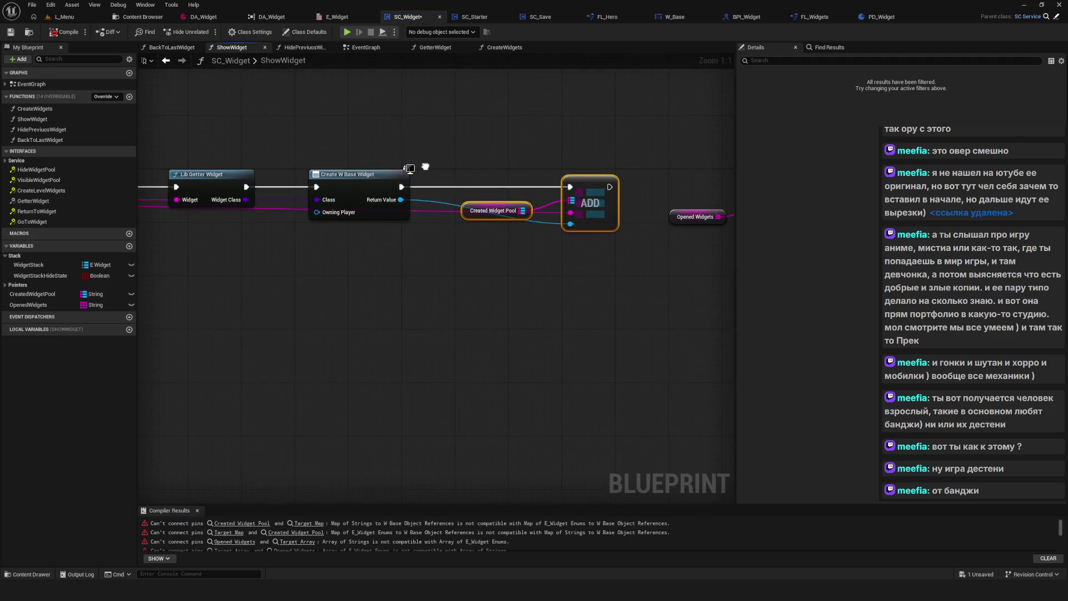
Move Widget Stack Hide State and its Add node right, then place an Opened Widgets getter below.
left_click(487, 211)
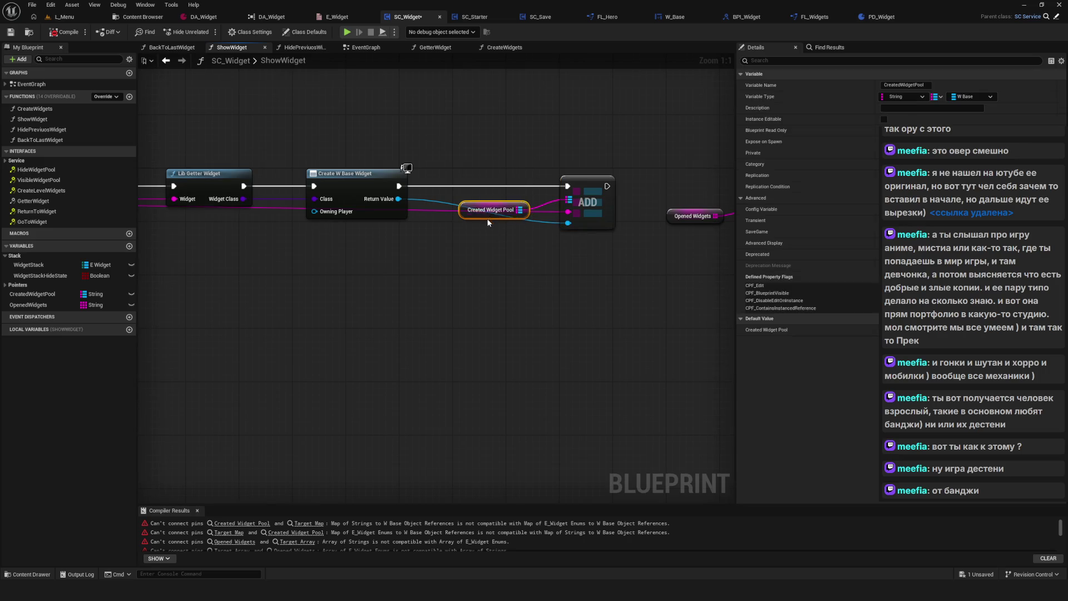
left_click_drag(405, 215, 701, 230)
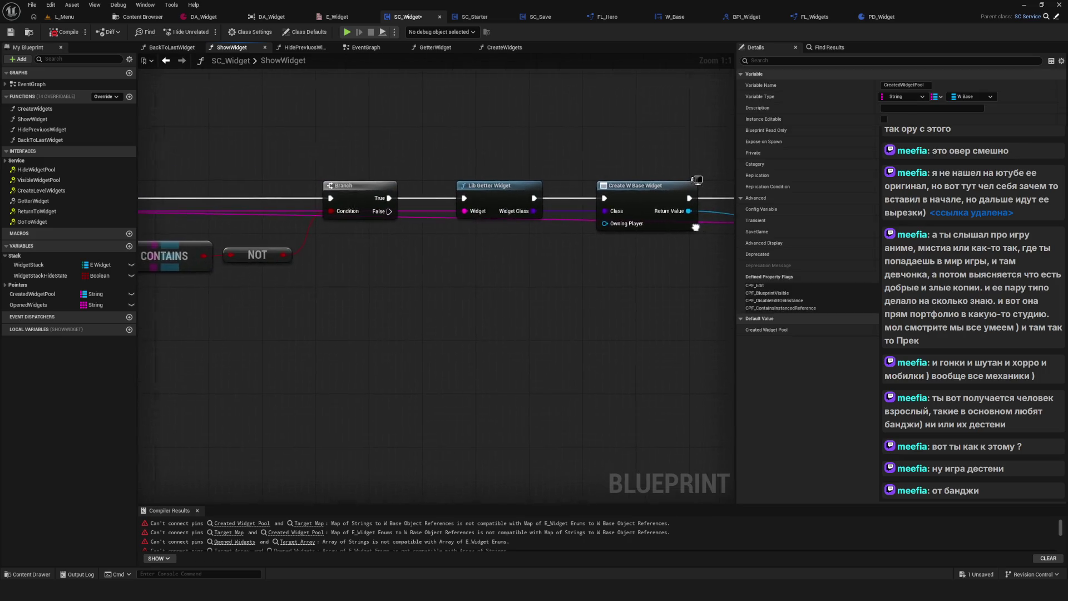
scroll(488, 200, "down", 7)
scroll(487, 201, "up", 4)
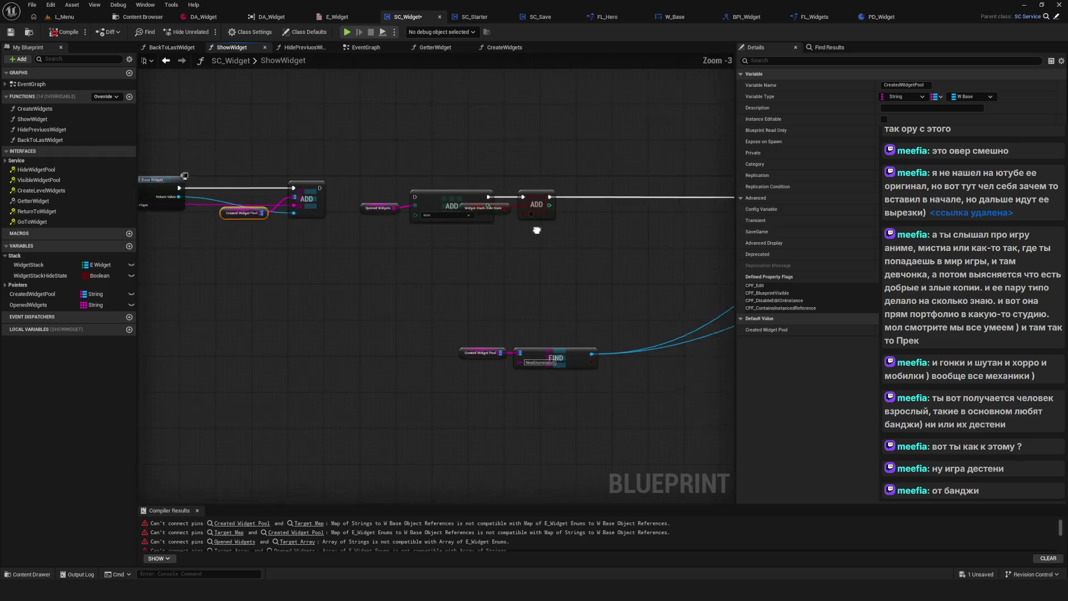
left_click_drag(426, 258, 416, 262)
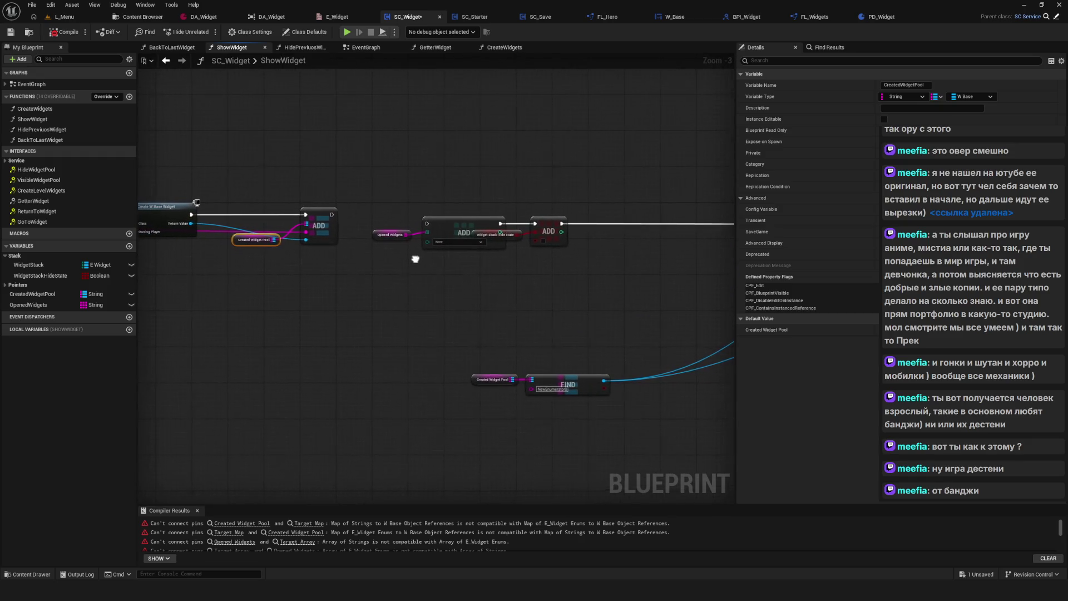
scroll(416, 262, "up", 3)
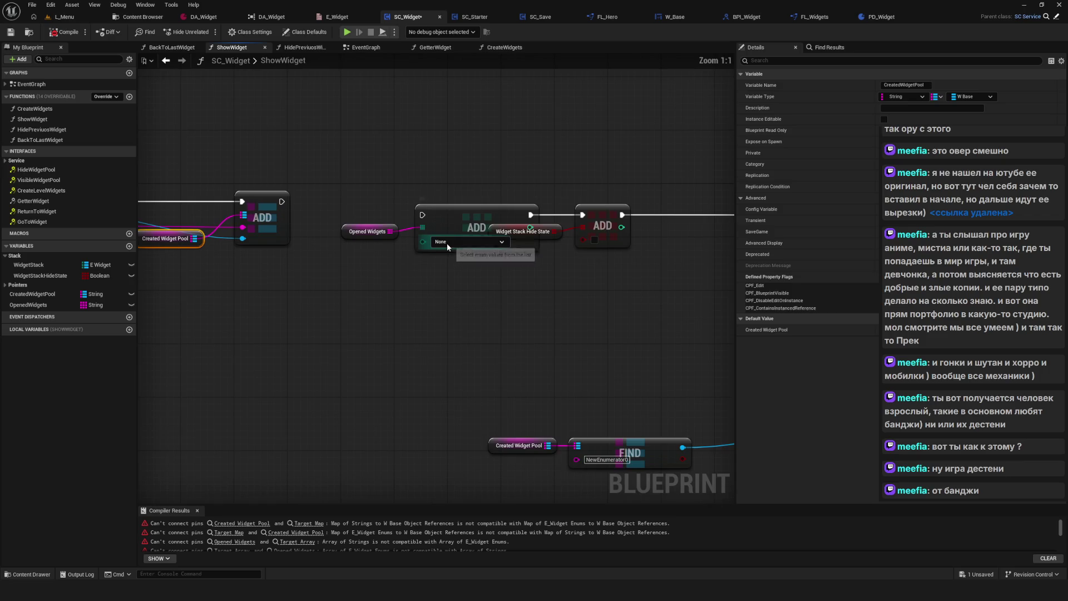
left_click(453, 220)
left_click_drag(559, 260, 494, 260)
left_click(462, 228)
left_click(536, 219, "shift")
left_click_drag(536, 220, 681, 219)
mouse_move(362, 253)
left_mouse_down()
mouse_move(269, 238)
mouse_move(273, 248)
mouse_move(505, 268)
left_mouse_up()
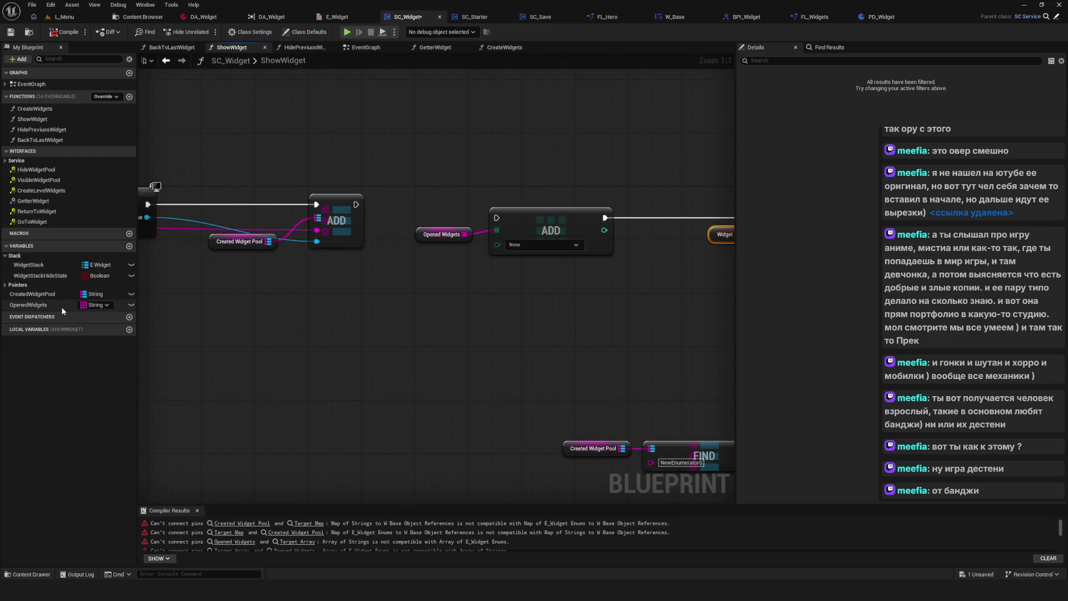
mouse_move(59, 306)
left_mouse_down()
mouse_move(403, 341)
mouse_move(511, 301)
left_mouse_up()
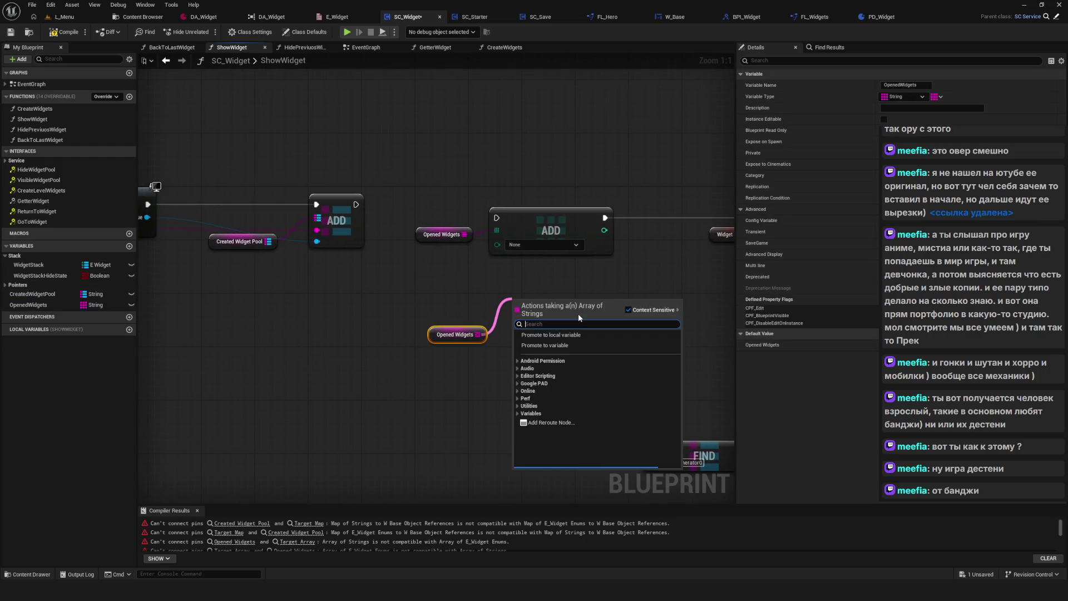
Replace the old Opened Widgets Add nodes with a new array Add running after the pool Add.
type("add")
left_click(551, 360)
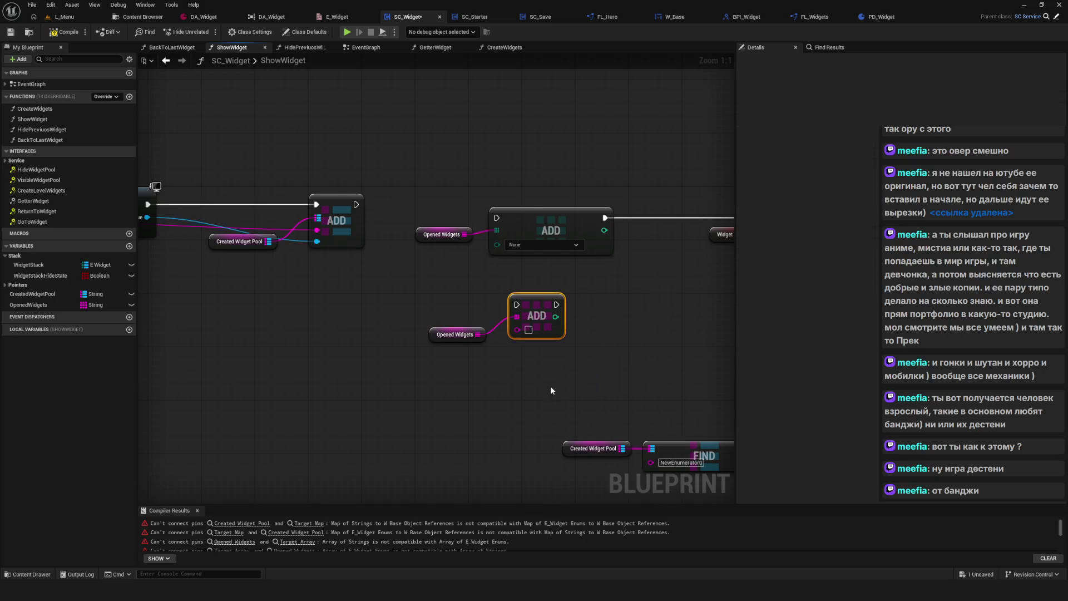
left_click(572, 248)
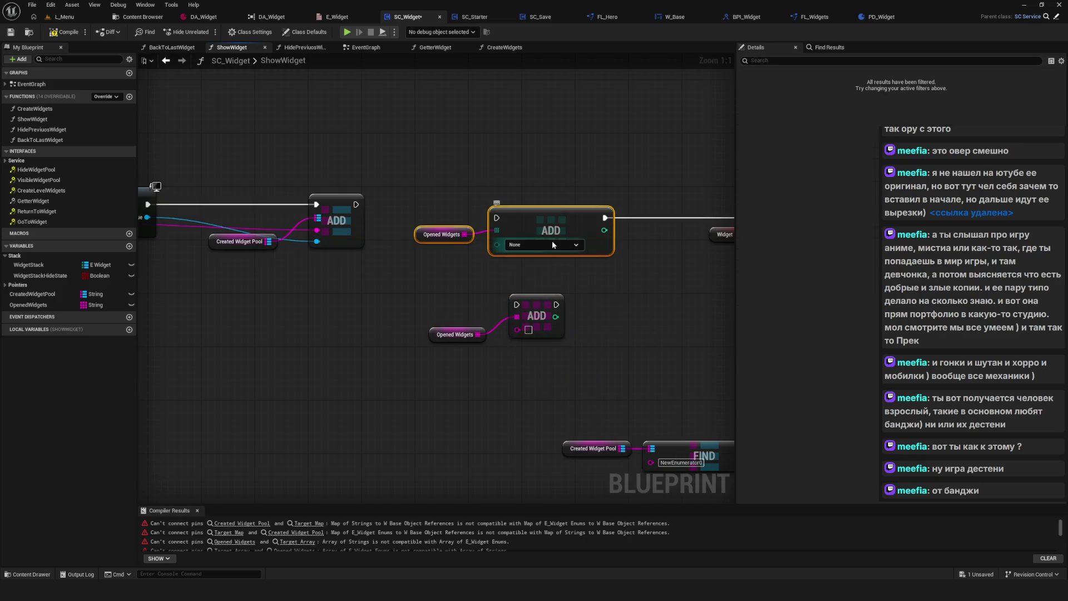
left_click_drag(556, 225, 589, 252)
key("Delete")
left_click_drag(421, 277, 570, 345)
left_click_drag(543, 300, 564, 213)
mouse_move(356, 204)
left_mouse_down()
mouse_move(537, 218)
mouse_move(576, 205)
left_mouse_up()
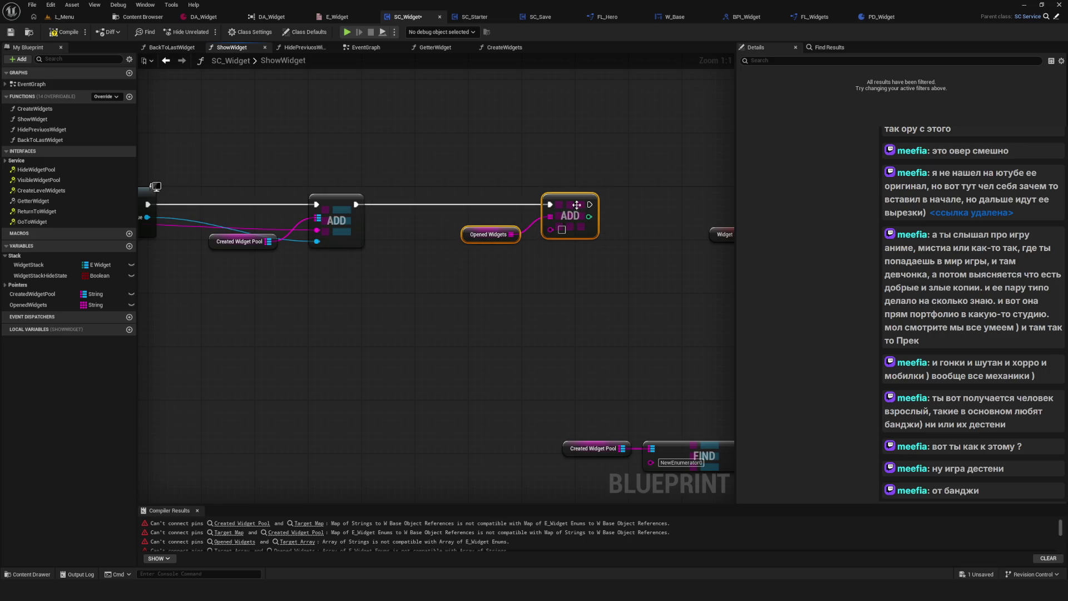
Nudge the second ADD and Opened Widgets nodes right and pan to the nodes beyond.
scroll(577, 204, "down", 5)
scroll(338, 252, "up", 5)
scroll(749, 287, "down", 4)
scroll(610, 272, "up", 4)
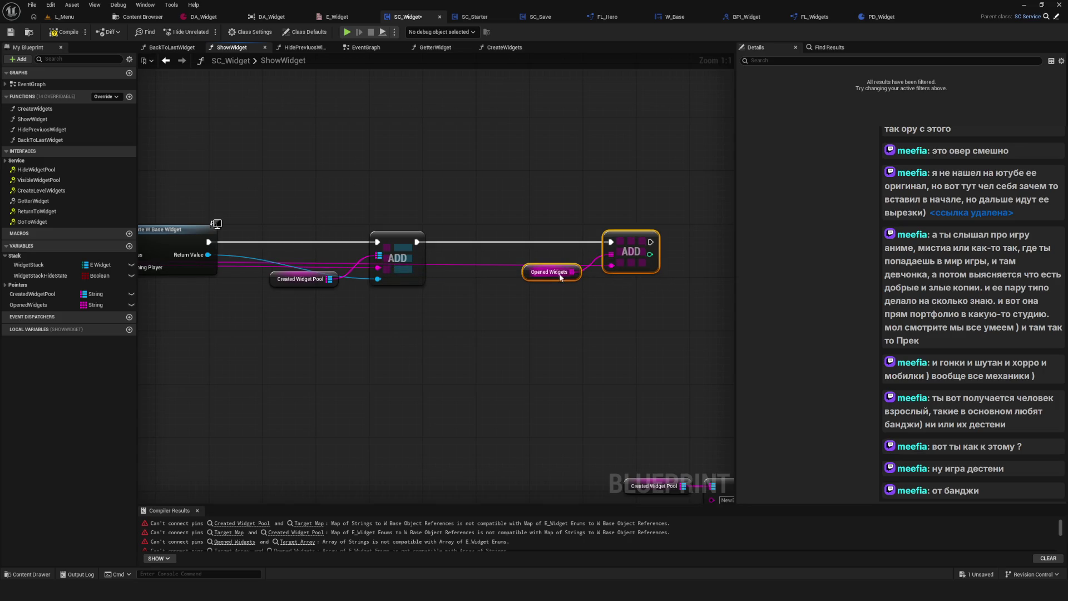
mouse_move(611, 267)
left_mouse_down()
mouse_move(612, 281)
mouse_move(625, 267)
left_mouse_up()
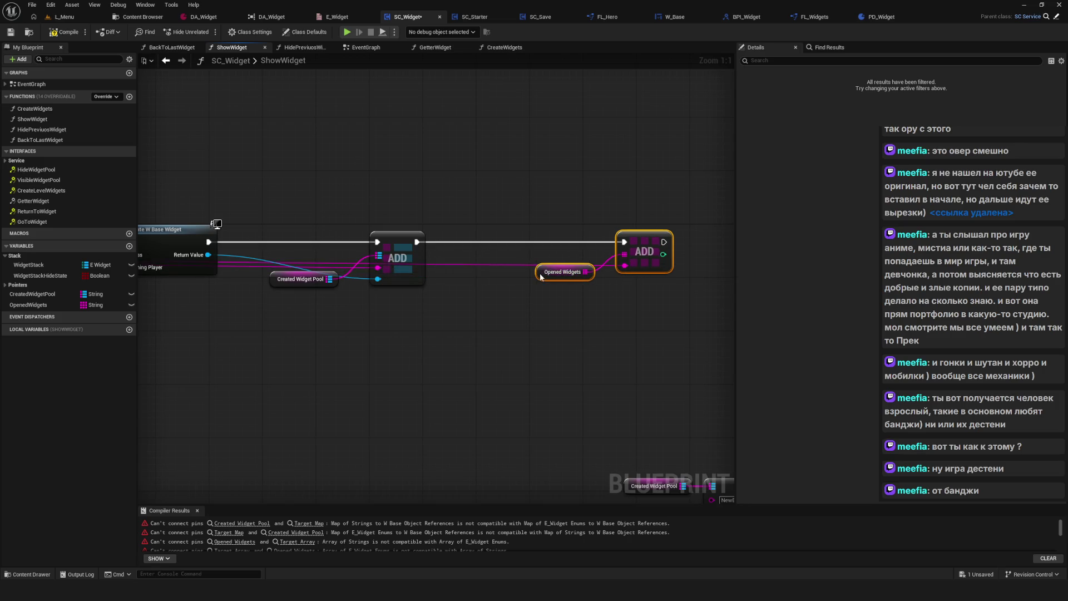
left_click(556, 272)
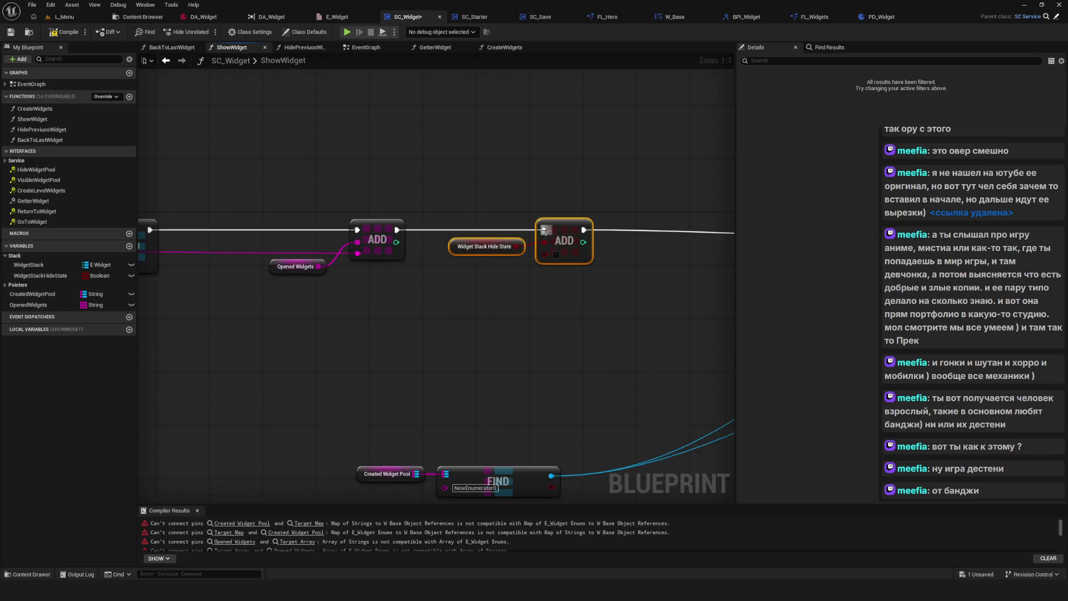
left_click_drag(473, 256, 480, 259)
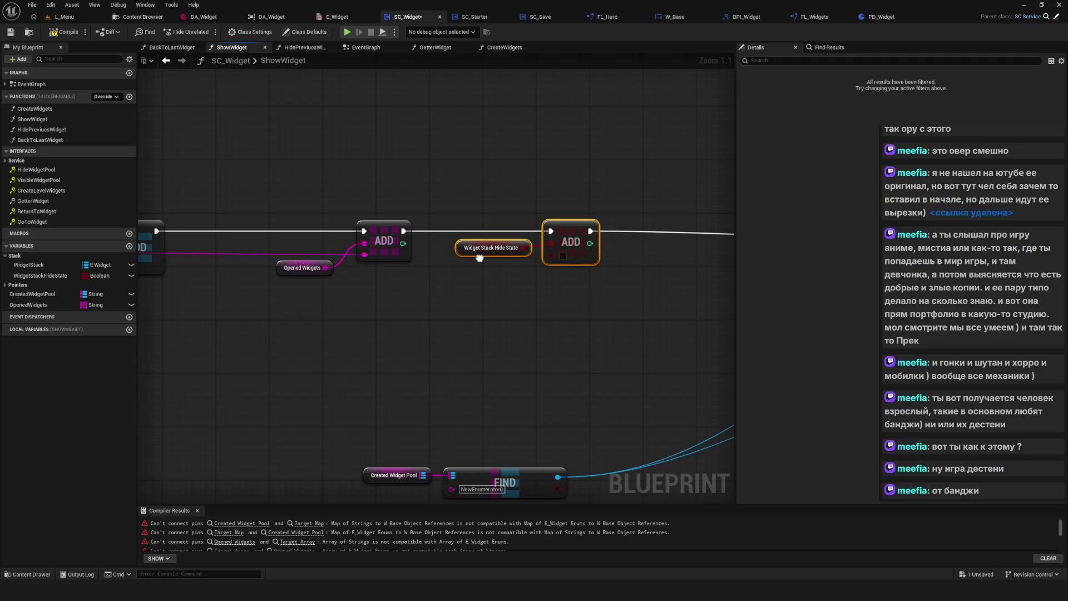
left_click_drag(479, 258, 479, 258)
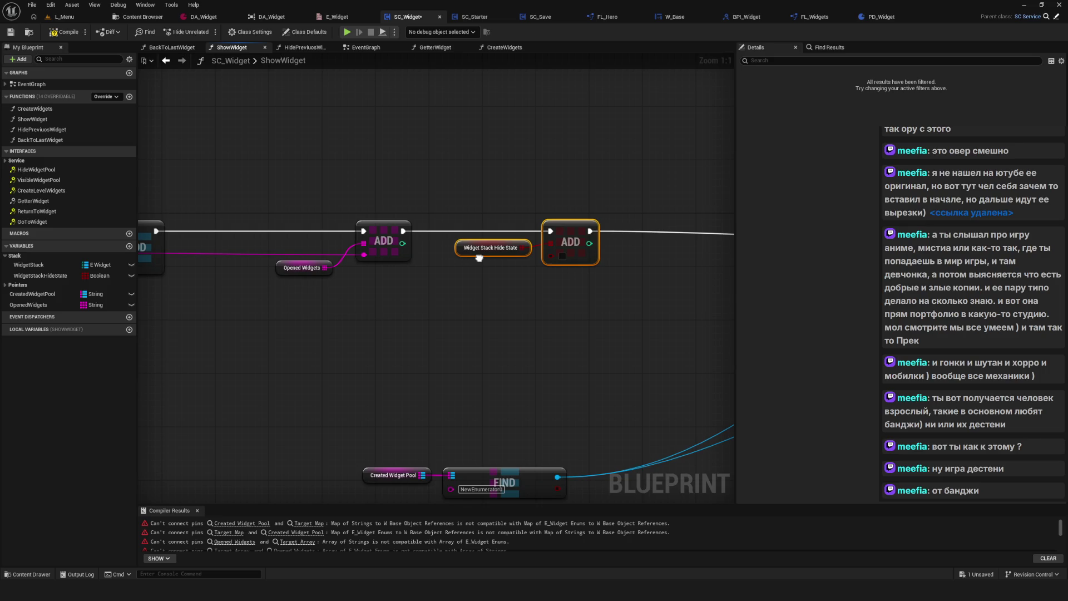
left_click_drag(479, 258, 479, 258)
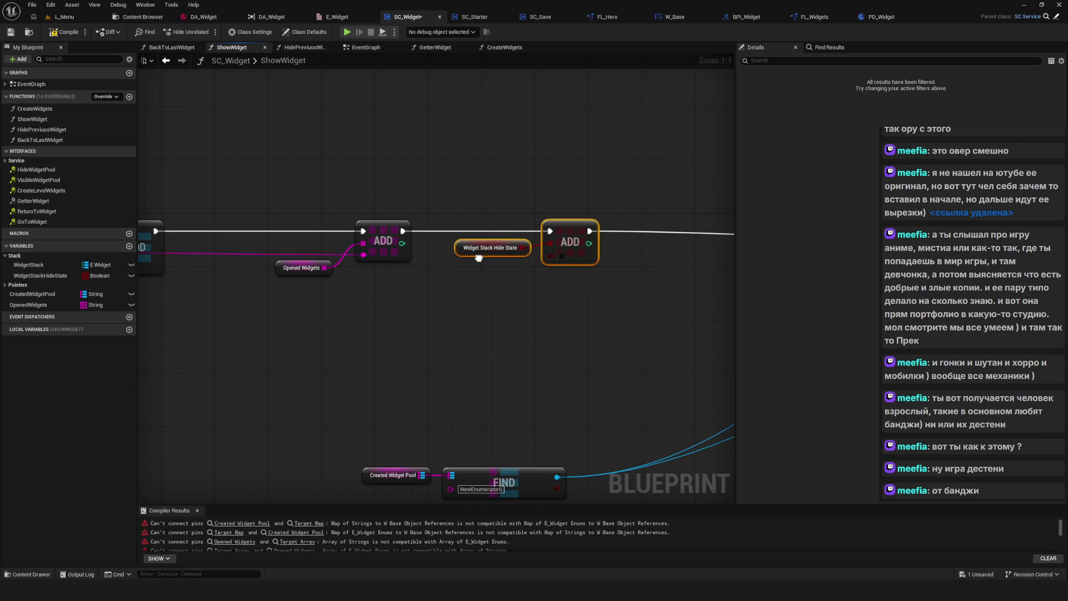
left_click_drag(618, 262, 457, 206)
mouse_move(562, 301)
left_mouse_down()
mouse_move(610, 305)
mouse_move(527, 225)
left_mouse_up()
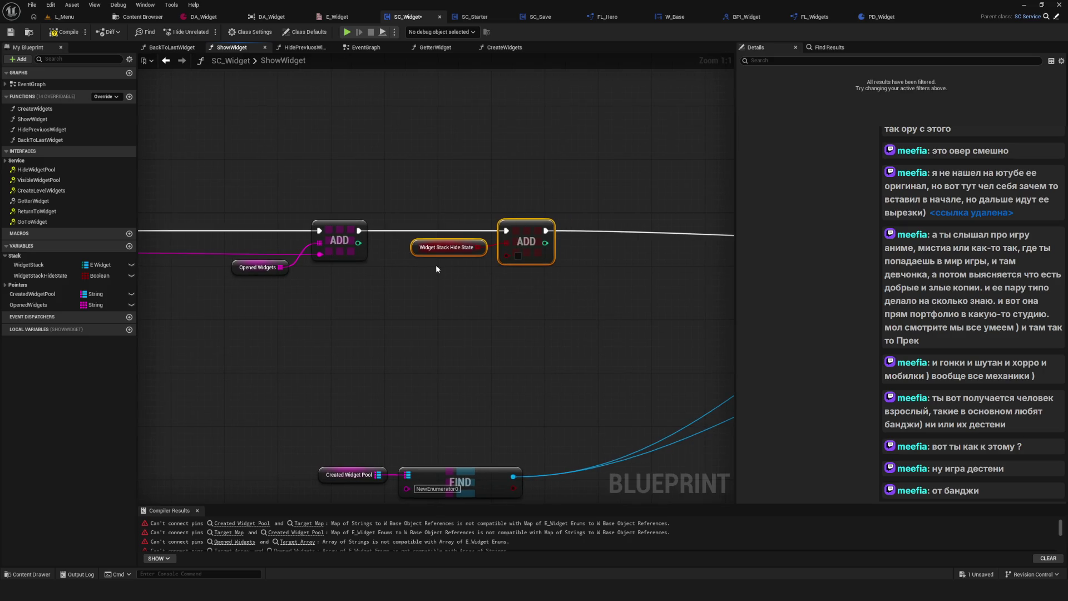
scroll(440, 272, "down", 3)
Move Add to Viewport closer to the ADD nodes and select the Start Focus node.
left_click_drag(606, 233, 734, 282)
left_click_drag(677, 248, 526, 243)
left_click_drag(625, 279, 442, 263)
left_click_drag(545, 191, 639, 261)
left_click_drag(445, 250, 639, 251)
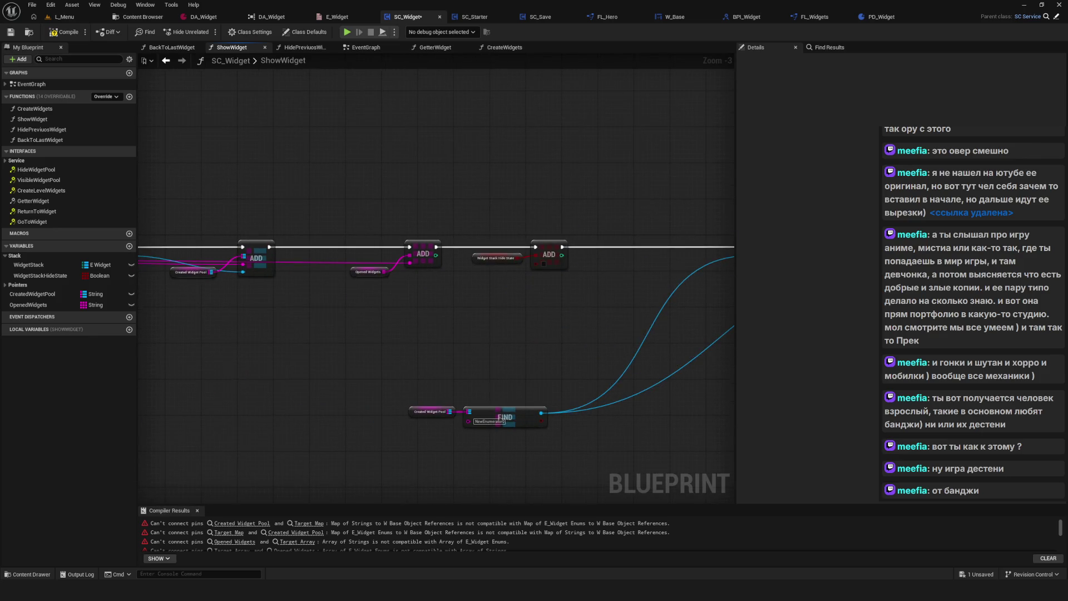
scroll(545, 285, "up", 3)
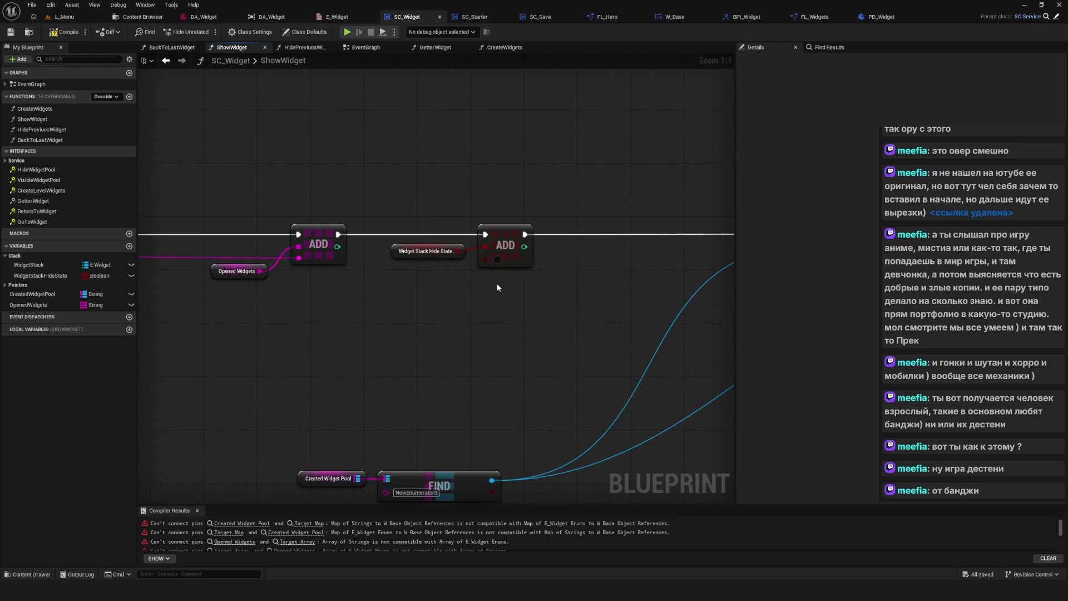
Break the FIND node's output wires and move Created Widget Pool and FIND lower down.
mouse_move(632, 287)
left_mouse_down()
mouse_move(665, 293)
mouse_move(200, 276)
mouse_move(600, 255)
mouse_move(644, 270)
mouse_move(335, 248)
mouse_move(420, 253)
left_mouse_up()
scroll(454, 319, "down", 3)
mouse_move(509, 325)
left_mouse_down()
mouse_move(679, 334)
mouse_move(487, 312)
left_mouse_up()
left_click_drag(364, 301, 556, 396)
left_click(529, 351, "alt")
left_click_drag(599, 319, 403, 341)
mouse_move(238, 322)
left_mouse_down()
mouse_move(376, 399)
mouse_move(404, 440)
left_mouse_up()
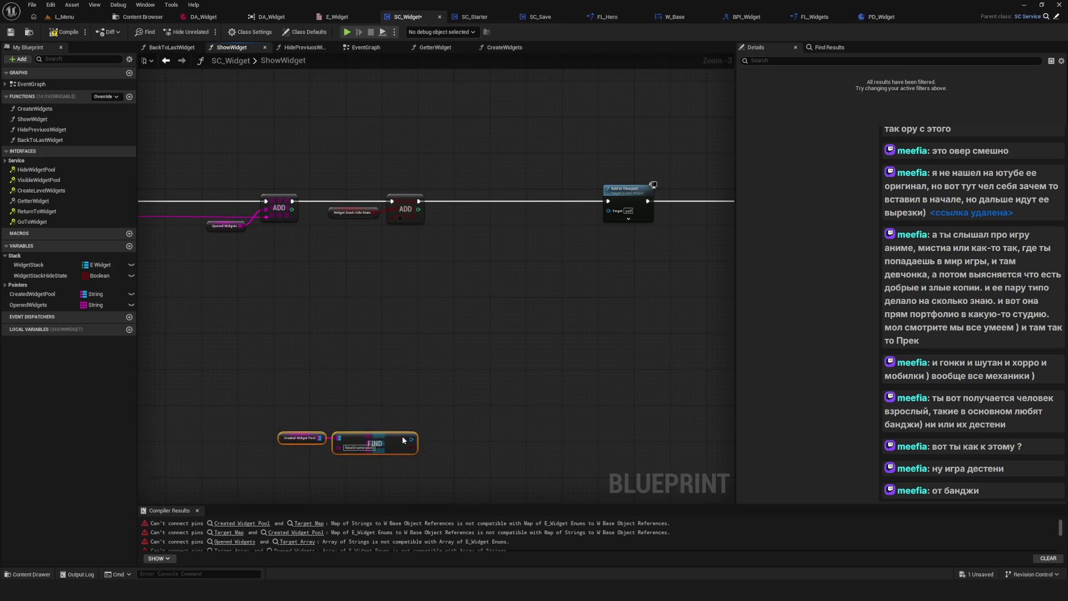
Connect the created widget's Return Value to Add to Viewport's Target and place Start Focus beside it.
mouse_move(419, 152)
left_mouse_down()
mouse_move(758, 253)
mouse_move(723, 245)
left_mouse_up()
scroll(634, 228, "up", 3)
left_click_drag(543, 209, 389, 218)
scroll(700, 290, "down", 2)
scroll(427, 286, "up", 2)
mouse_move(343, 257)
left_mouse_down()
mouse_move(479, 275)
mouse_move(691, 327)
mouse_move(381, 259)
mouse_move(732, 261)
mouse_move(398, 288)
left_mouse_up()
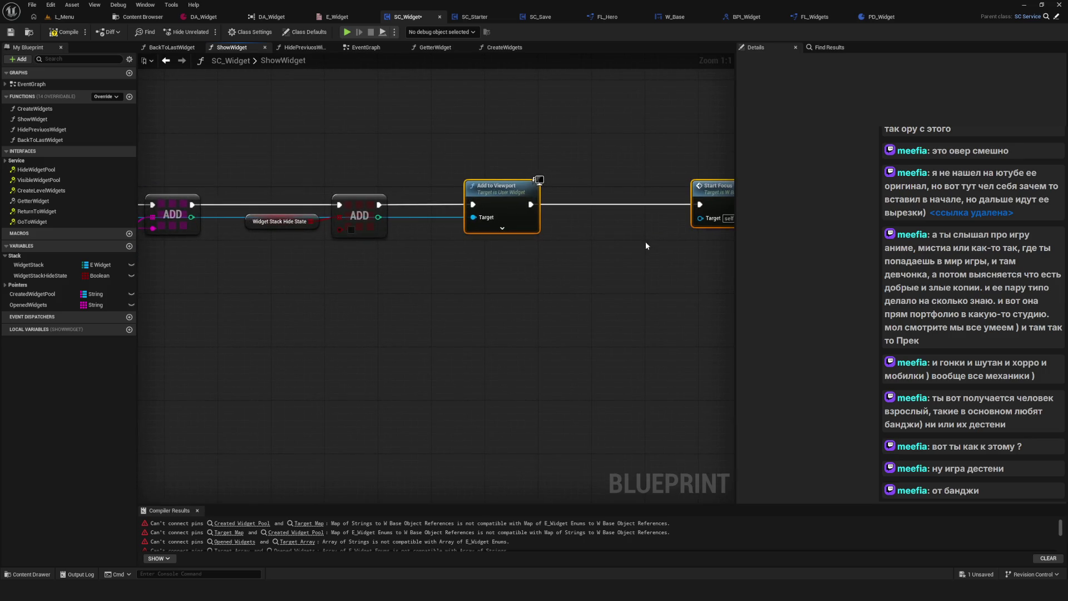
left_click_drag(645, 246, 619, 245)
mouse_move(646, 165)
left_mouse_down()
mouse_move(709, 236)
mouse_move(596, 232)
left_mouse_up()
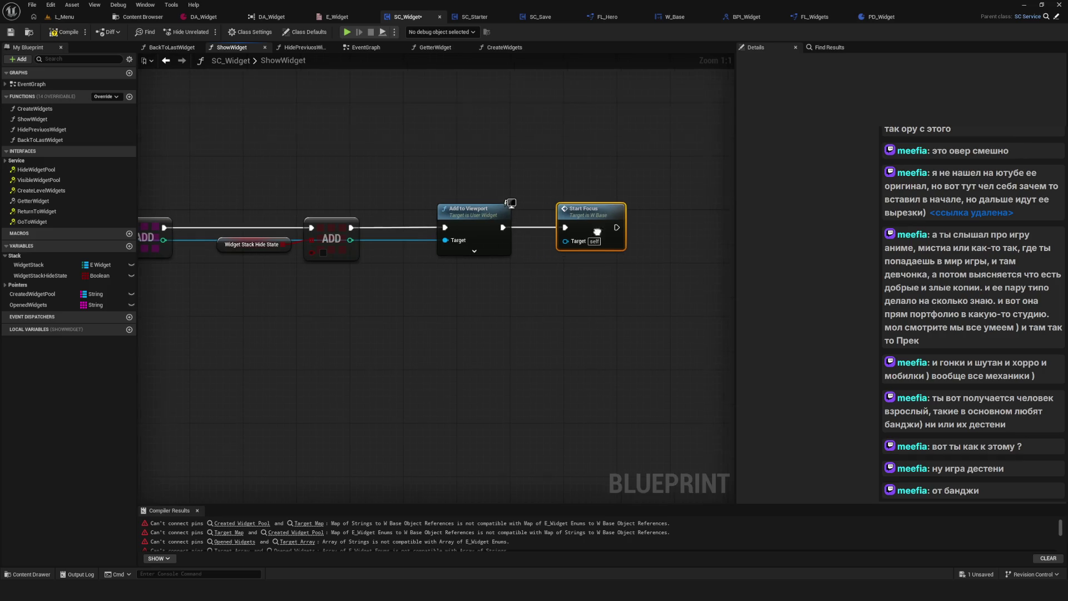
double_click(596, 232)
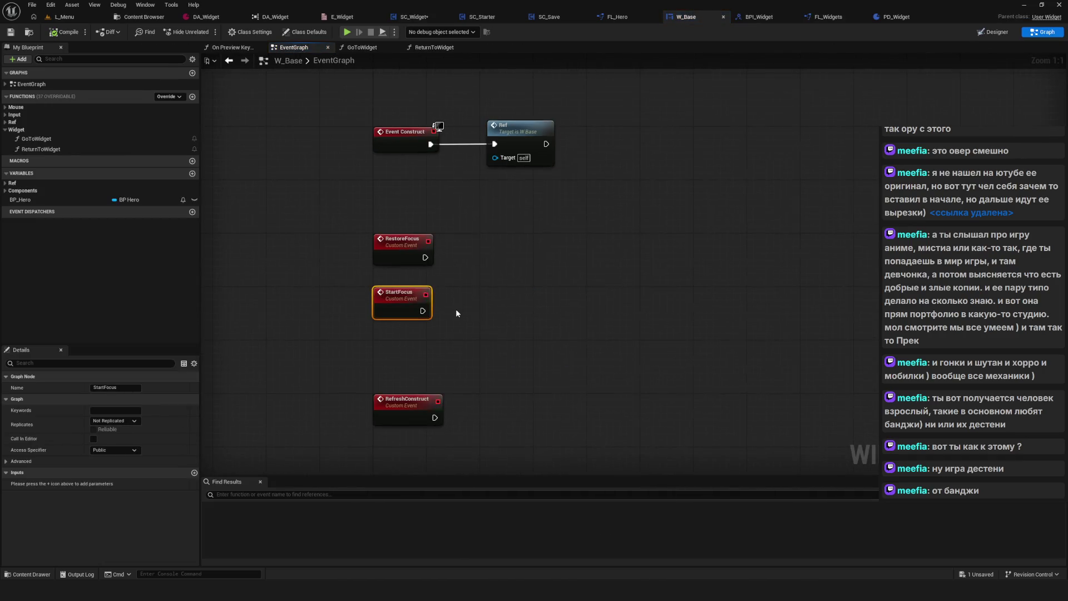
left_click_drag(464, 295, 469, 295)
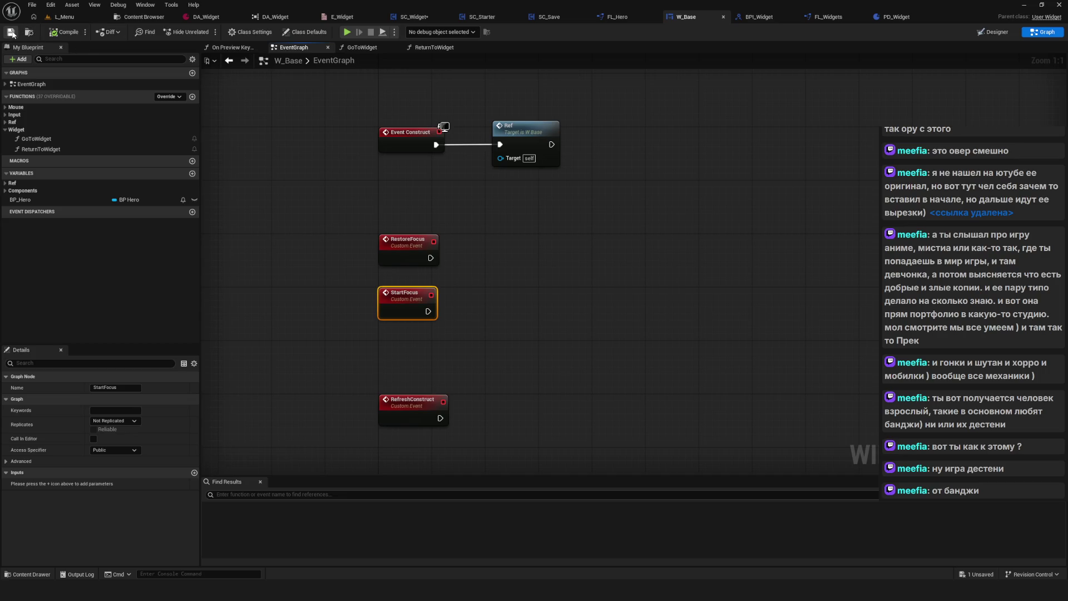
left_click_drag(472, 166, 538, 171)
left_click(10, 32)
left_click_drag(559, 130, 572, 132)
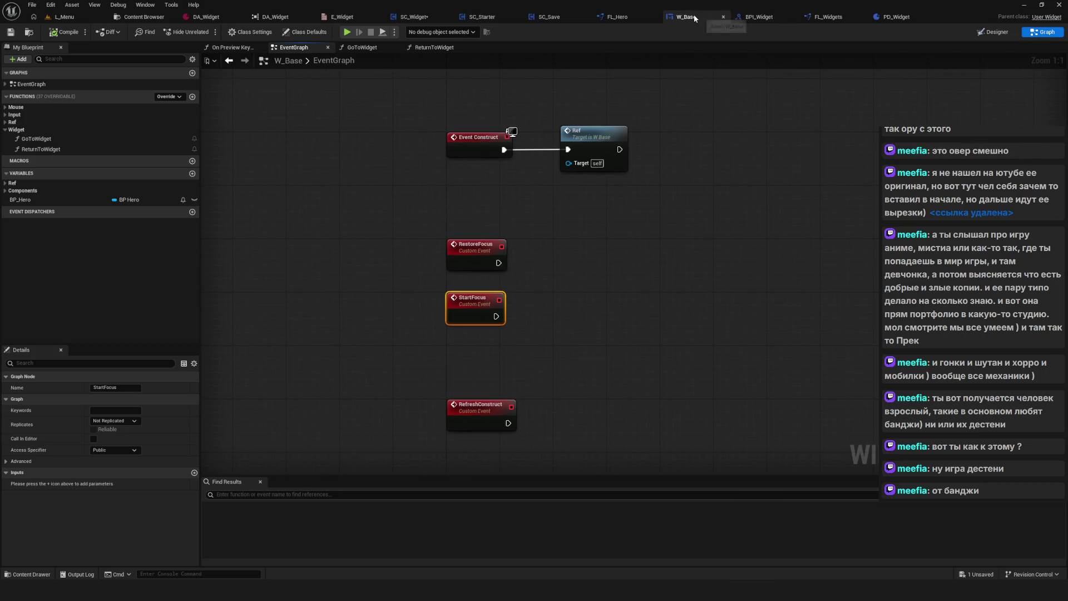
left_click(414, 17)
left_click_drag(573, 245, 581, 244)
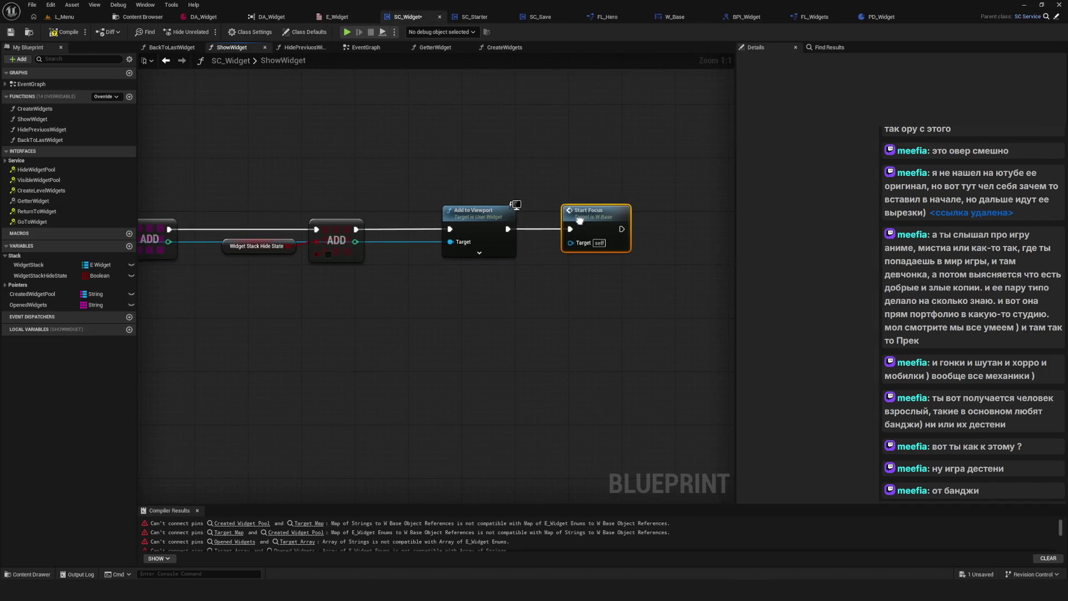
Pan the ShowWidget graph toward Opened Widgets and the ADD nodes, saving SC_Widget.
left_click_drag(468, 221, 492, 222)
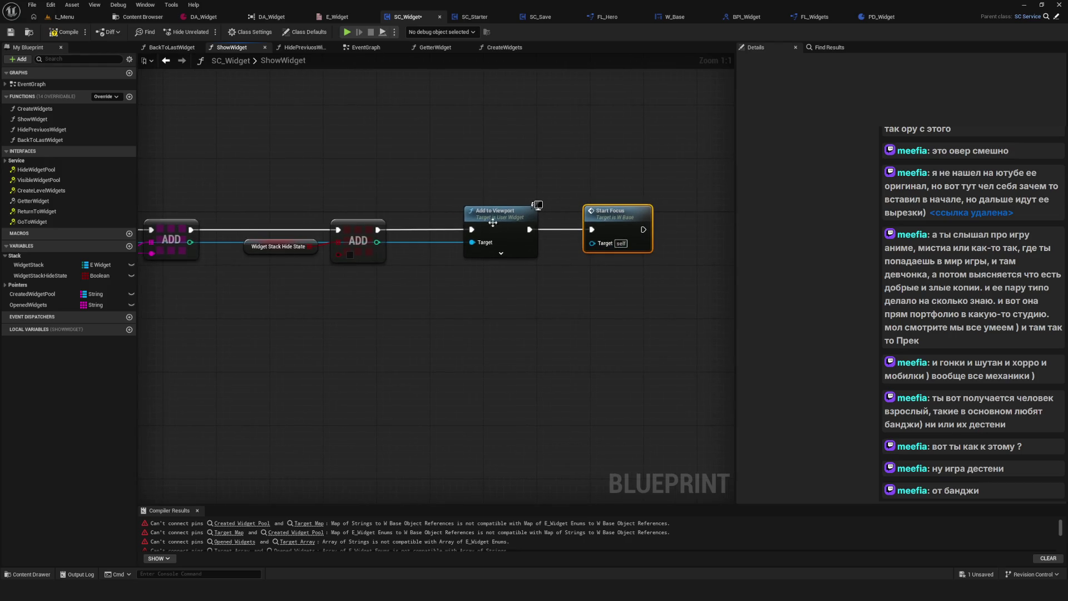
mouse_move(370, 245)
left_mouse_down()
mouse_move(614, 253)
mouse_move(712, 243)
left_mouse_up()
scroll(712, 243, "down", 4)
key("ctrl+s")
scroll(439, 262, "up", 4)
mouse_move(436, 262)
left_mouse_down()
mouse_move(705, 250)
mouse_move(500, 239)
mouse_move(453, 248)
mouse_move(623, 253)
mouse_move(623, 313)
left_mouse_up()
scroll(425, 205, "down", 5)
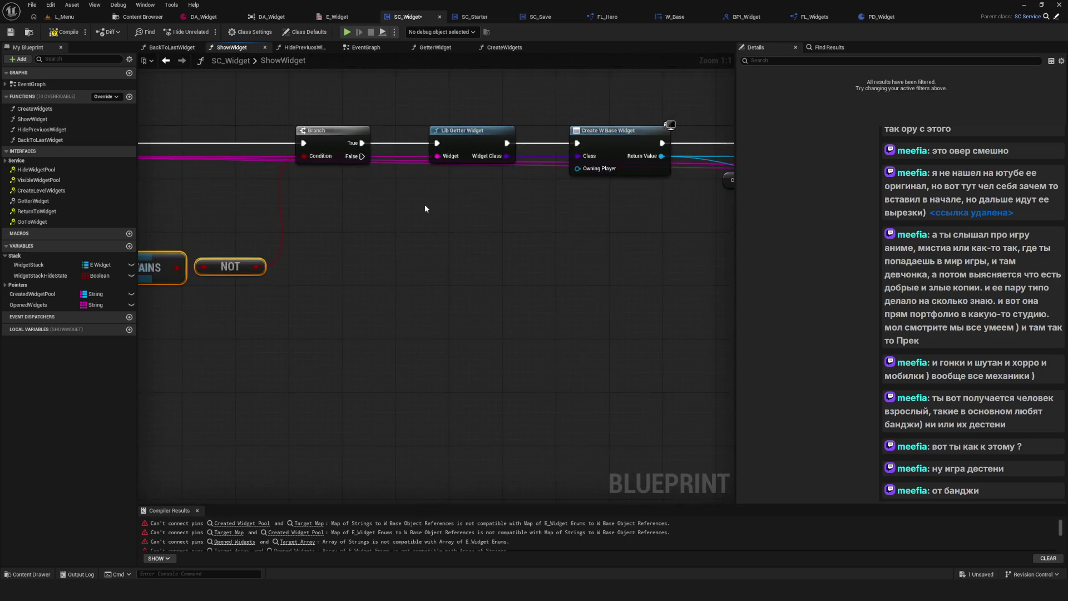
mouse_move(568, 232)
left_mouse_down()
mouse_move(639, 247)
mouse_move(351, 241)
left_mouse_up()
scroll(555, 238, "up", 2)
mouse_move(555, 238)
left_mouse_down()
mouse_move(439, 252)
mouse_move(546, 241)
mouse_move(363, 241)
left_mouse_up()
scroll(364, 241, "down", 2)
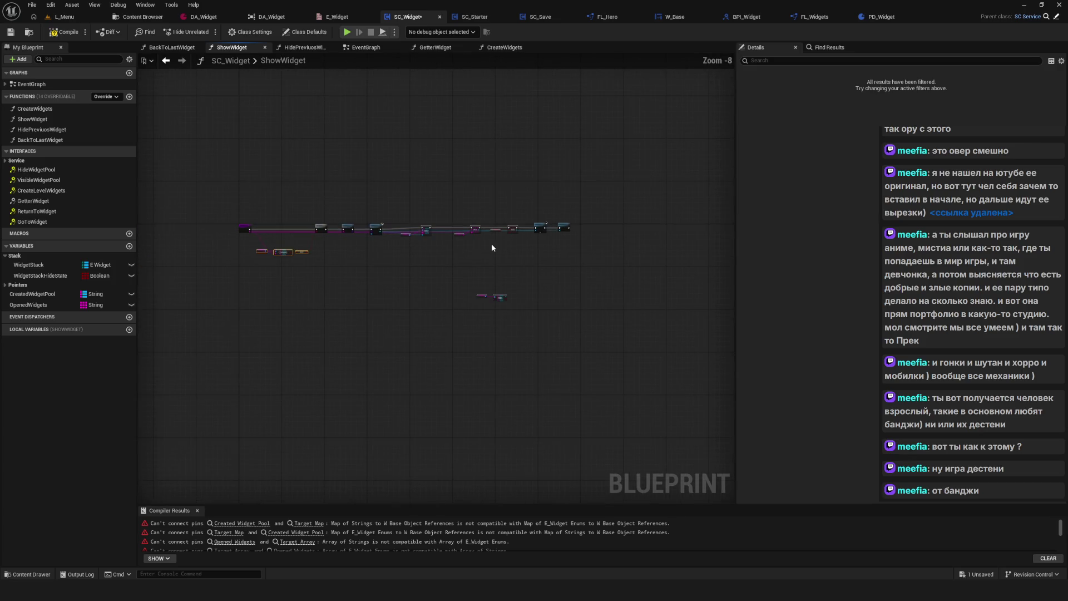
scroll(265, 243, "up", 2)
Bring the Branch and Create W Base Widget into view and save the blueprint again.
mouse_move(514, 255)
left_mouse_down()
mouse_move(189, 255)
mouse_move(217, 258)
mouse_move(500, 258)
mouse_move(156, 239)
left_mouse_up()
mouse_move(584, 172)
left_mouse_down()
mouse_move(541, 164)
mouse_move(722, 168)
left_mouse_up()
scroll(512, 238, "up", 3)
scroll(553, 228, "down", 3)
scroll(401, 204, "up", 6)
left_click_drag(401, 204, 516, 204)
scroll(517, 217, "down", 9)
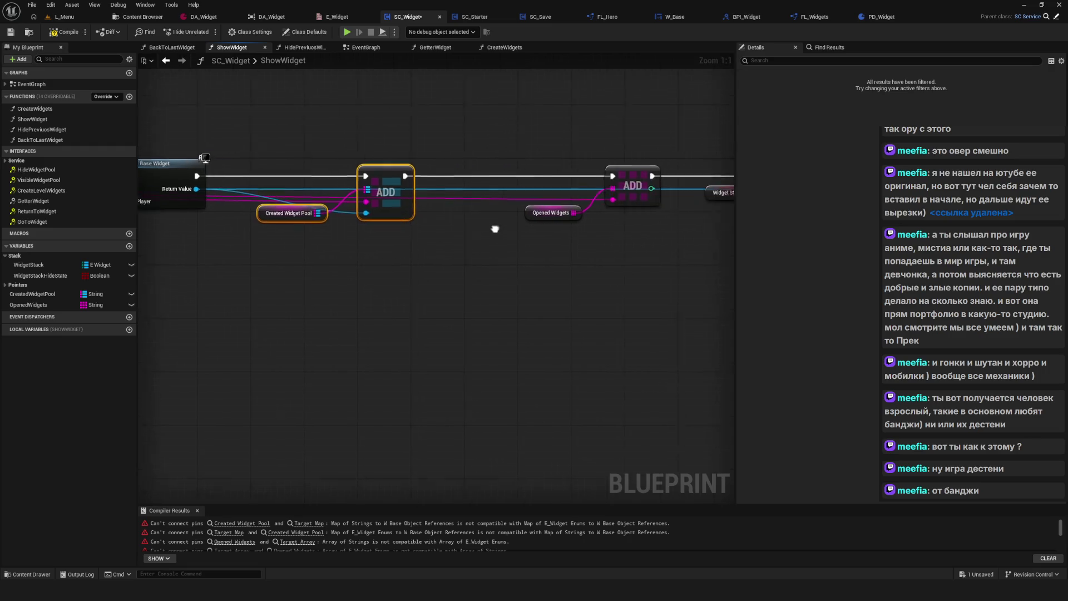
key("ctrl+s")
scroll(539, 241, "up", 4)
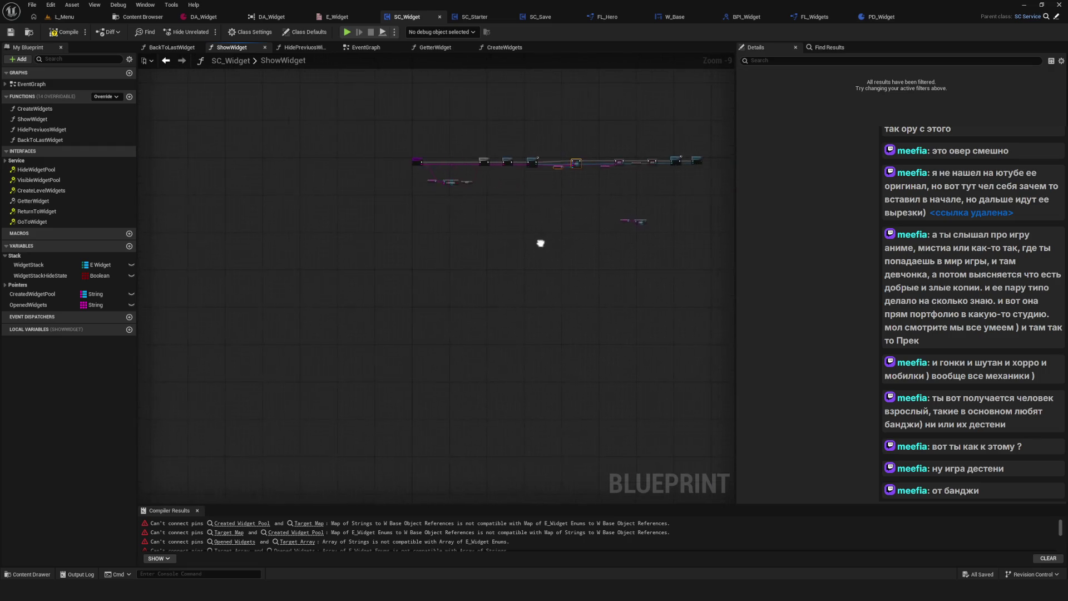
scroll(461, 213, "down", 1)
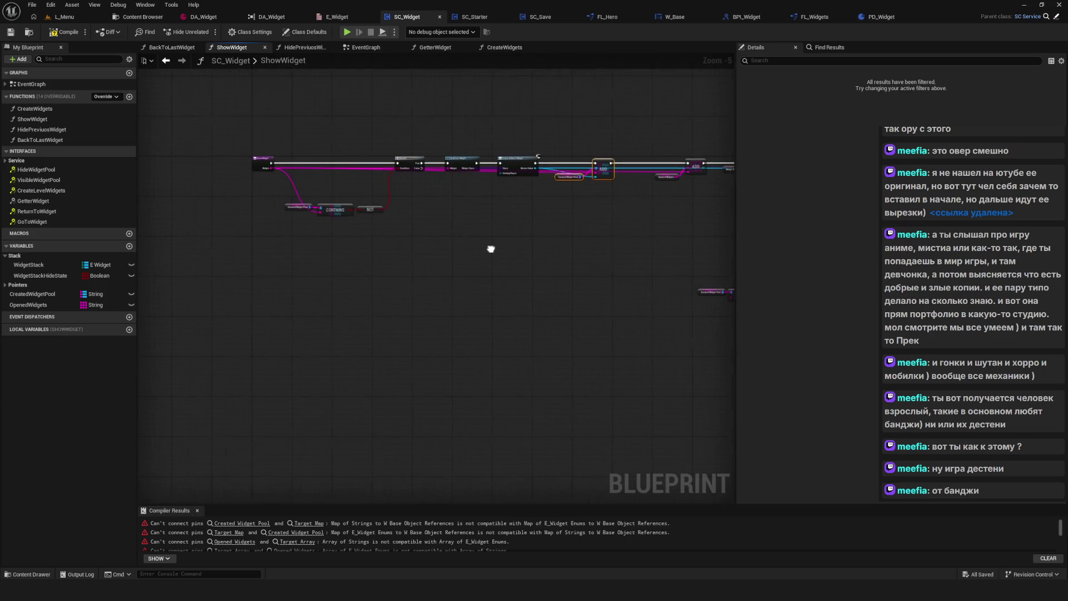
Move the Created Widget Pool getter, CONTAINS and NOT up beside the Branch, lowering the Branch slightly.
mouse_move(697, 167)
left_mouse_down()
mouse_move(389, 231)
mouse_move(412, 154)
left_mouse_up()
scroll(587, 250, "up", 6)
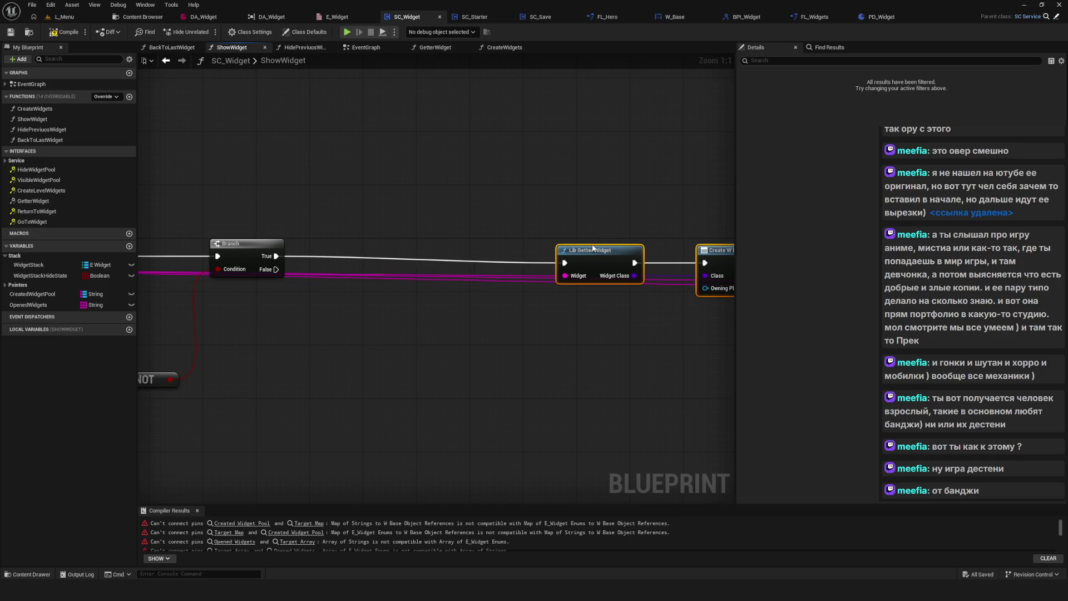
left_click_drag(319, 305, 507, 385)
mouse_move(518, 342)
left_mouse_down()
mouse_move(526, 269)
mouse_move(511, 283)
left_mouse_up()
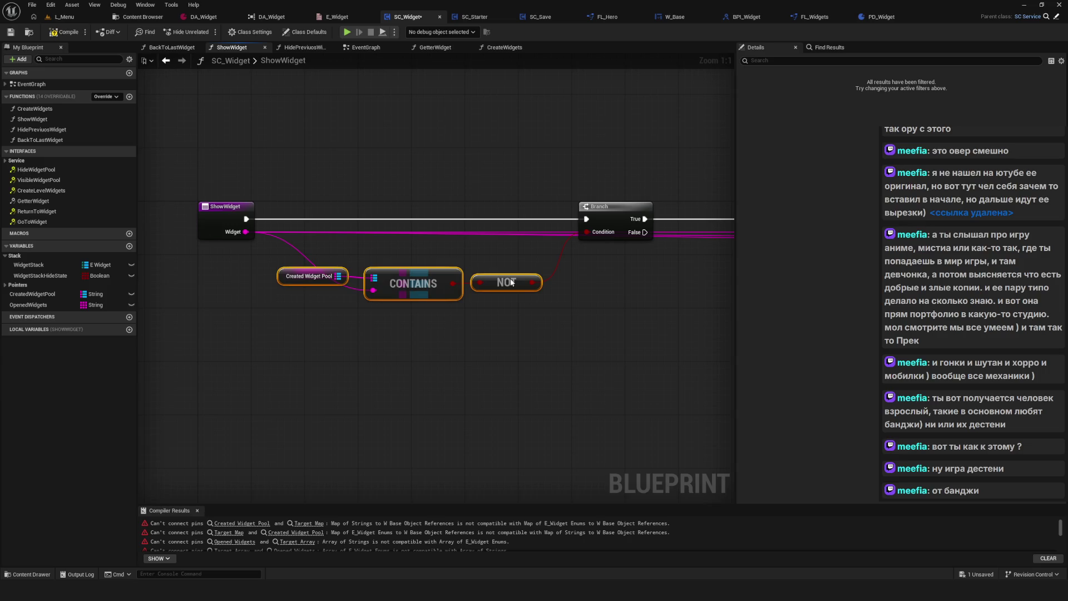
left_click(479, 280)
mouse_move(458, 207)
left_mouse_down()
mouse_move(469, 237)
mouse_move(455, 207)
left_mouse_up()
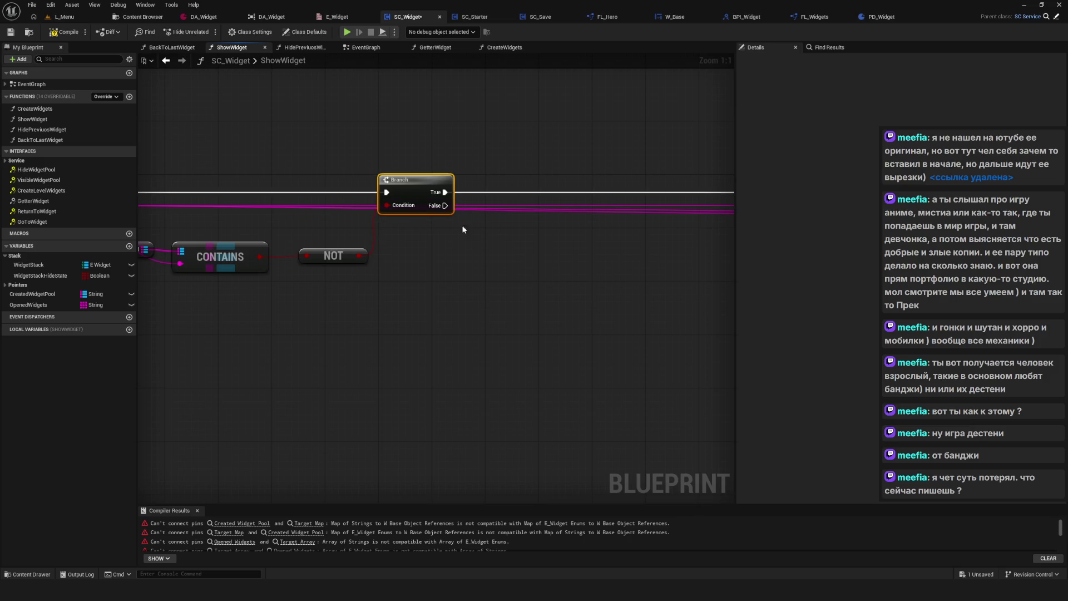
Save the blueprint and place the pool FIND nodes just below the Branch.
scroll(461, 225, "down", 9)
key("ctrl+s")
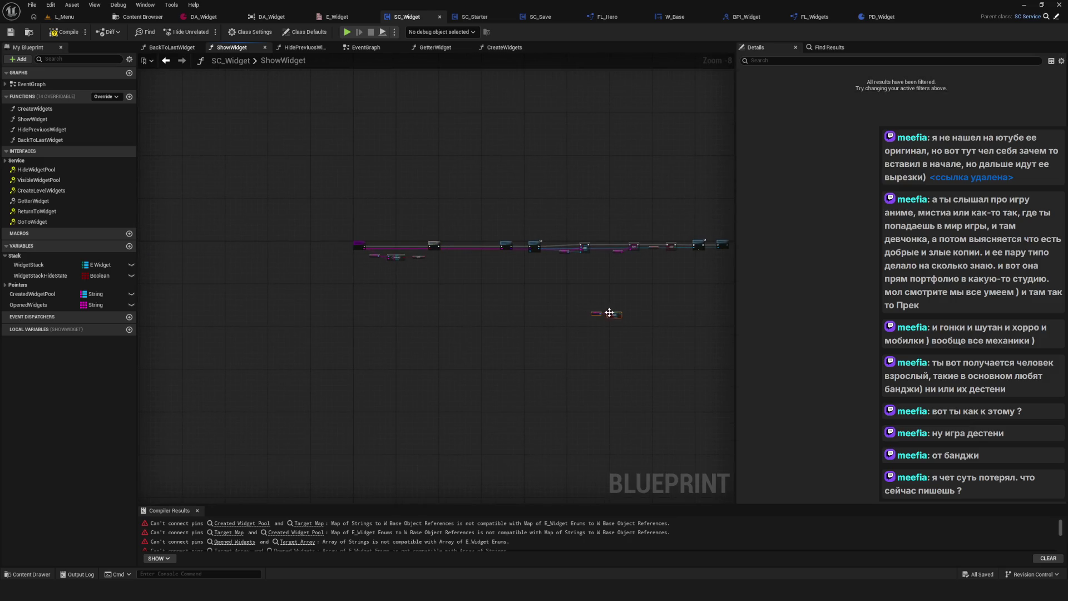
scroll(456, 265, "up", 6)
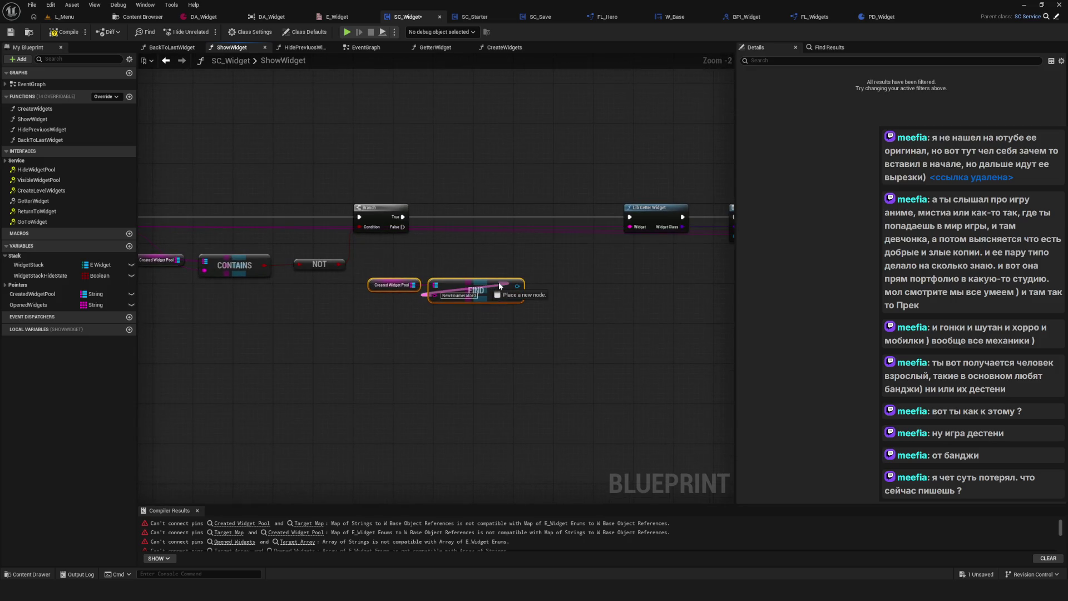
mouse_move(478, 282)
left_mouse_down()
mouse_move(516, 282)
mouse_move(507, 286)
left_mouse_up()
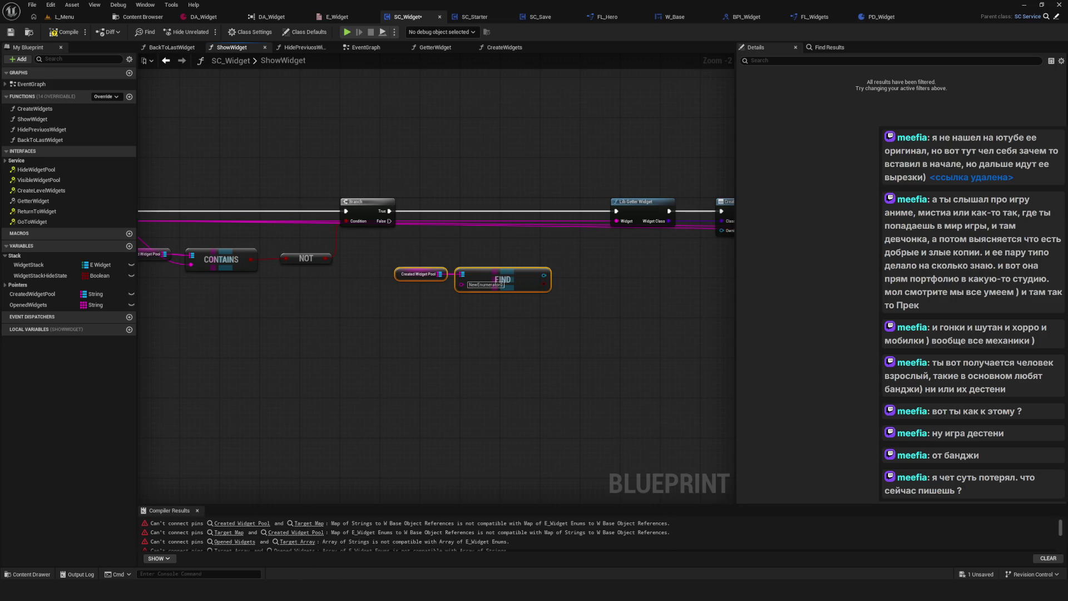
Switch the annotation overlay to freehand drawing with a green pen.
right_click(612, 231)
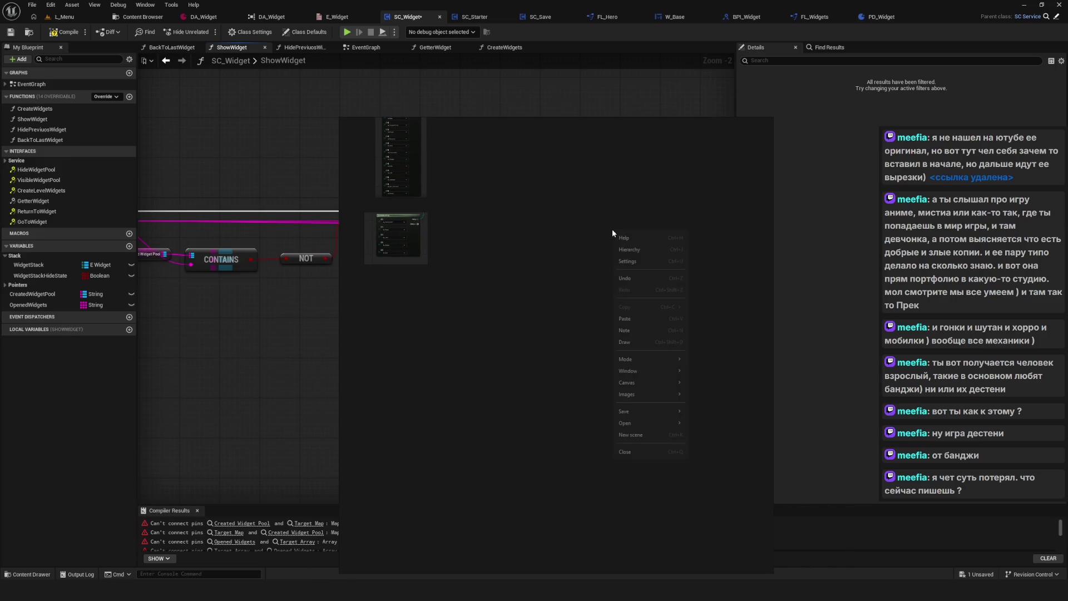
left_click(636, 341)
left_click(415, 560)
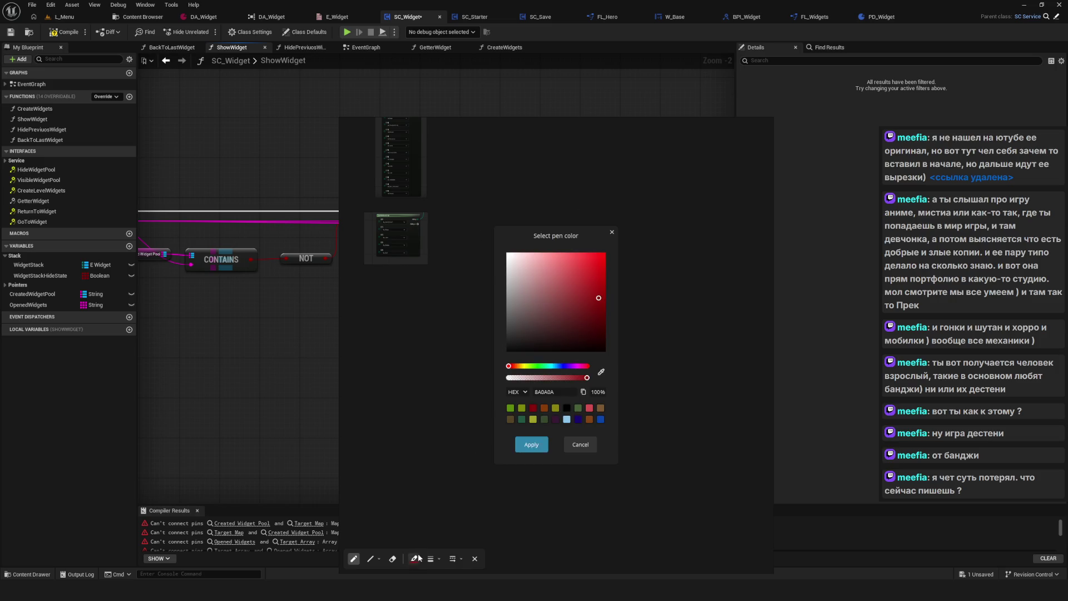
left_click(544, 419)
left_click(531, 444)
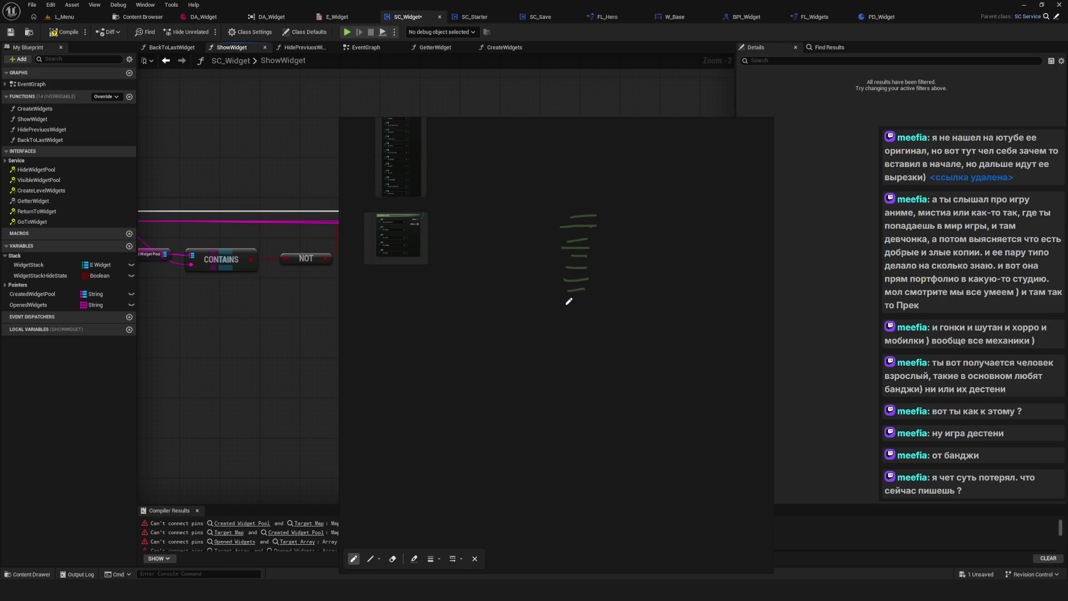
Shift the pen hue toward red to draw in magenta.
left_click(411, 559)
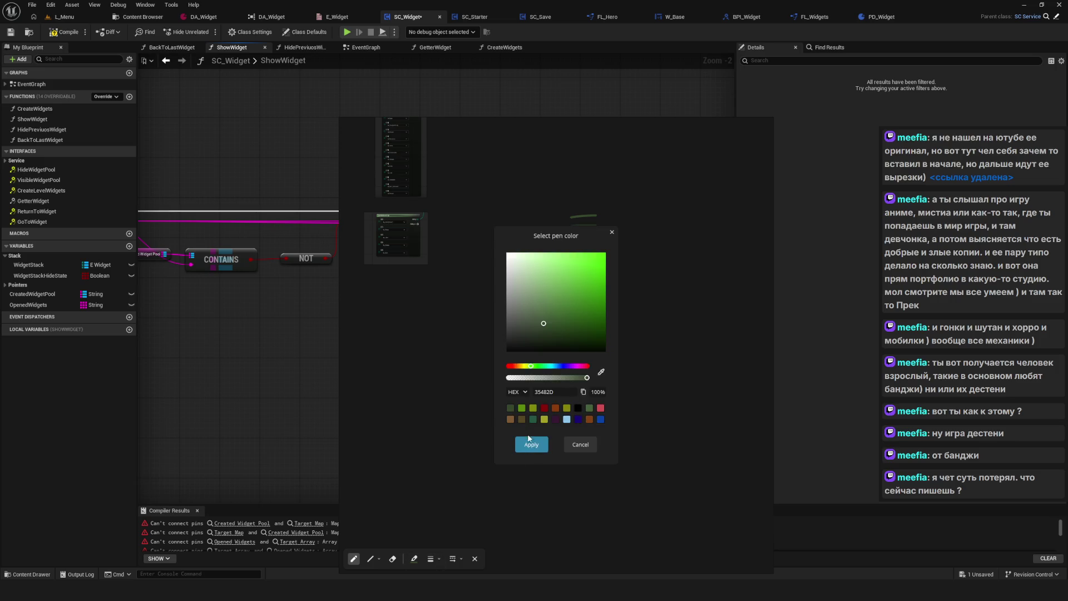
mouse_move(537, 369)
left_mouse_down()
mouse_move(614, 372)
mouse_move(573, 366)
left_mouse_up()
left_click(531, 444)
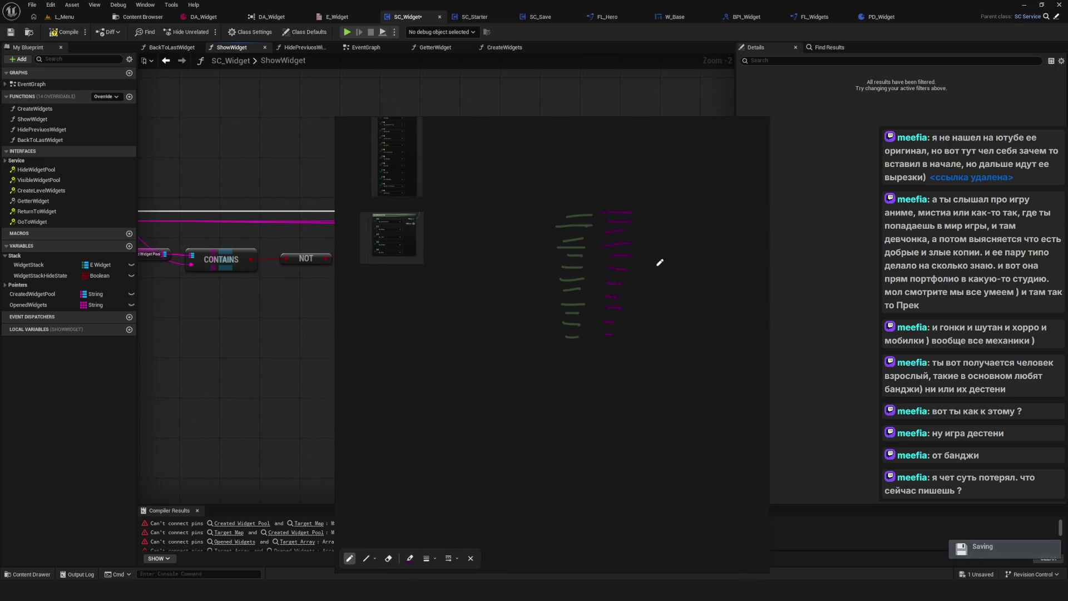
Add a text note on the overlay canvas reading loadALL.
right_click(498, 267)
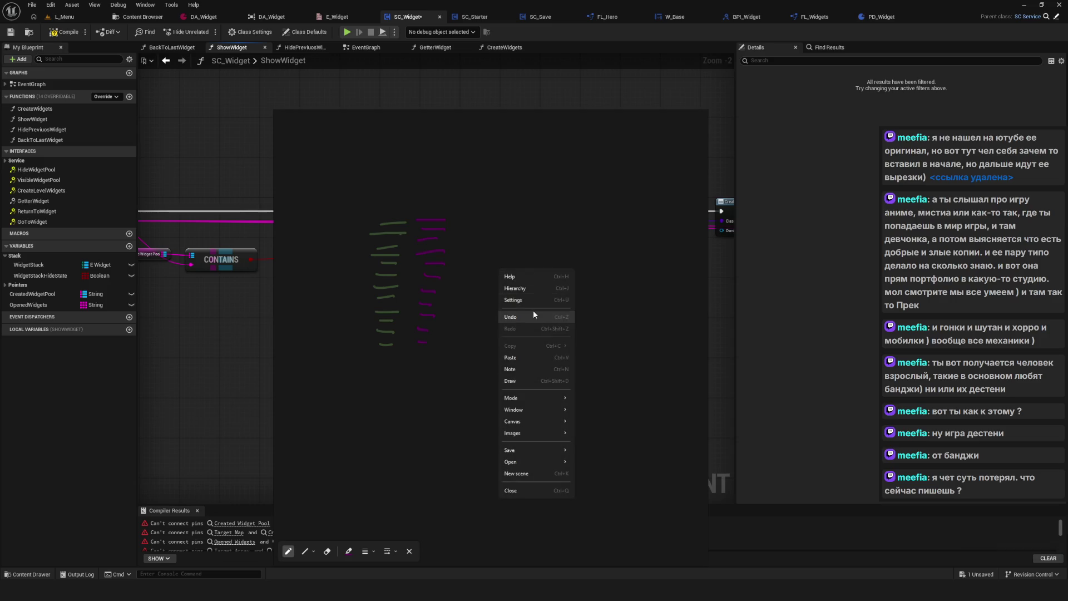
left_click(517, 368)
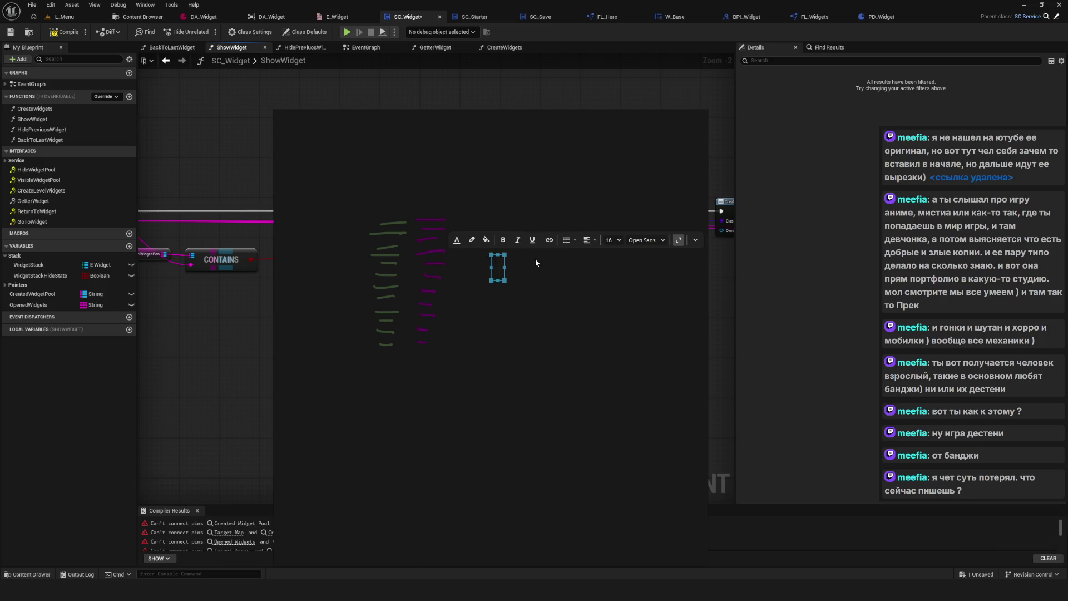
type("loadALl")
type("LL")
Place the loadALL note beside the lists and duplicate it into a hide note.
key("Escape")
left_click_drag(522, 268, 502, 278)
left_click(574, 320)
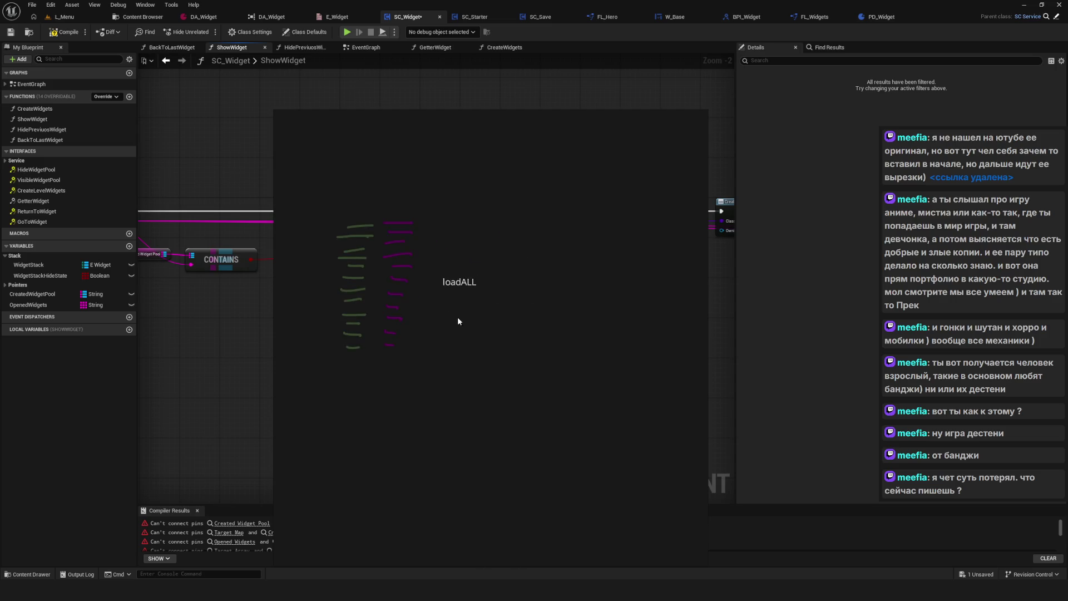
left_click(458, 278)
key("ctrl+d")
double_click(545, 284)
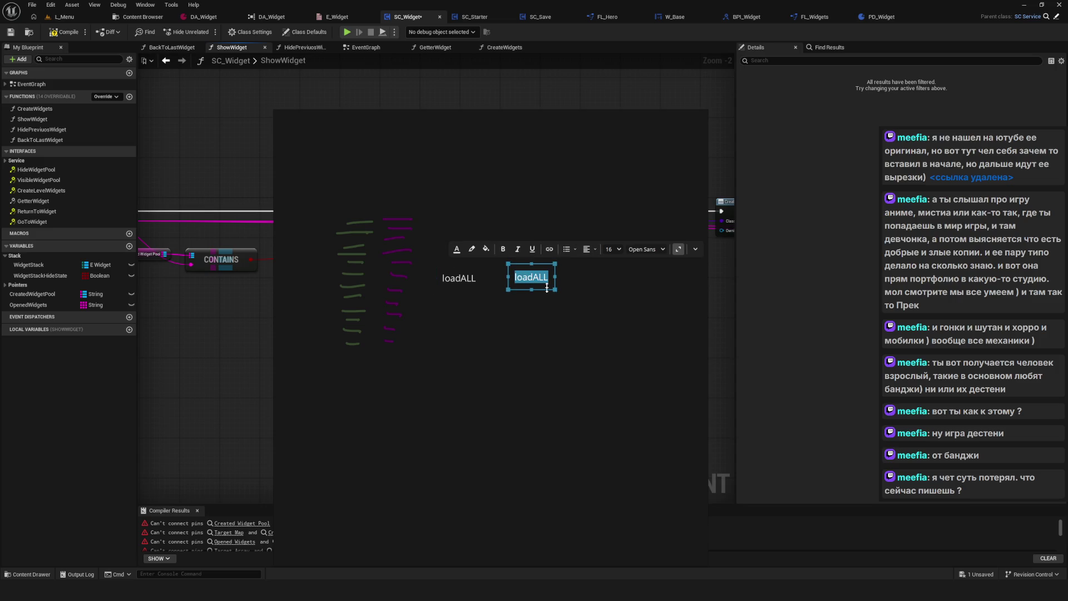
left_click(600, 362)
Copy the hide note into a Show() note and extend the original to hideAll.
left_click(523, 277)
key("ctrl+c")
key("ctrl+v")
left_click_drag(667, 274, 654, 250)
double_click(654, 251)
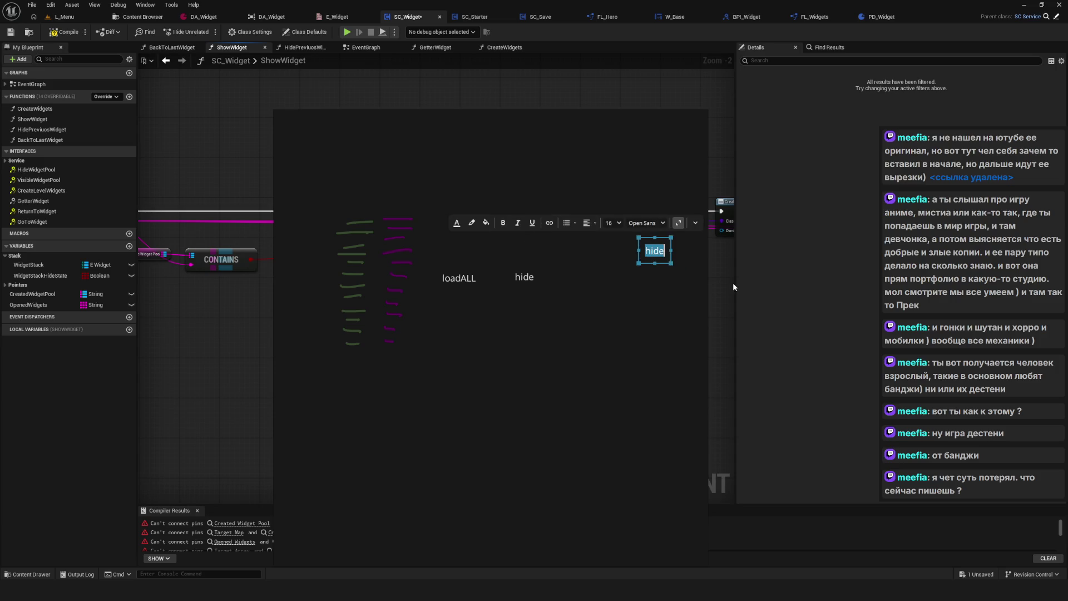
type("Show()")
left_click(698, 286)
left_click_drag(659, 252, 606, 248)
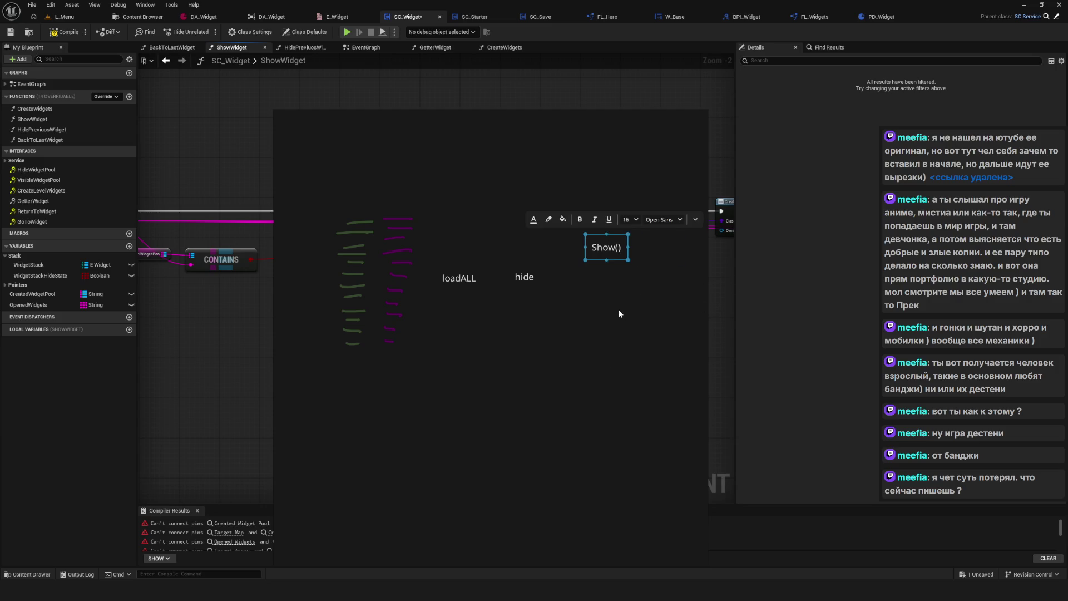
double_click(535, 277)
type("All")
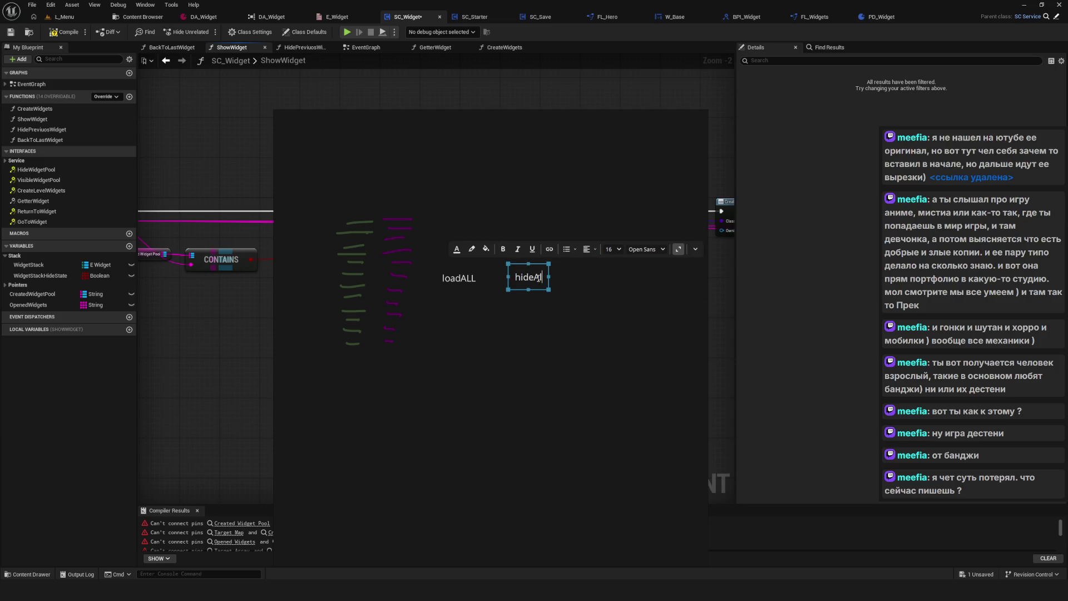
Copy the Show() note below itself and change the copy to Hide().
left_click(606, 247)
key("ctrl+c")
key("ctrl+v")
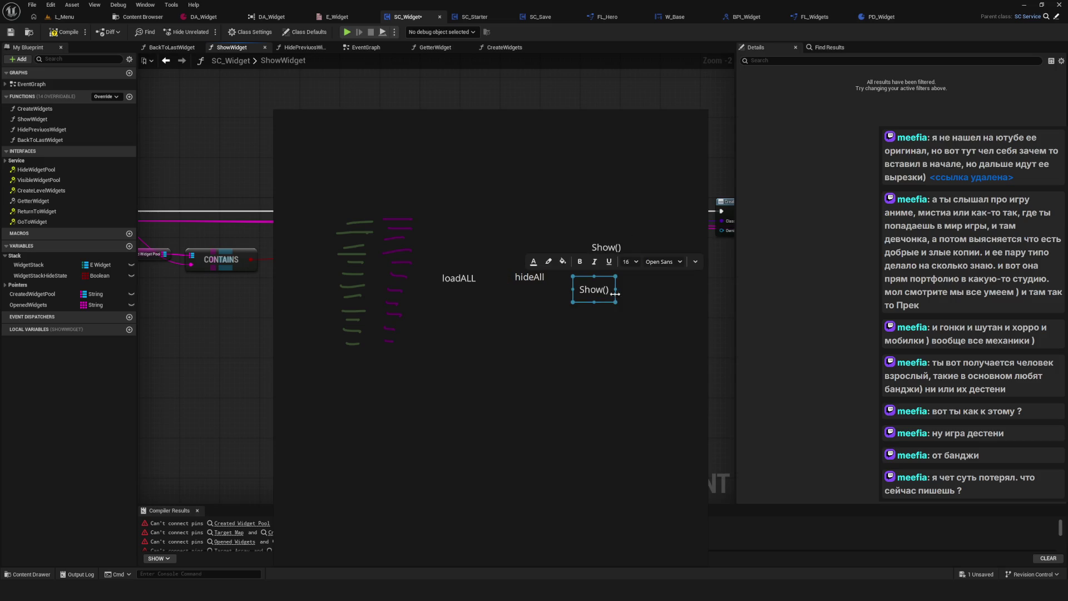
double_click(603, 290)
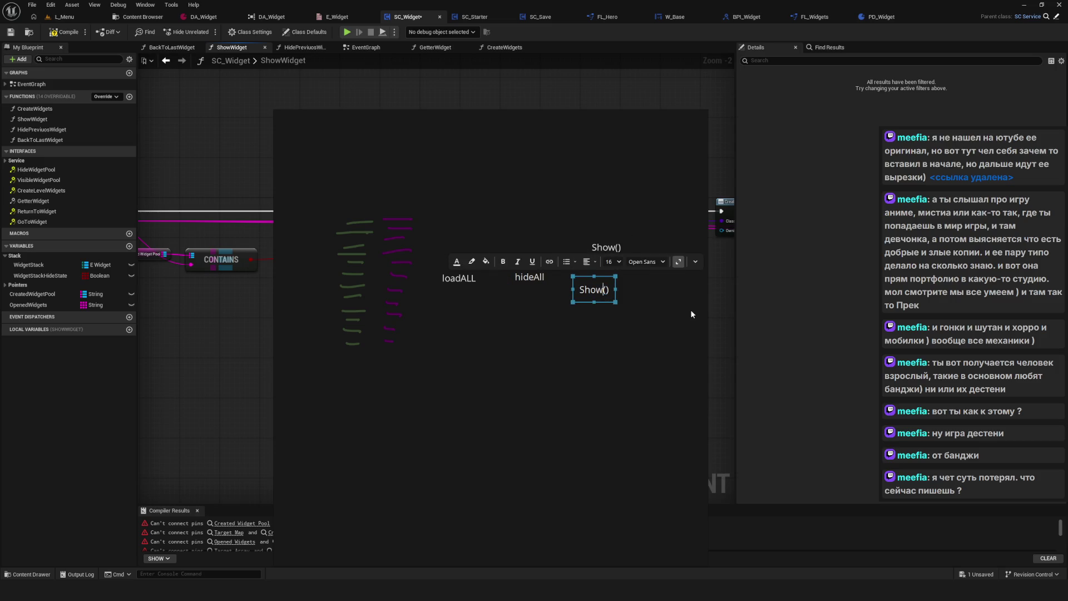
key("BackSpace")
key("BackSpace")
key("BackSpace")
type("Hide")
left_click(675, 340)
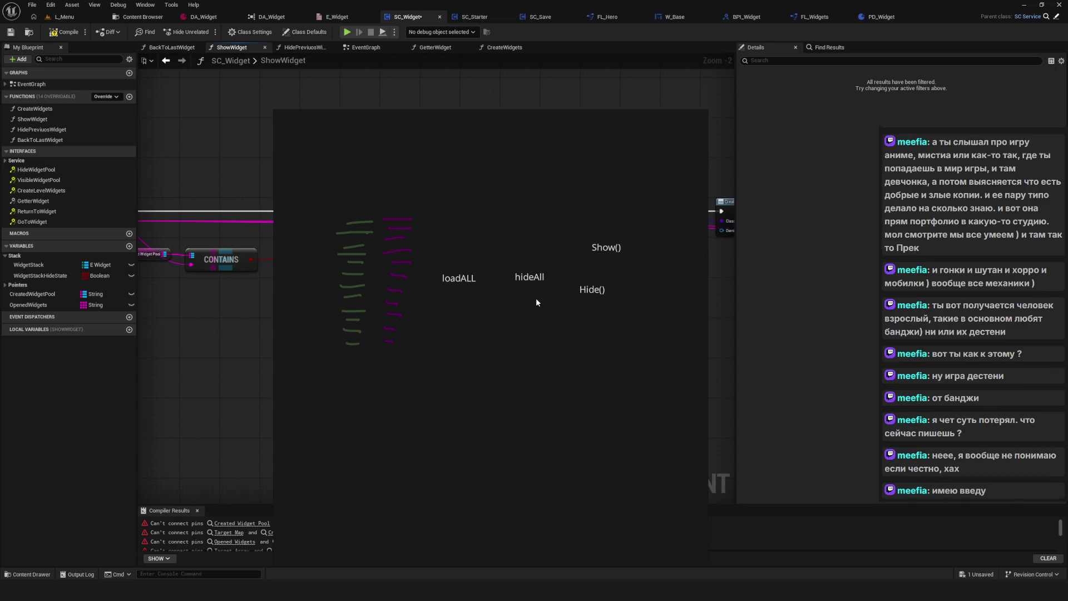
Nudge the Hide() note right, then hide the overlay to reveal the ShowWidget graph.
left_click_drag(535, 305, 543, 304)
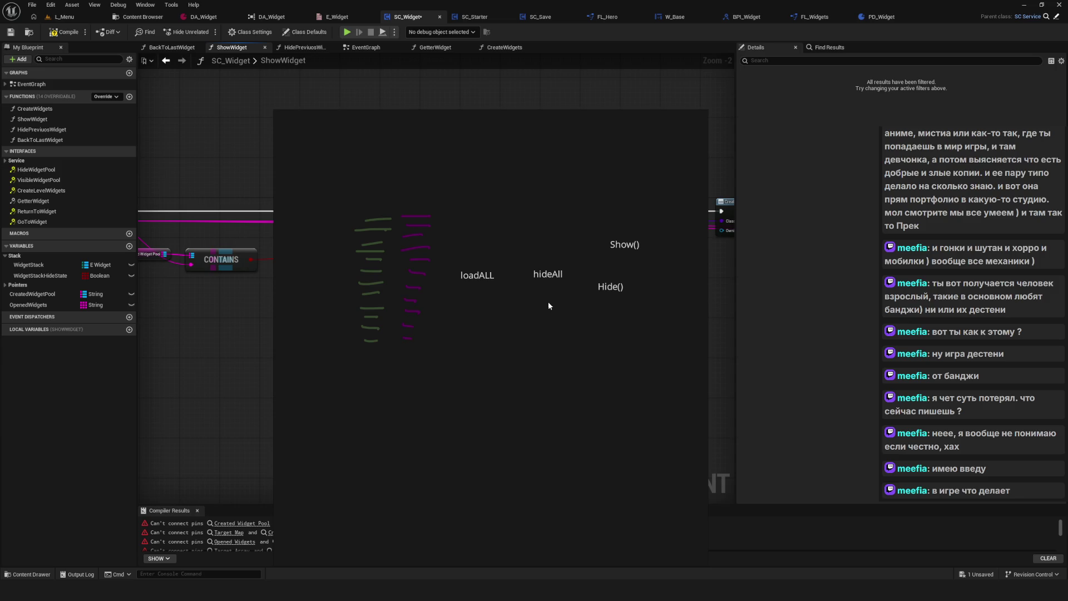
left_click_drag(609, 290, 623, 291)
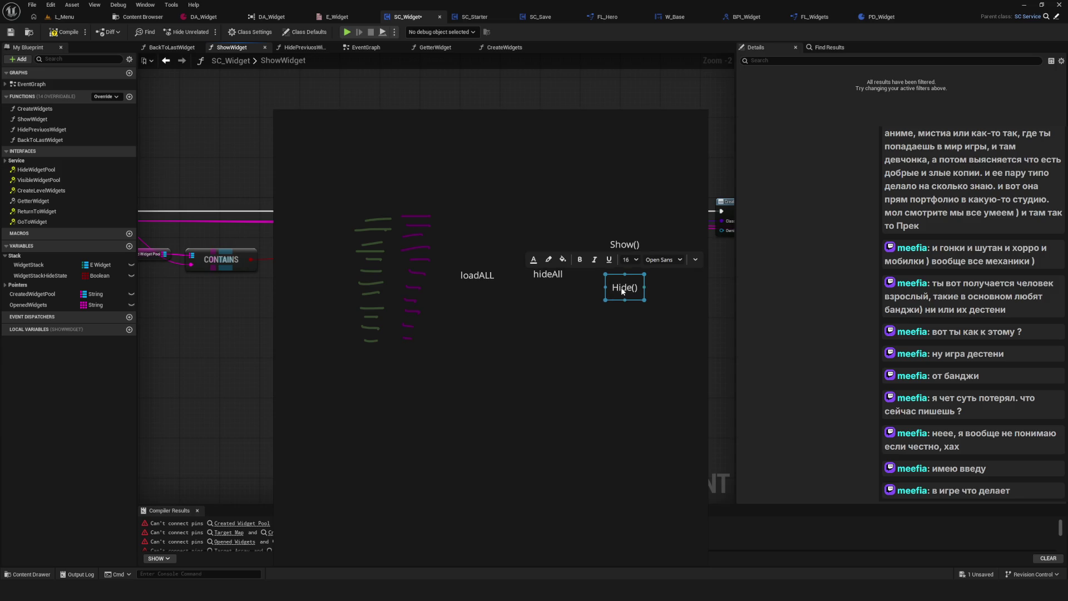
left_click(649, 330)
scroll(514, 238, "down", 5)
scroll(499, 270, "up", 2)
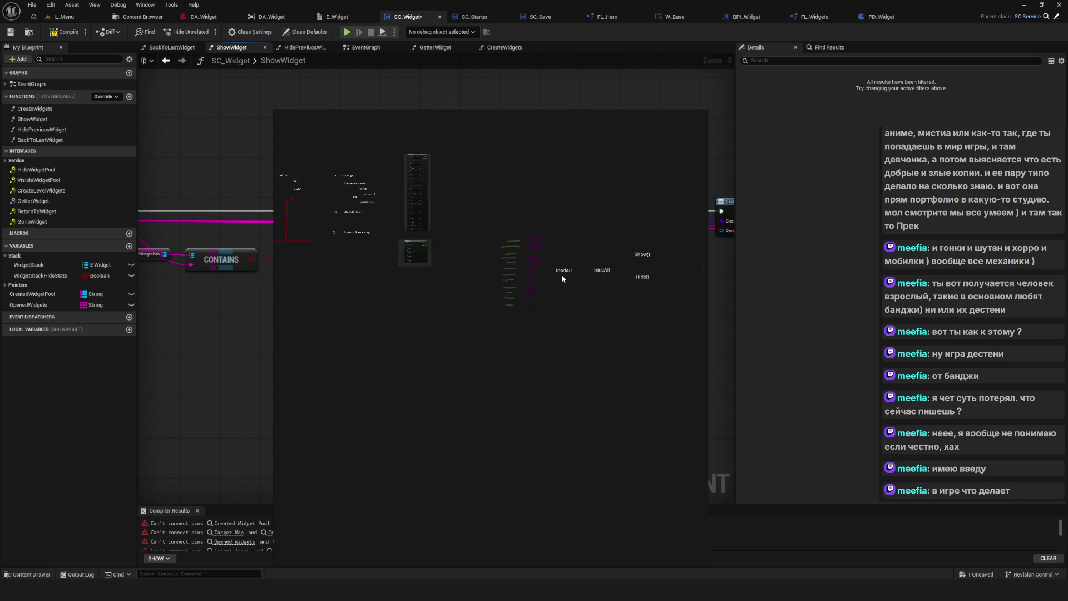
left_click_drag(562, 278, 549, 292)
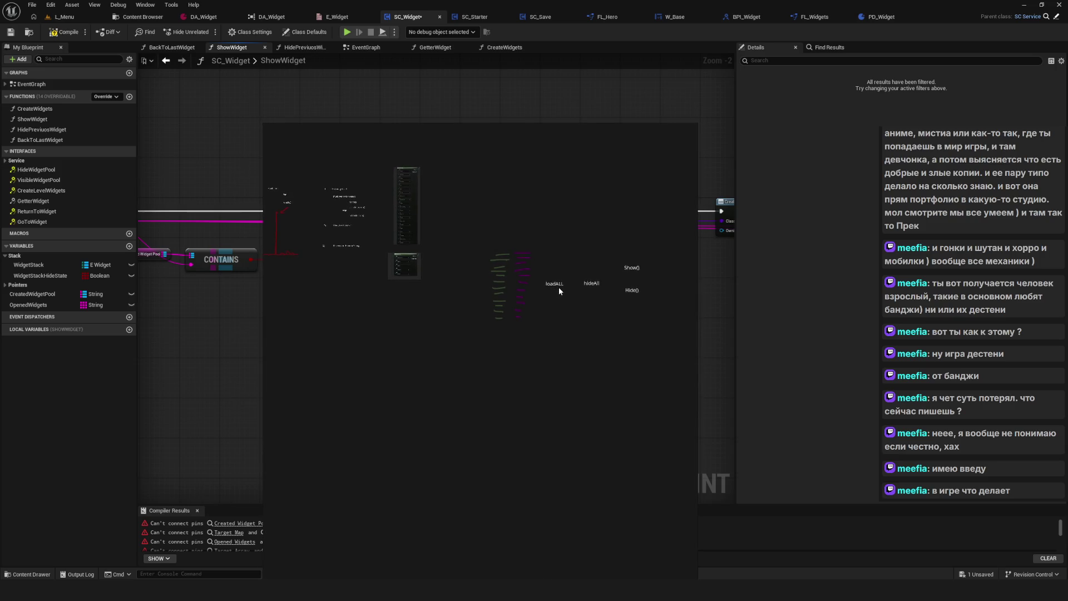
left_click(669, 129)
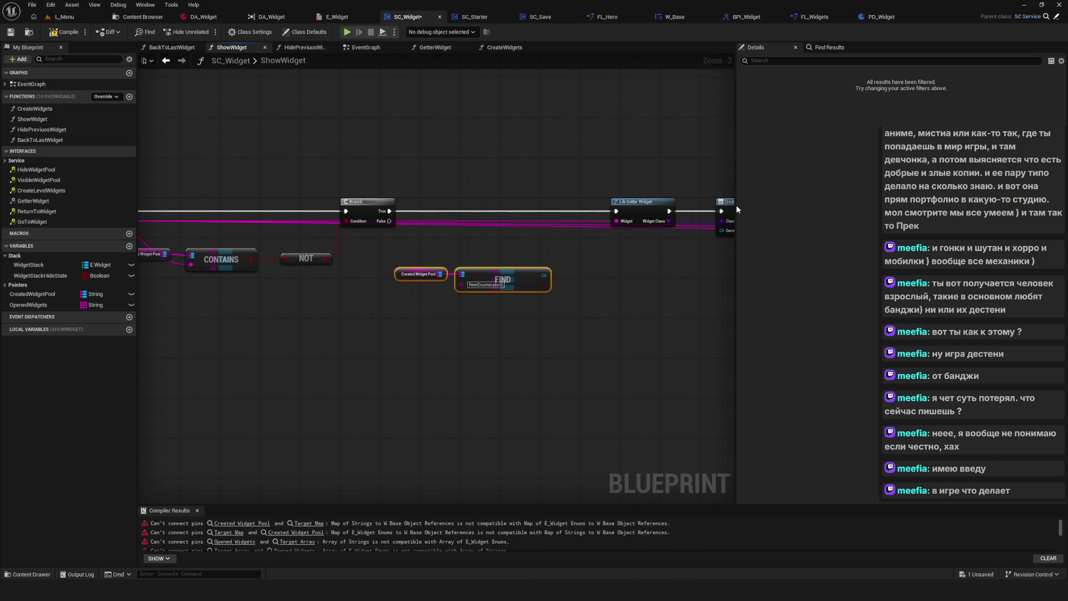
Save and compile the SC_Widget blueprint.
left_click(425, 355)
scroll(395, 332, "up", 2)
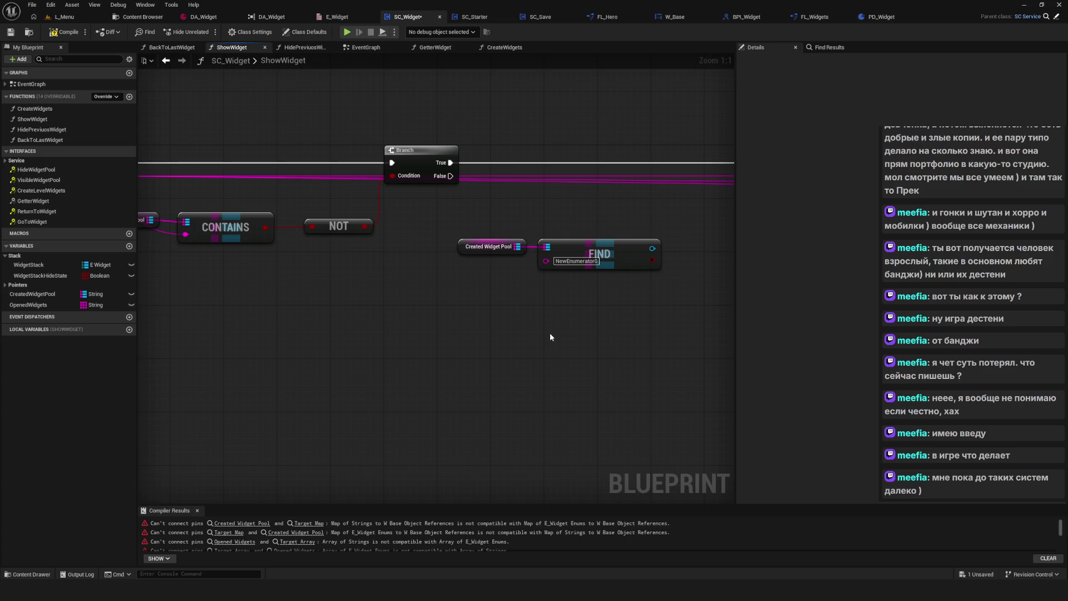
left_click_drag(484, 311, 426, 345)
scroll(431, 342, "down", 1)
key("ctrl+s")
left_click(67, 33)
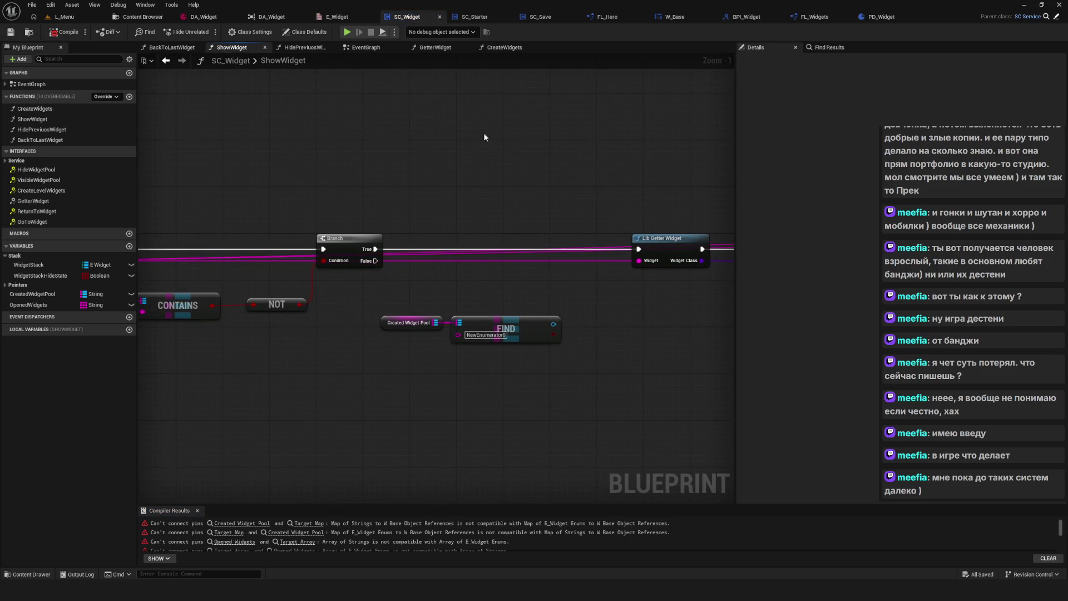
Add a Create Widget node below the Find node, undoing a stray node and re-adding it.
scroll(483, 133, "down", 1)
left_click_drag(457, 185, 414, 198)
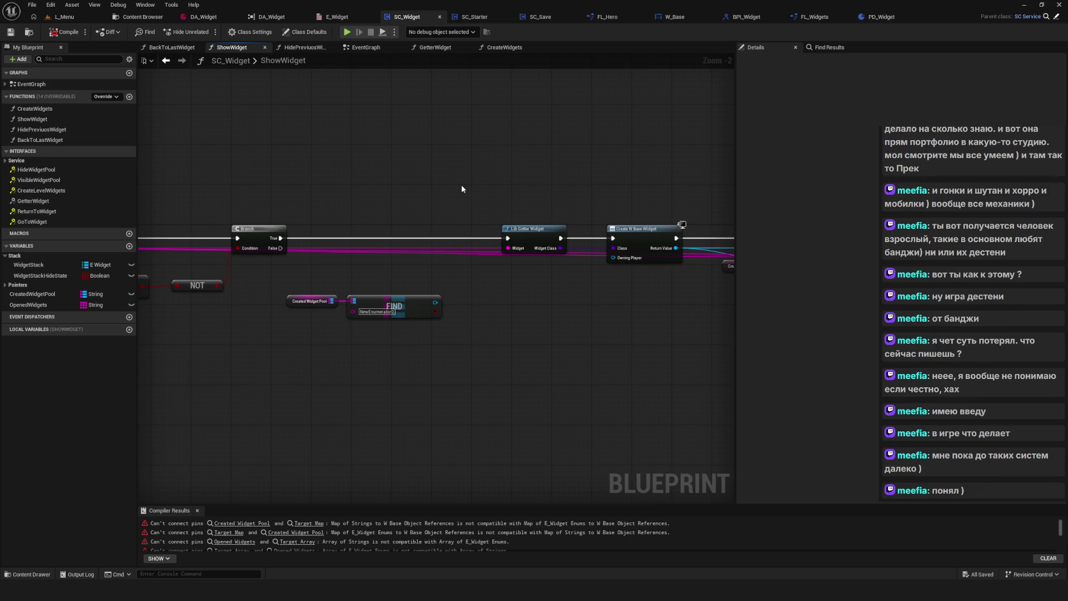
left_click_drag(536, 168, 600, 39)
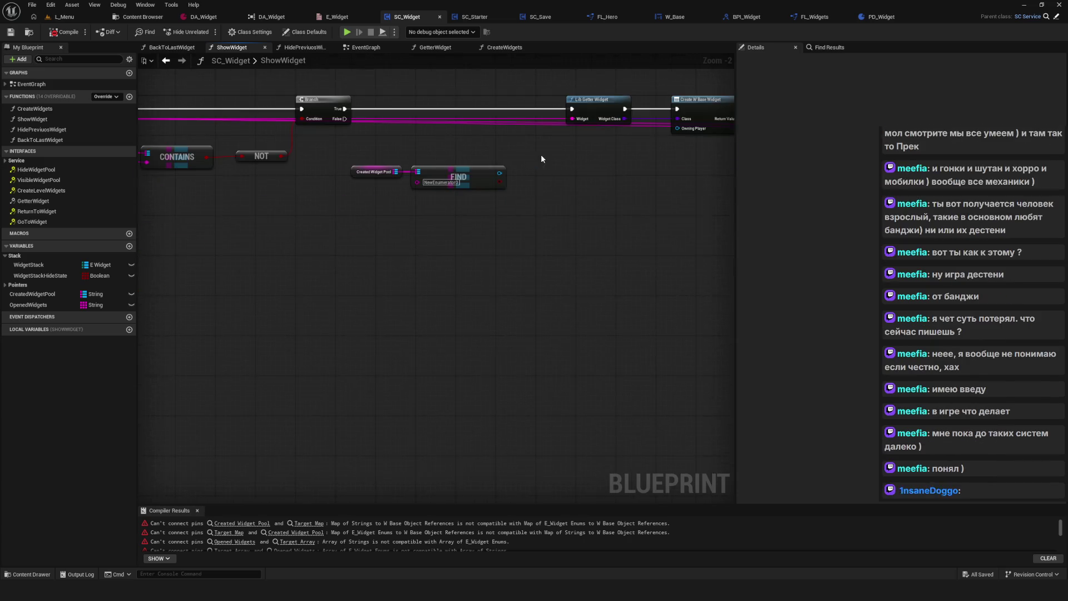
right_click(434, 282)
type("cre")
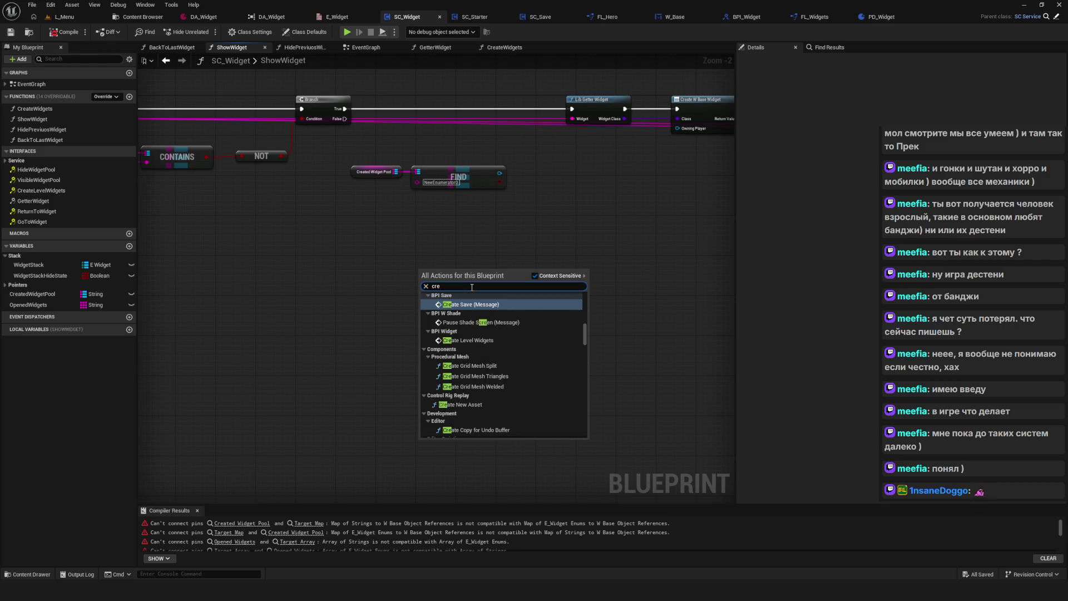
type("ate widget")
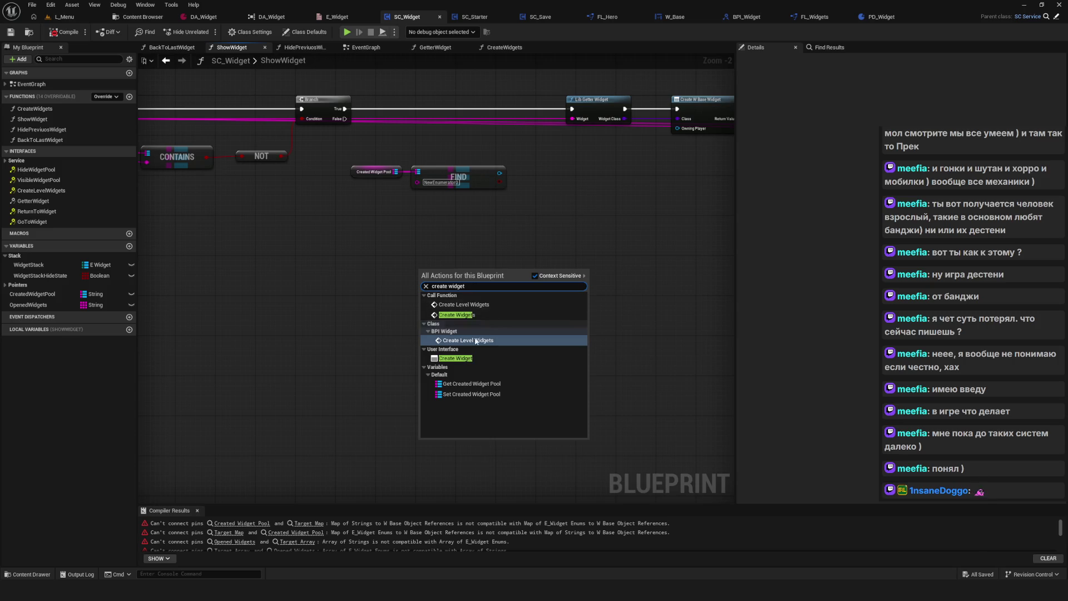
left_click(456, 358)
left_click_drag(498, 292, 584, 290)
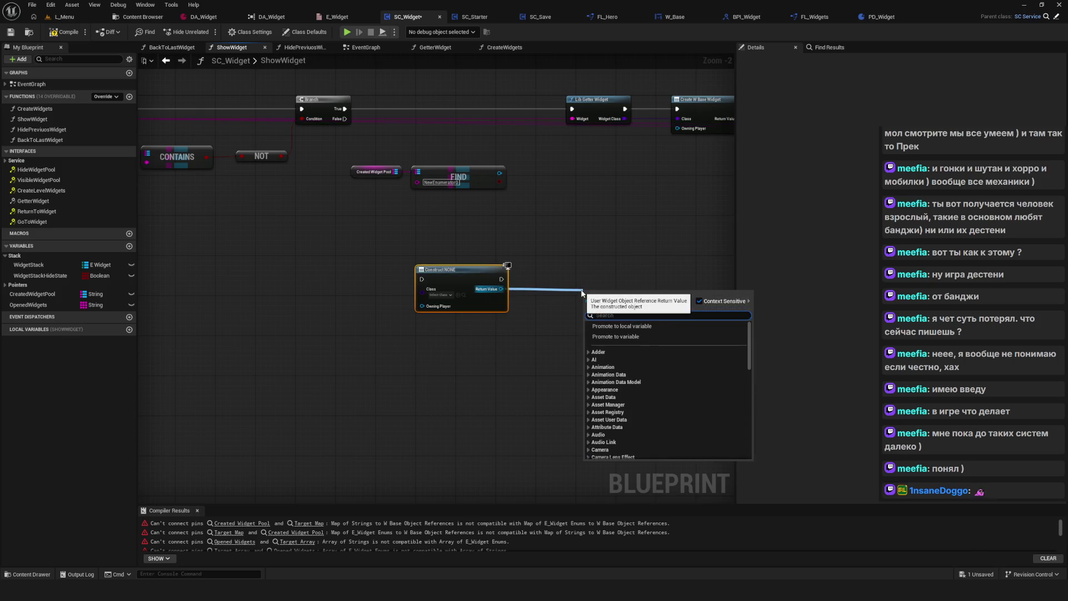
key("Escape")
key("ctrl+z")
right_click(481, 293)
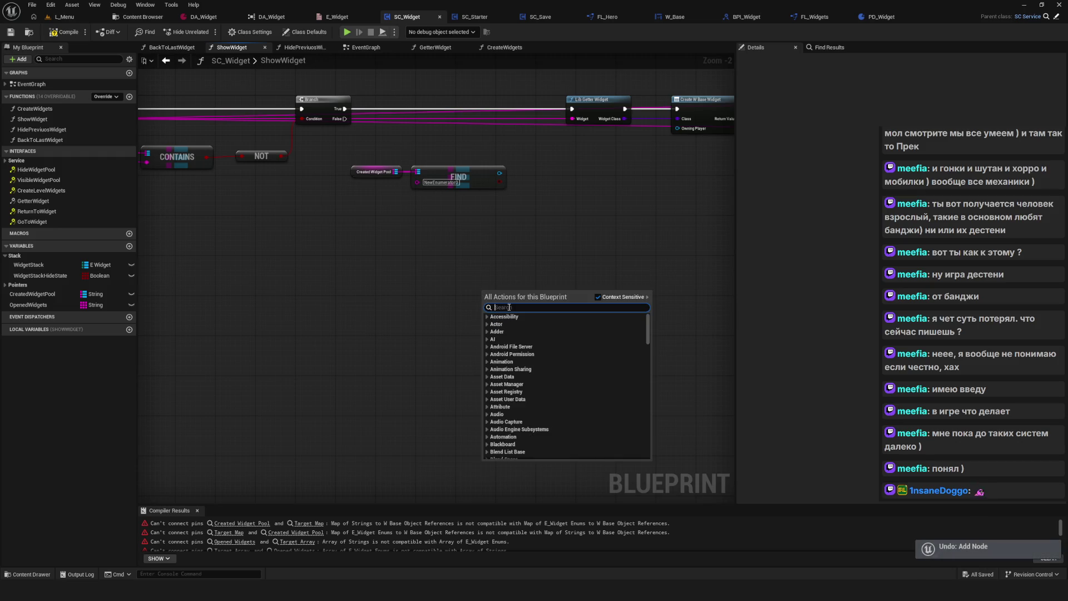
type("create wi")
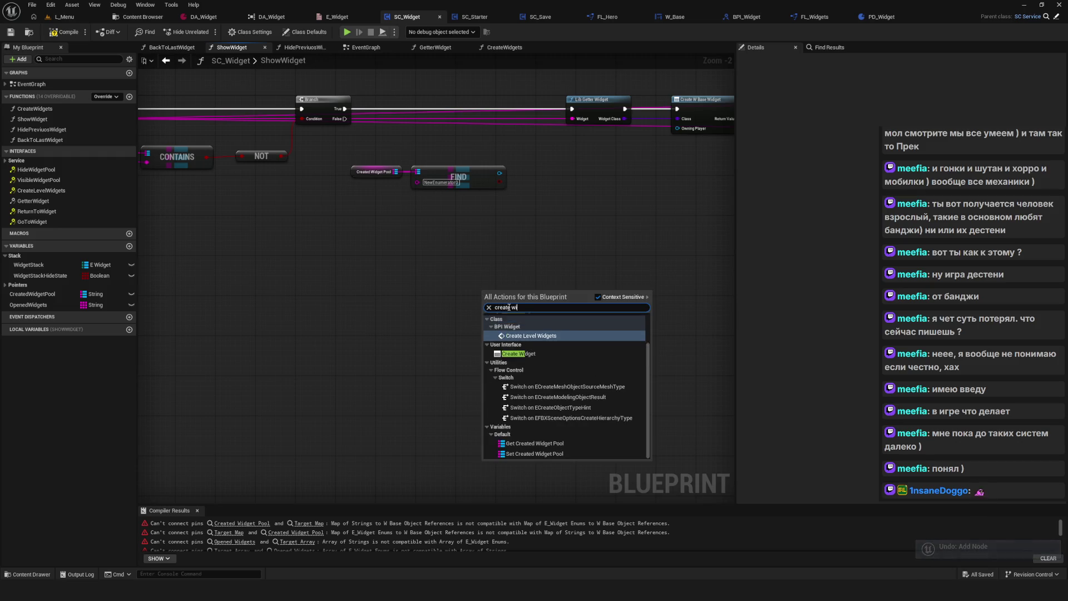
type("dget")
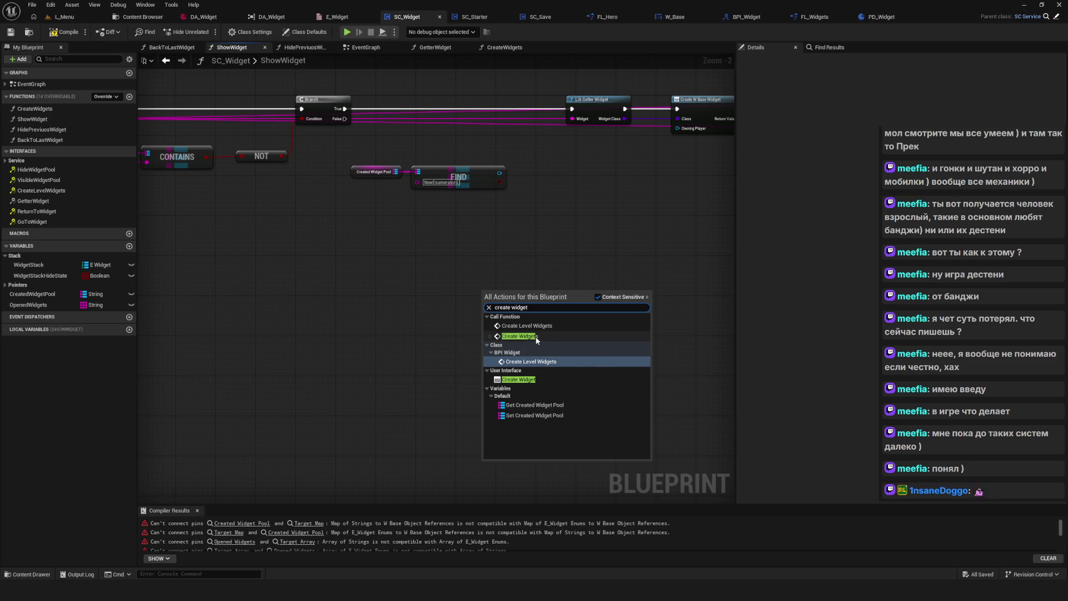
left_click(554, 379)
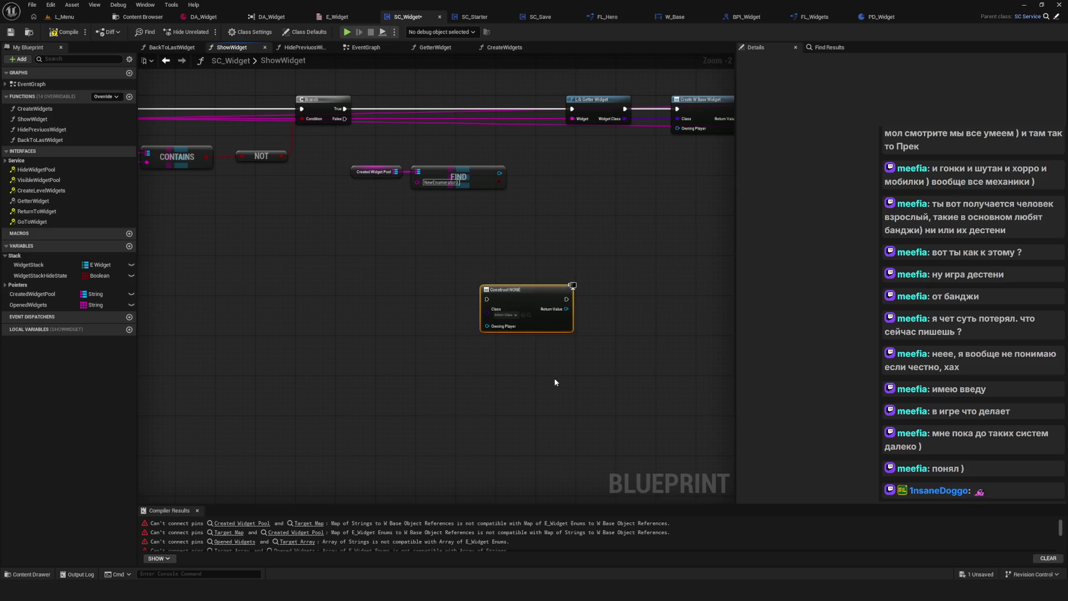
Set the Create Widget node's class to W_Base and wire an Add to Viewport node to it.
scroll(504, 293, "up", 2)
left_click_drag(553, 295, 392, 303)
left_click(328, 333)
type("W_")
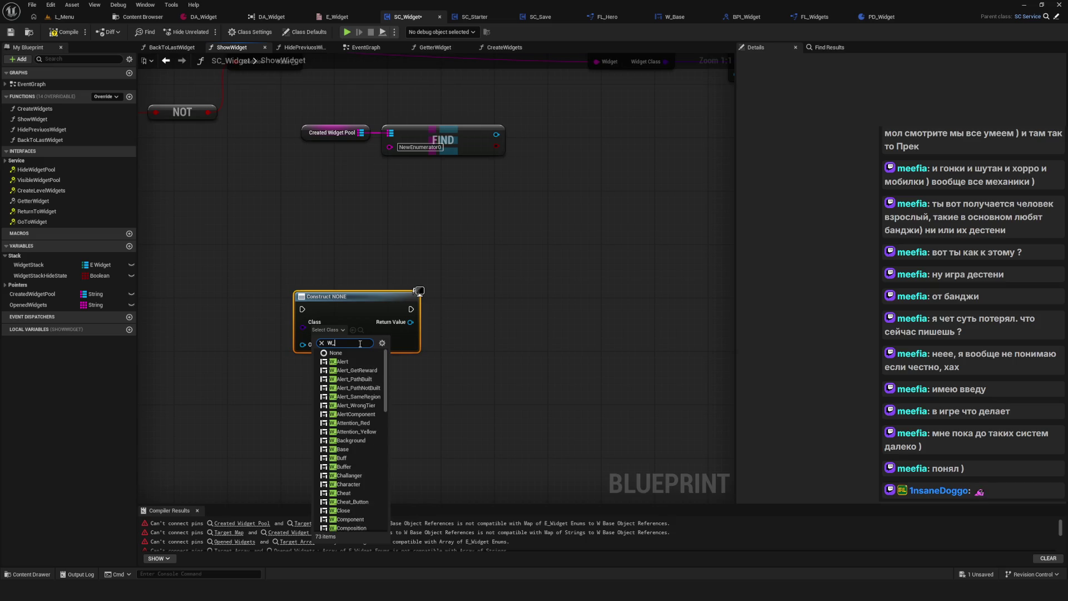
left_click(342, 449)
left_click_drag(411, 322, 486, 309)
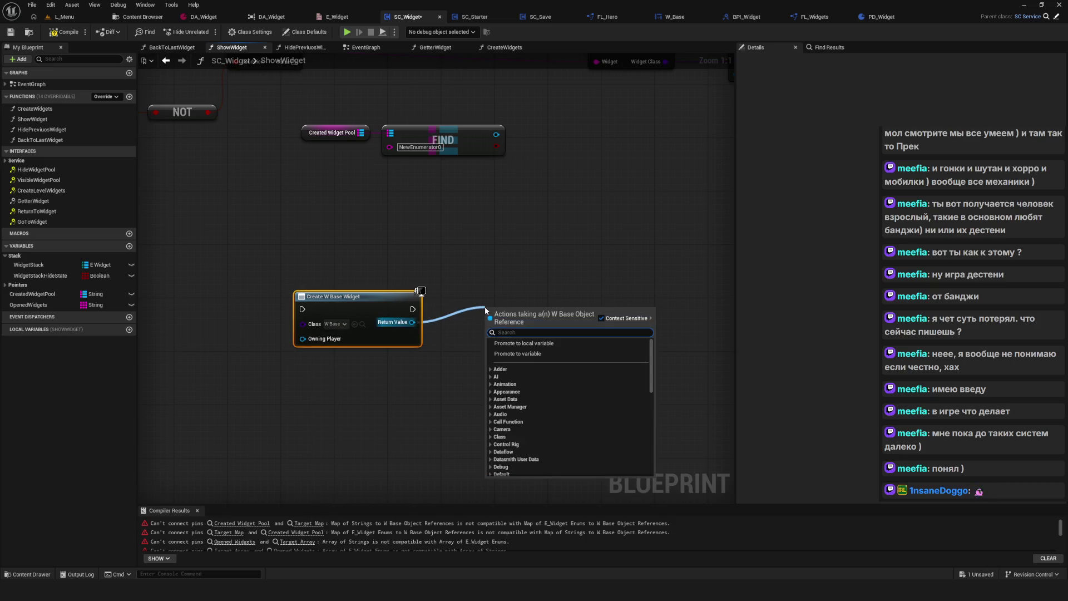
type("AddTo")
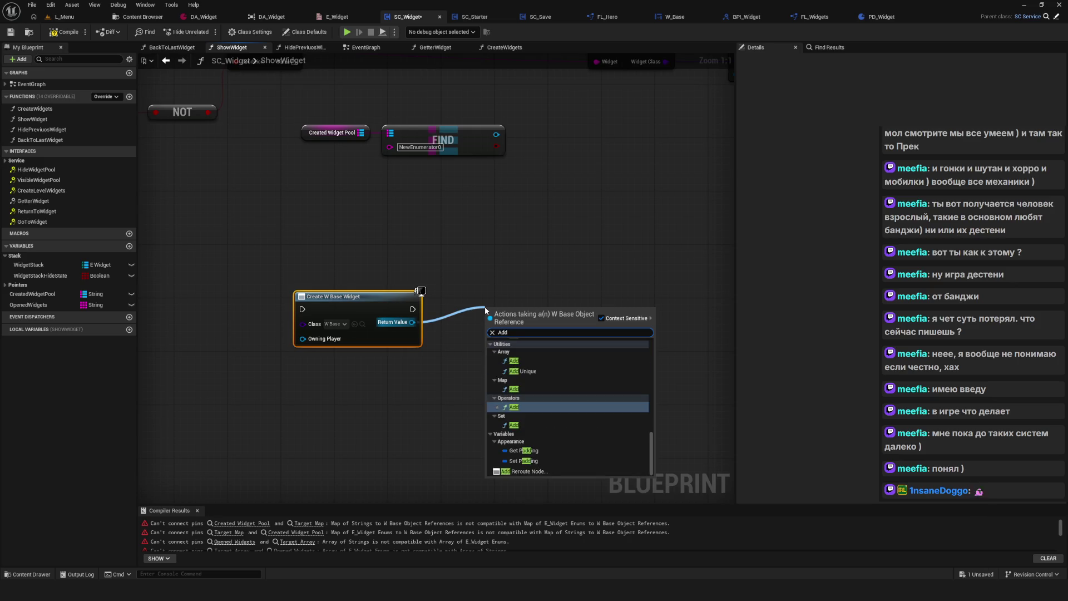
left_click(554, 368)
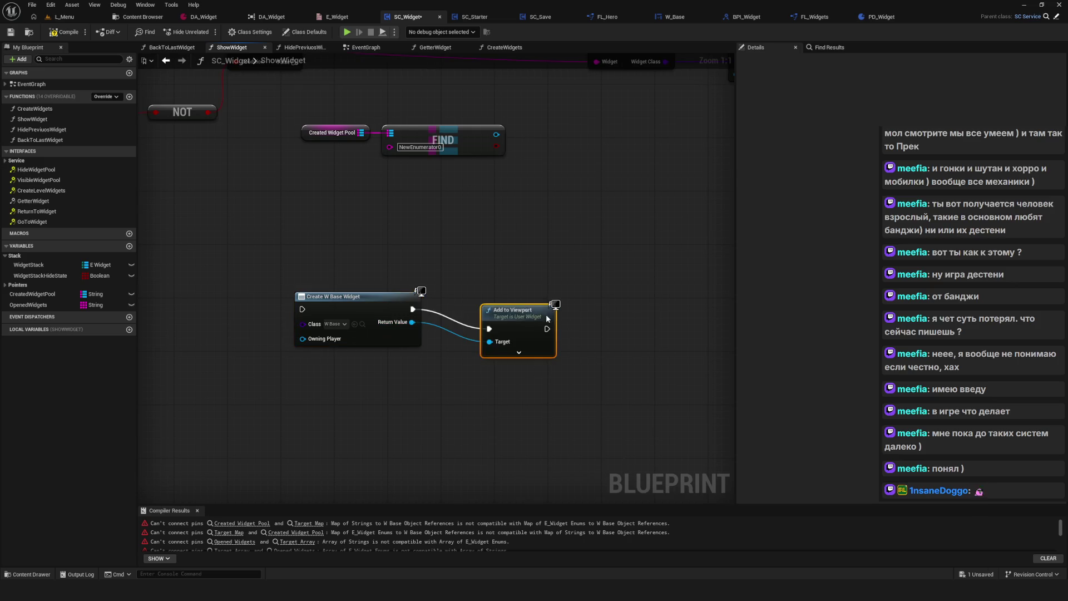
left_click_drag(506, 312, 476, 291)
Delete the Create W Base Widget and Add to Viewport nodes from the ShowWidget graph.
mouse_move(210, 220)
left_mouse_down()
mouse_move(464, 382)
mouse_move(584, 408)
mouse_move(555, 428)
mouse_move(569, 434)
mouse_move(356, 259)
mouse_move(294, 247)
mouse_move(546, 367)
mouse_move(535, 365)
left_mouse_up()
left_click_drag(460, 305, 691, 429)
mouse_move(591, 220)
left_mouse_down()
mouse_move(460, 406)
mouse_move(174, 454)
left_mouse_up()
left_click(174, 454)
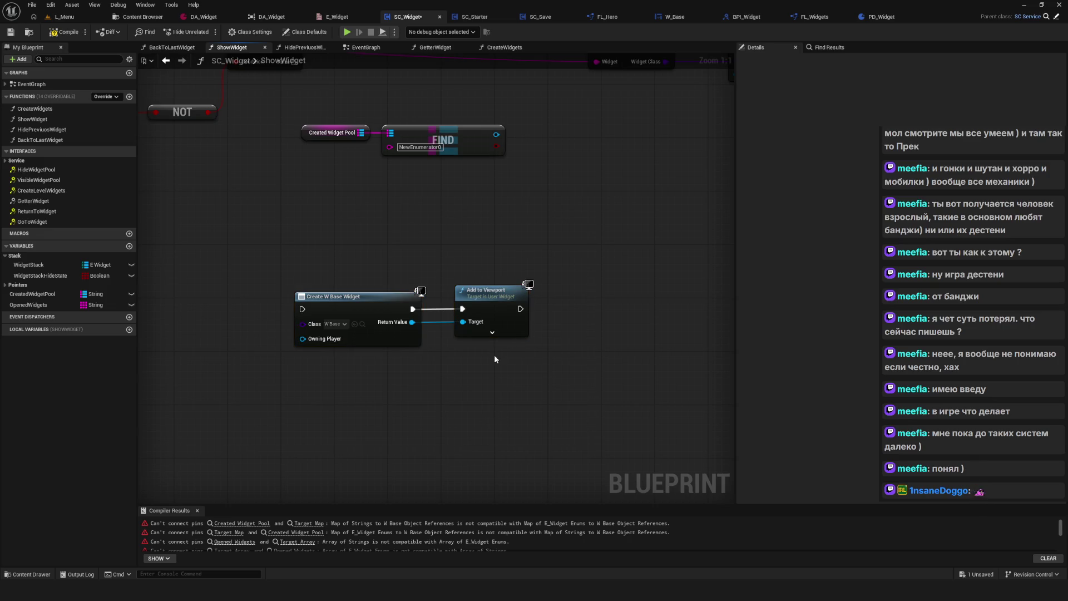
left_click_drag(614, 237, 325, 397)
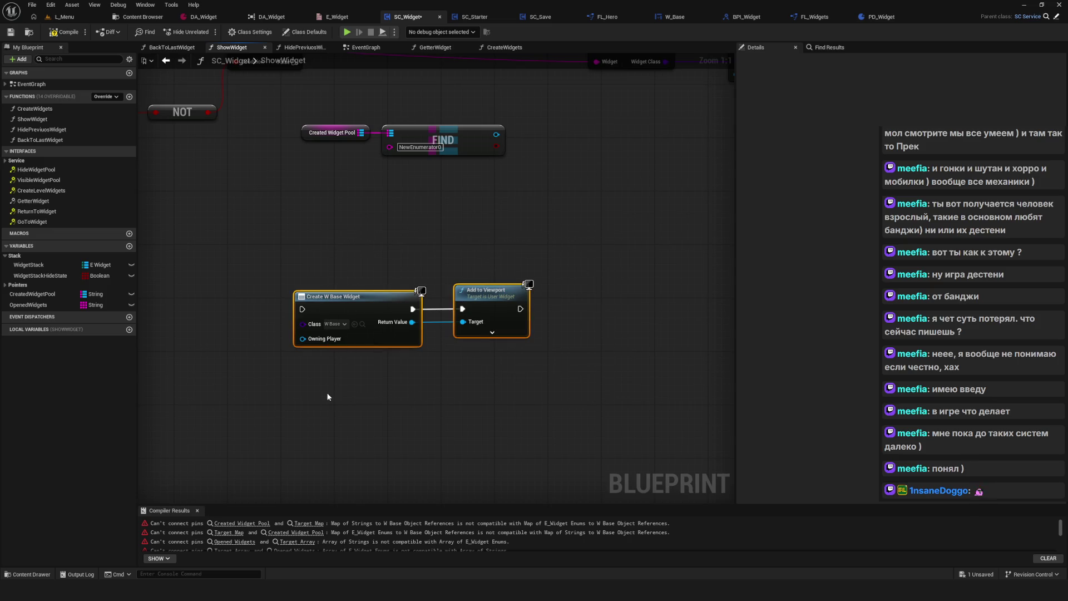
scroll(426, 326, "down", 2)
scroll(358, 352, "up", 2)
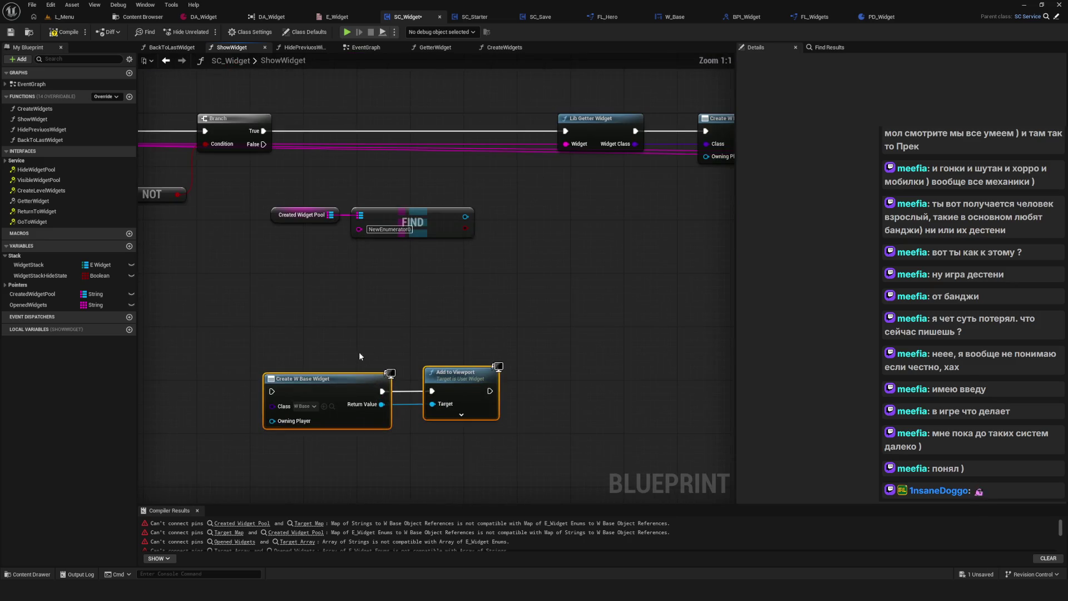
left_click_drag(482, 297, 550, 263)
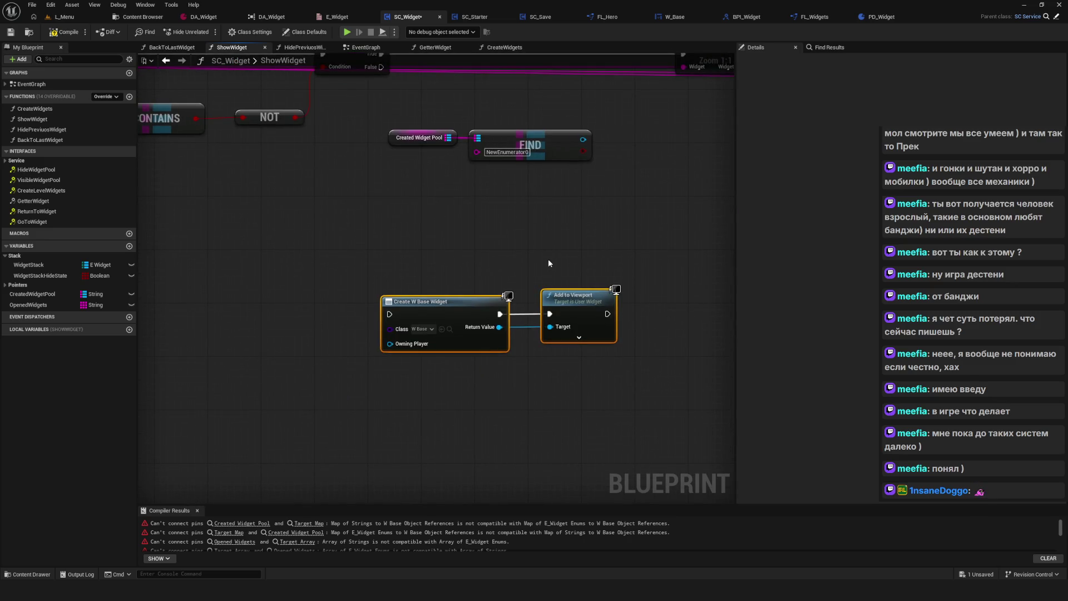
key("Delete")
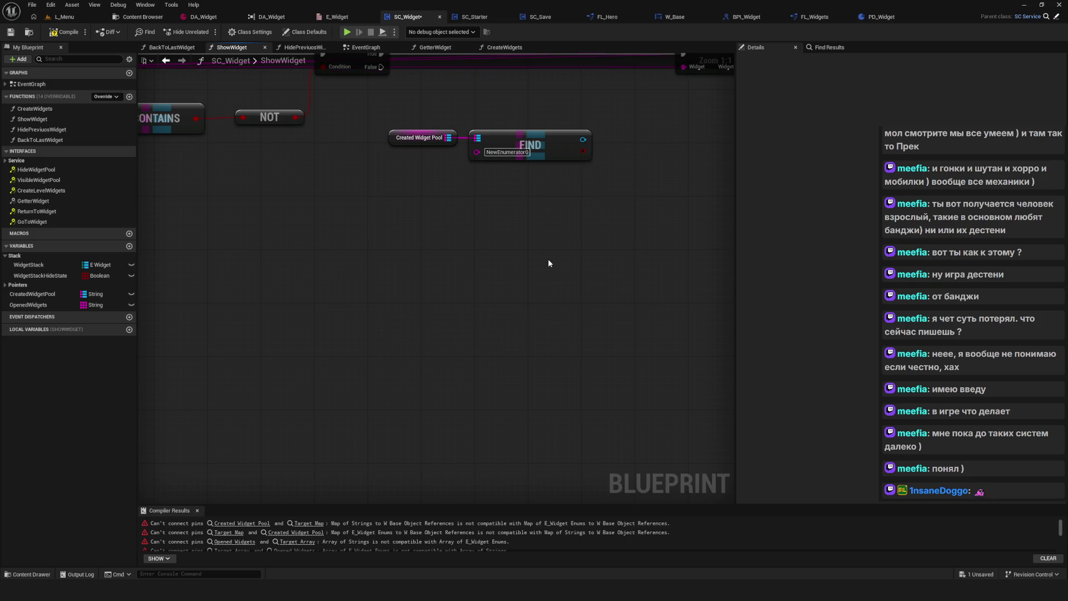
mouse_move(397, 188)
left_mouse_down()
mouse_move(402, 346)
mouse_move(448, 289)
left_mouse_up()
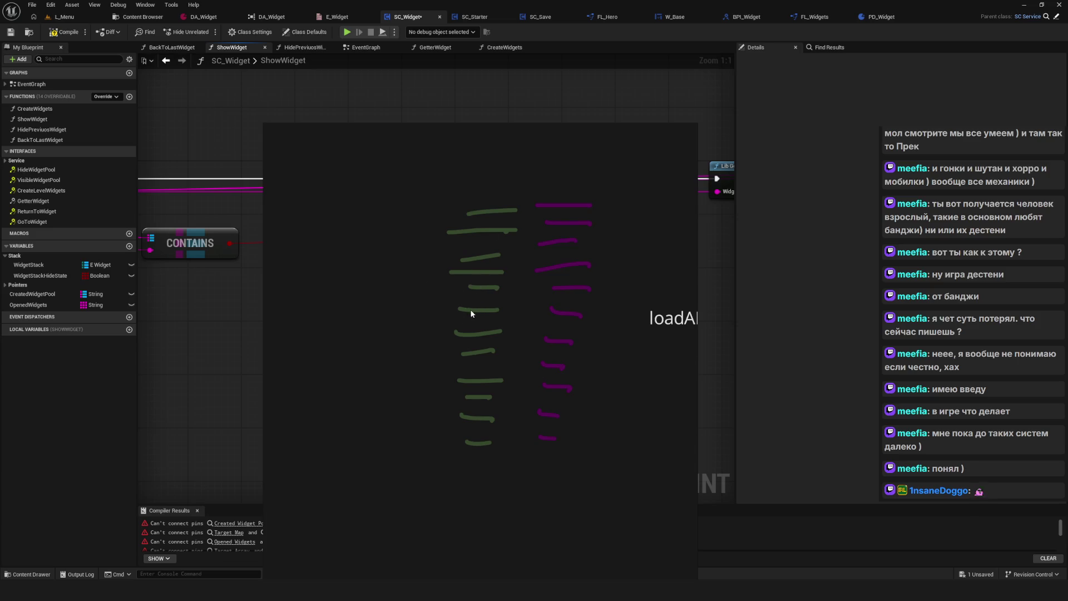
Switch the annotation overlay into drawing mode.
left_click(452, 326)
right_click(351, 321)
left_click(302, 422)
right_click(302, 421)
left_click(306, 445)
right_click(328, 471)
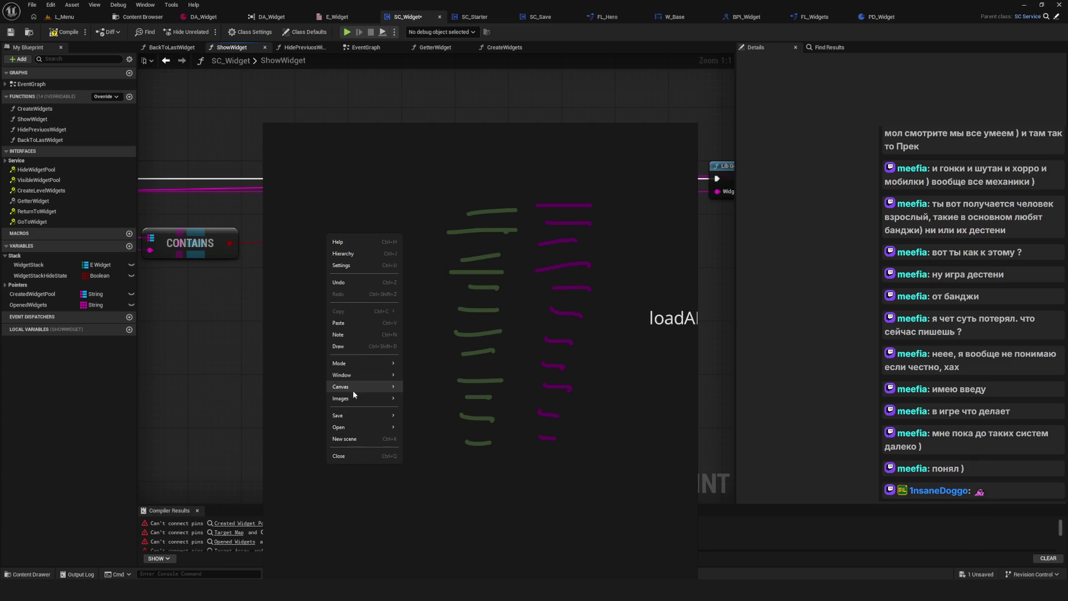
mouse_move(352, 370)
left_click(356, 346)
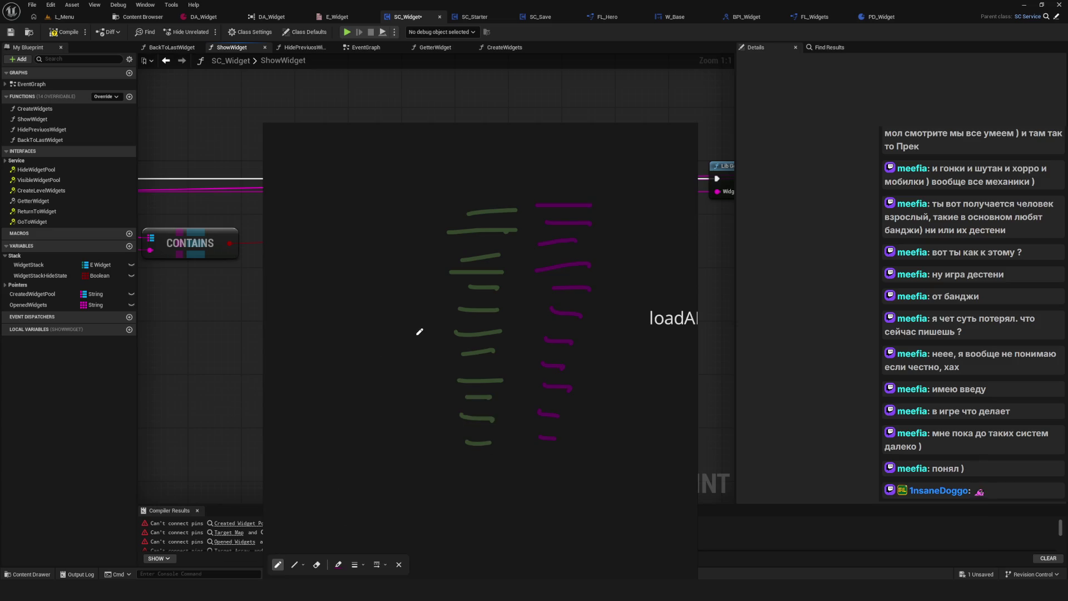
Cross out two green strokes with pink X marks and draw an upward arrow and short marks.
left_click_drag(489, 243, 485, 261)
mouse_move(481, 344)
left_mouse_down()
mouse_move(489, 321)
mouse_move(488, 340)
left_mouse_up()
mouse_move(479, 389)
left_mouse_down()
mouse_move(491, 374)
mouse_move(493, 387)
mouse_move(509, 350)
left_mouse_up()
left_click_drag(511, 406, 533, 377)
mouse_move(550, 304)
left_mouse_down()
mouse_move(533, 305)
mouse_move(528, 270)
mouse_move(504, 256)
left_mouse_up()
scroll(482, 345, "right", 2)
scroll(483, 346, "down", 3)
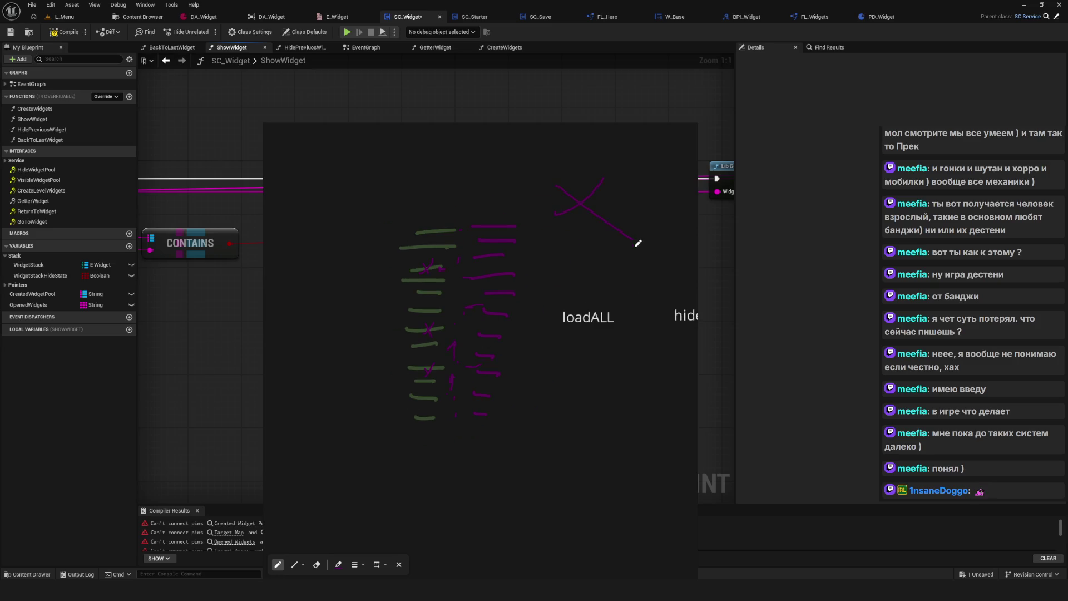
scroll(488, 327, "up", 2)
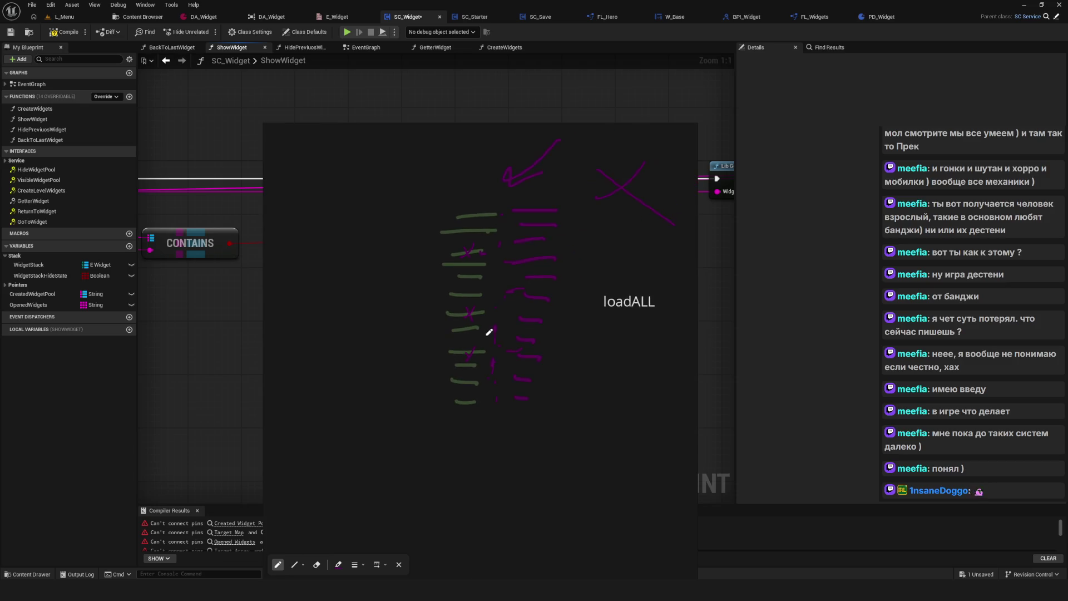
right_click(495, 415)
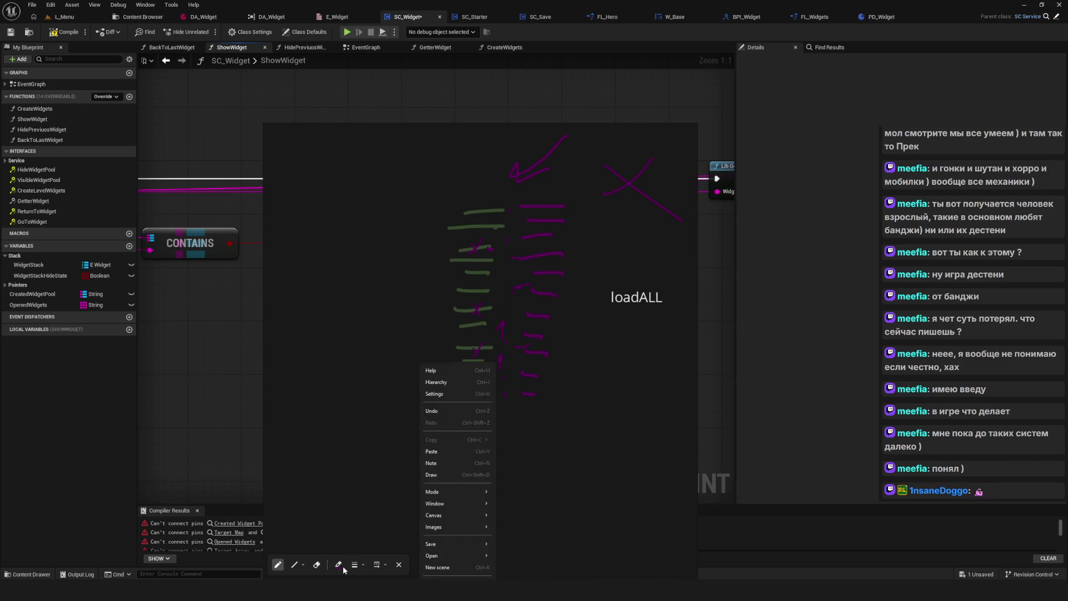
Set the annotation pen colour to magenta D530A6 and apply it.
left_click(492, 479)
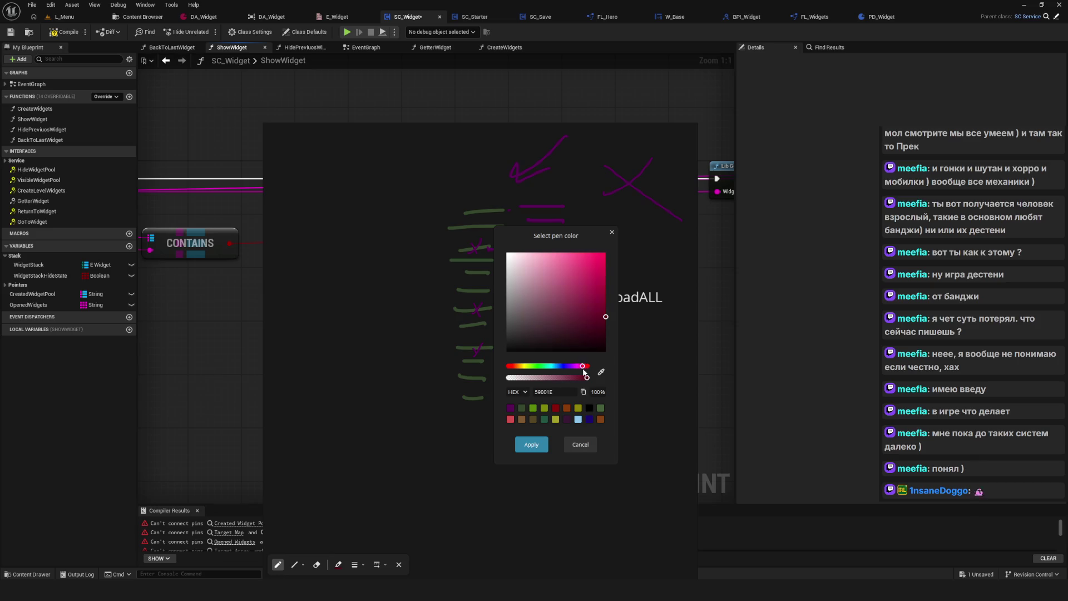
left_click(582, 269)
left_click(532, 445)
Draw magenta dashes and a loop beside the left column of notes.
left_click_drag(408, 210, 445, 210)
mouse_move(407, 223)
left_mouse_down()
mouse_move(429, 224)
mouse_move(429, 235)
left_mouse_up()
mouse_move(411, 255)
left_mouse_down()
mouse_move(431, 256)
mouse_move(420, 280)
left_mouse_up()
left_click_drag(407, 298, 431, 301)
mouse_move(408, 321)
left_mouse_down()
mouse_move(430, 323)
mouse_move(435, 351)
left_mouse_up()
mouse_move(411, 367)
left_mouse_down()
mouse_move(433, 371)
mouse_move(431, 391)
left_mouse_up()
left_click_drag(414, 400, 436, 406)
scroll(654, 287, "down", 3)
mouse_move(390, 210)
left_mouse_down()
mouse_move(386, 406)
mouse_move(380, 220)
left_mouse_up()
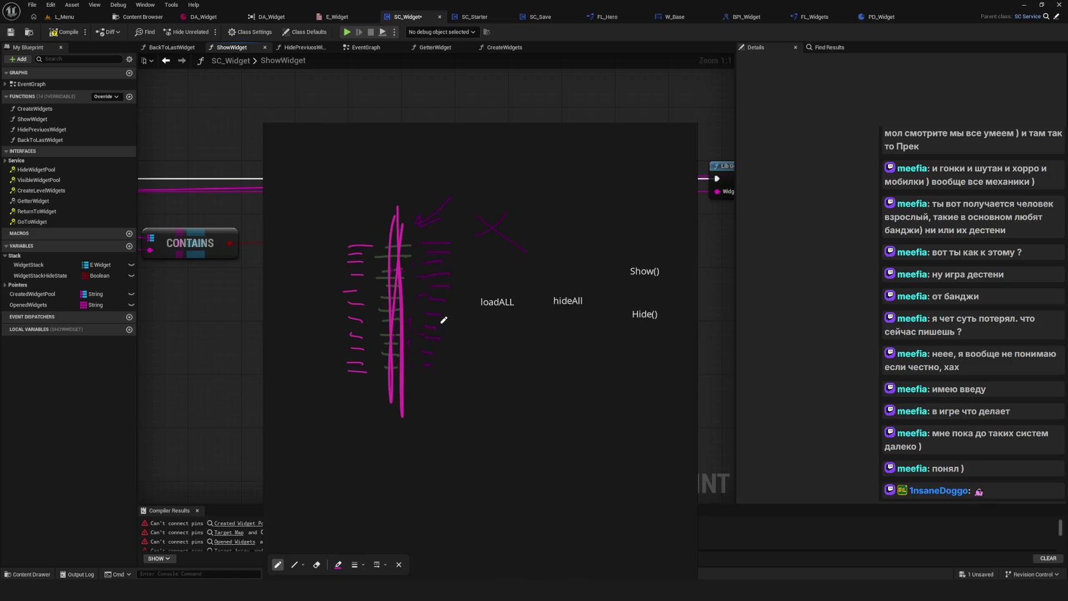
Cross out loadALL and hideAll with magenta X marks and write 'id' beside hideAll.
left_click_drag(519, 284, 485, 316)
left_click_drag(483, 286, 519, 334)
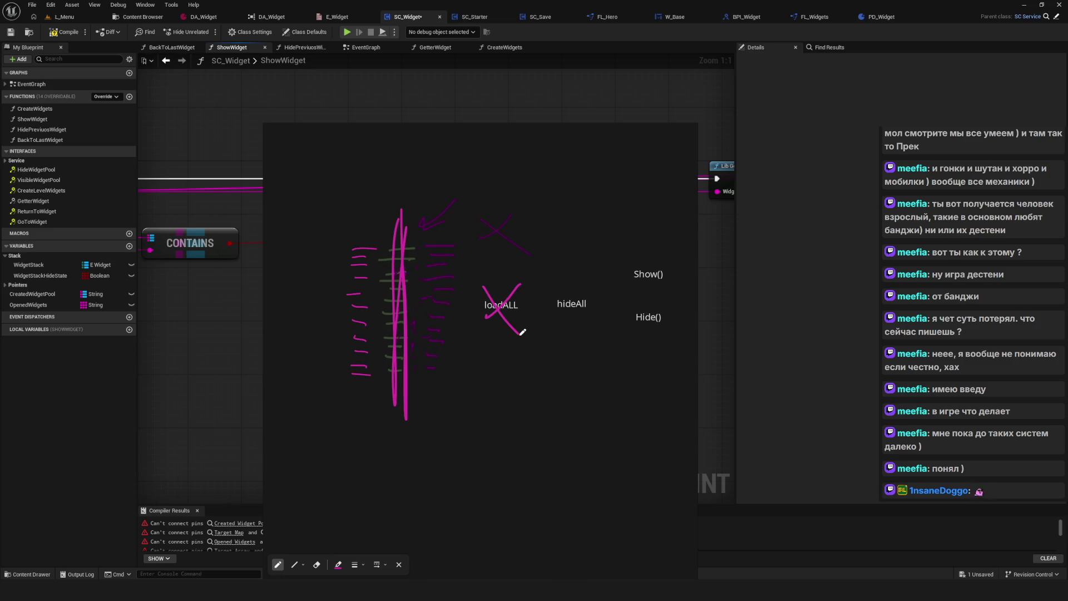
scroll(531, 274, "up", 3)
left_click_drag(627, 294, 586, 340)
mouse_move(591, 301)
left_mouse_down()
mouse_move(615, 336)
mouse_move(575, 331)
left_mouse_up()
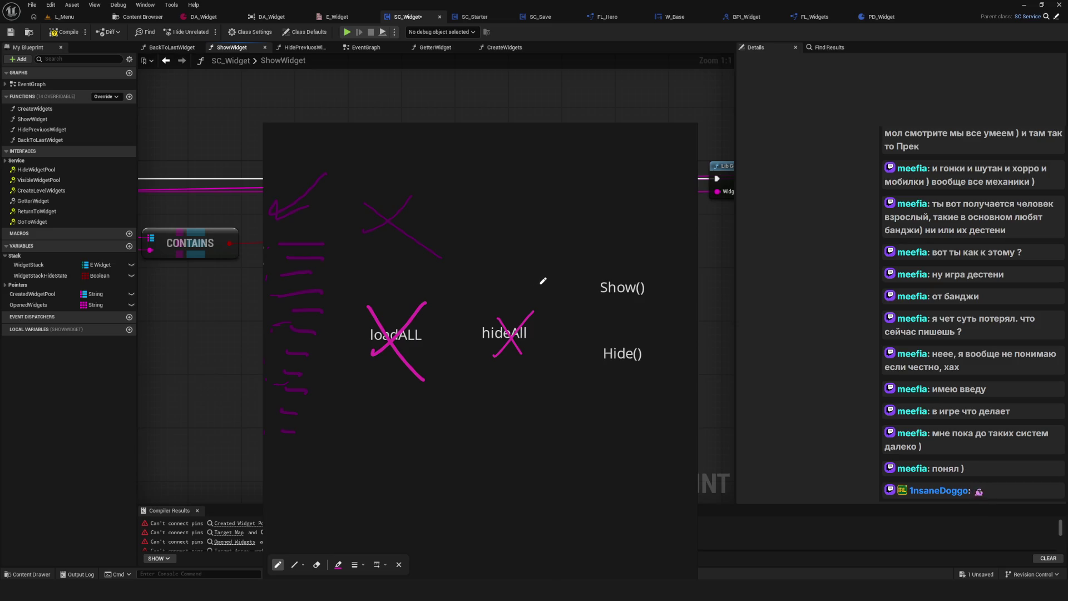
left_click_drag(512, 237, 513, 252)
left_click_drag(532, 214, 528, 251)
Strike through 'if Widget NOT created', underline create() and addtoViewport(), then close the overlay.
scroll(543, 287, "down", 5)
scroll(441, 247, "up", 5)
left_click_drag(394, 273, 613, 272)
left_click_drag(488, 329, 599, 321)
left_click_drag(502, 354, 647, 350)
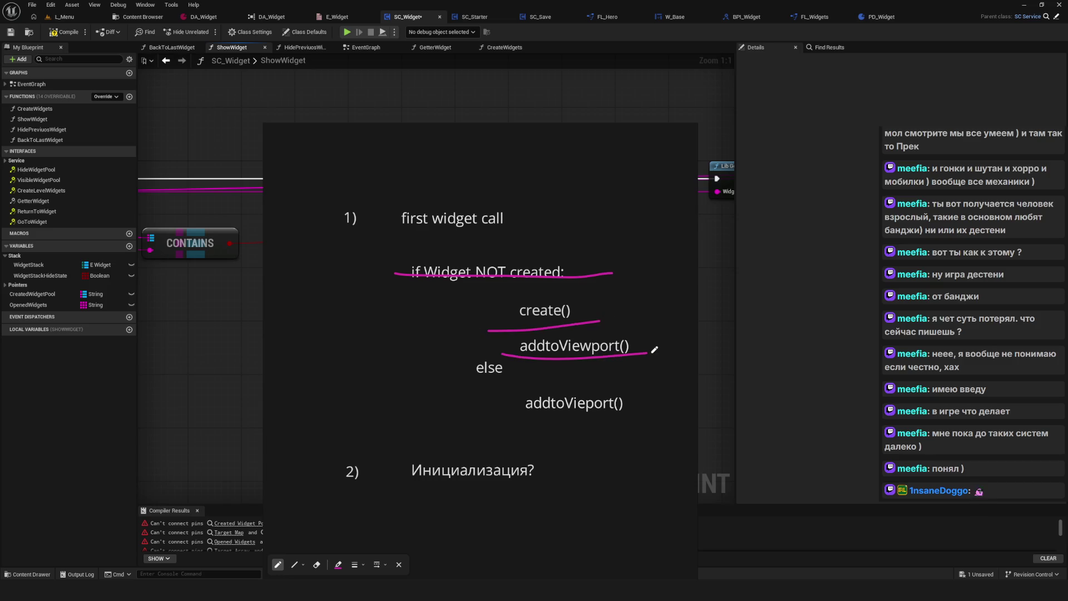
scroll(584, 345, "down", 1)
left_click_drag(504, 382, 636, 374)
scroll(477, 345, "down", 3)
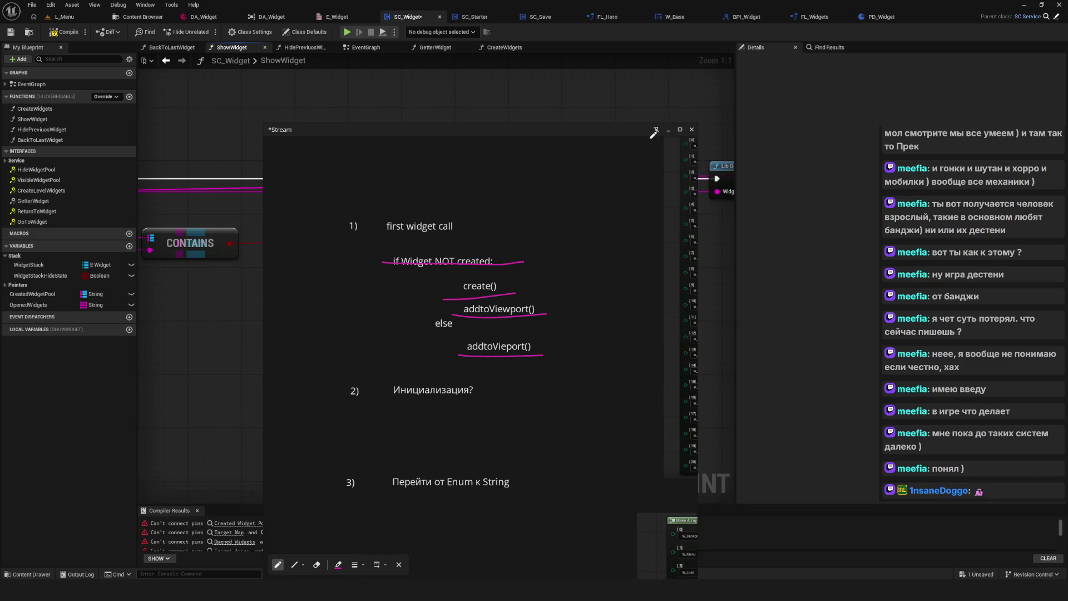
left_click(672, 132)
scroll(471, 298, "down", 1)
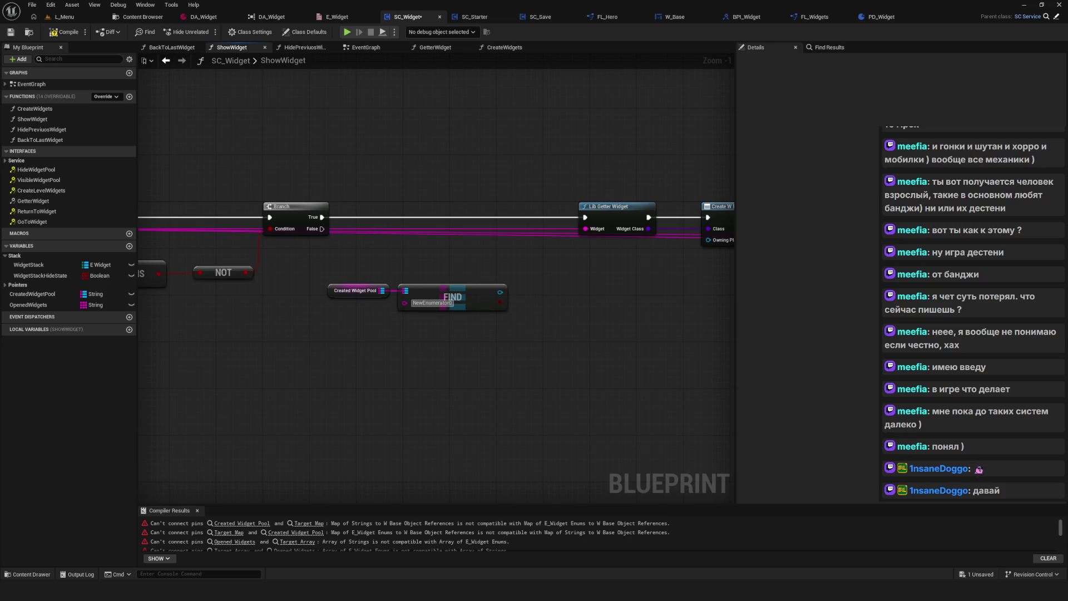
Save the SC_Widget blueprint.
scroll(623, 200, "down", 1)
mouse_move(511, 243)
left_mouse_down()
mouse_move(539, 241)
mouse_move(446, 262)
left_mouse_up()
key("ctrl+s")
Rearrange the Created Widget Pool, CONTAINS and NOT nodes, nudging NOT slightly left.
scroll(418, 274, "down", 8)
scroll(495, 286, "up", 7)
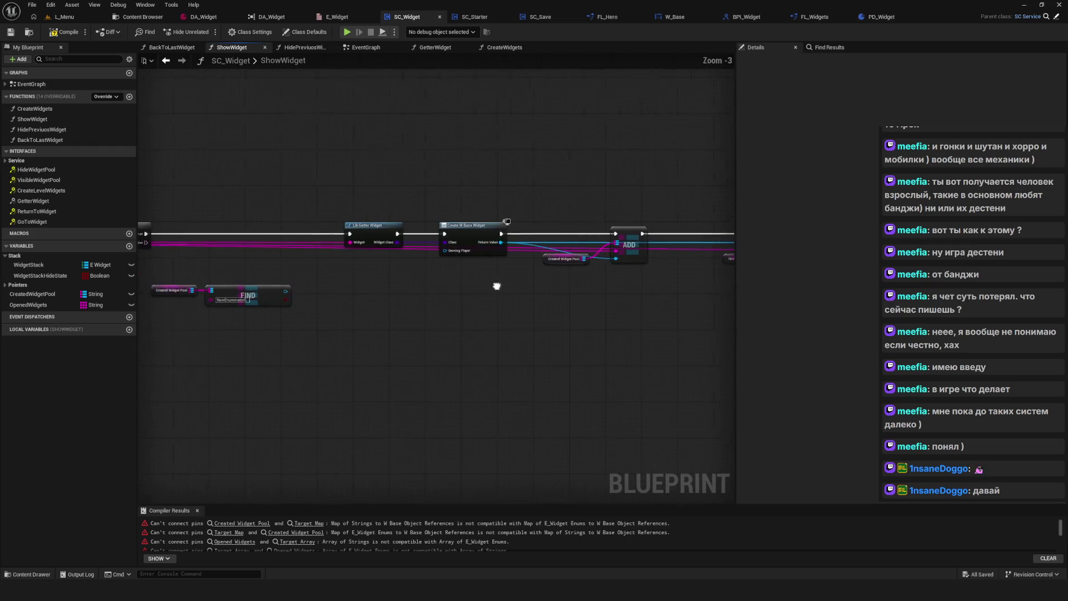
scroll(549, 282, "down", 7)
scroll(548, 281, "up", 11)
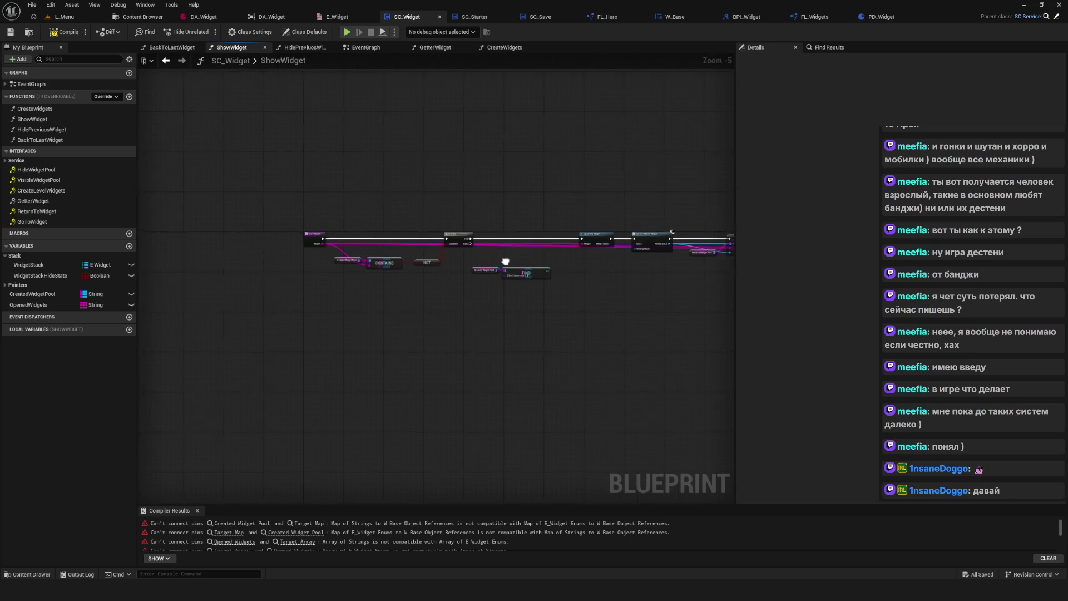
left_click_drag(505, 271, 609, 337)
scroll(609, 337, "down", 3)
key("Delete")
scroll(520, 306, "down", 5)
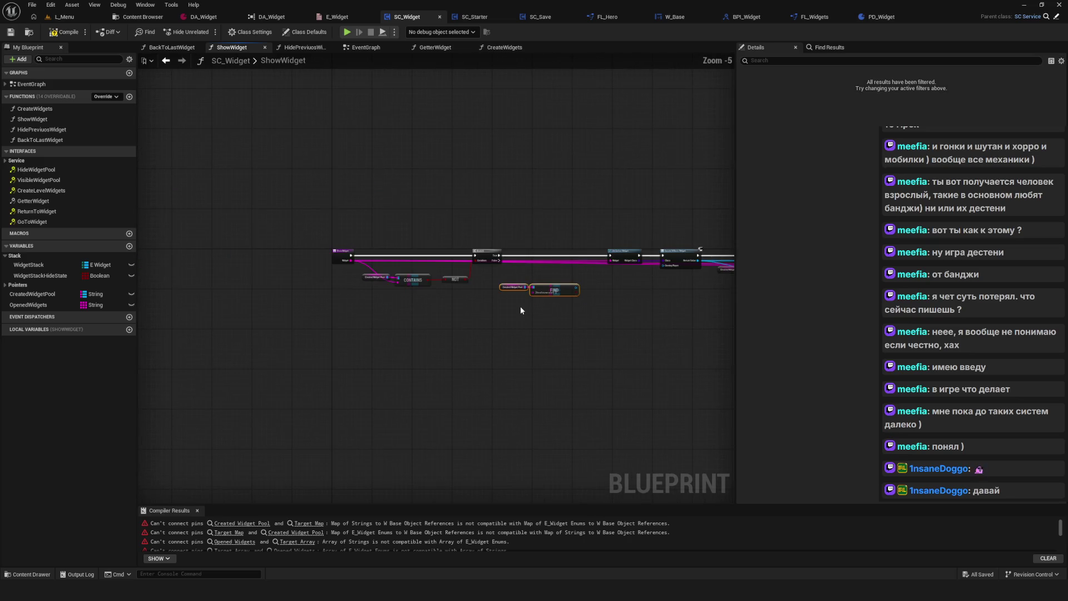
scroll(434, 285, "up", 8)
left_click_drag(359, 261, 569, 332)
left_click(611, 302)
left_click_drag(611, 302, 597, 302)
mouse_move(428, 282)
left_mouse_down()
mouse_move(550, 313)
mouse_move(634, 314)
left_mouse_up()
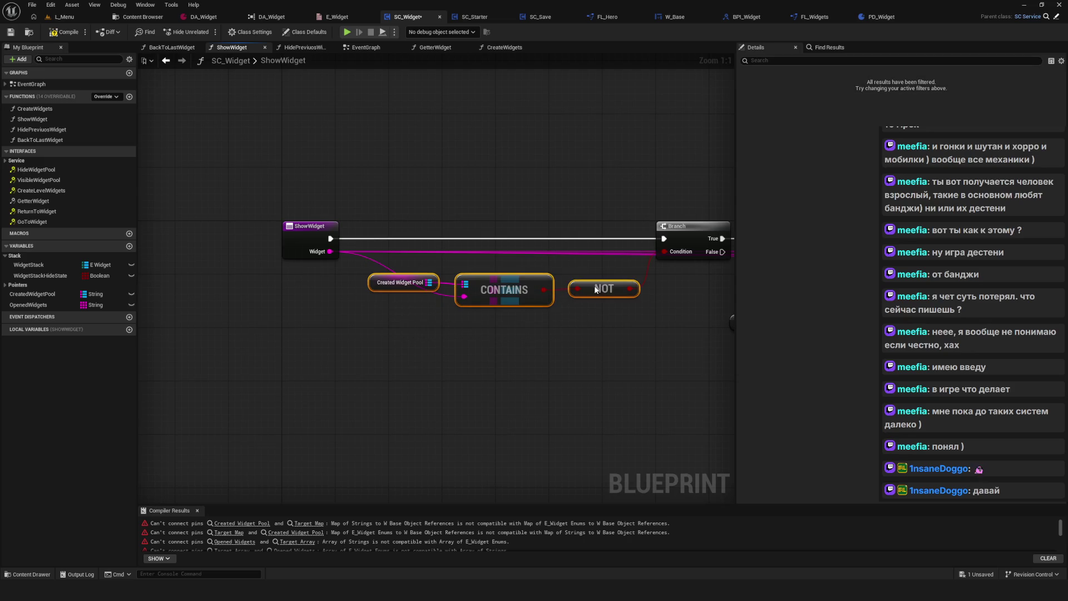
scroll(495, 299, "down", 6)
Select the FIND and Created Widget Pool nodes while surveying the chain up to Add to Viewport.
mouse_move(569, 339)
left_mouse_down()
mouse_move(505, 326)
mouse_move(465, 295)
mouse_move(404, 294)
mouse_move(607, 279)
left_mouse_up()
scroll(466, 297, "up", 4)
left_click_drag(361, 249, 565, 332)
mouse_move(471, 298)
left_mouse_down()
mouse_move(581, 290)
mouse_move(556, 278)
mouse_move(466, 345)
left_mouse_up()
scroll(556, 278, "up", 1)
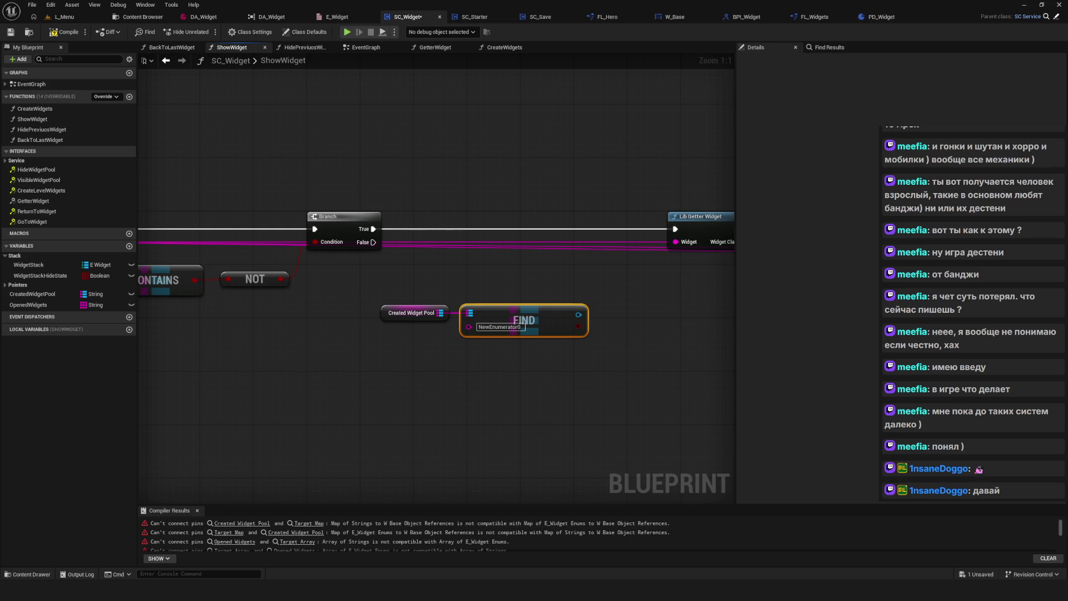
scroll(552, 342, "down", 2)
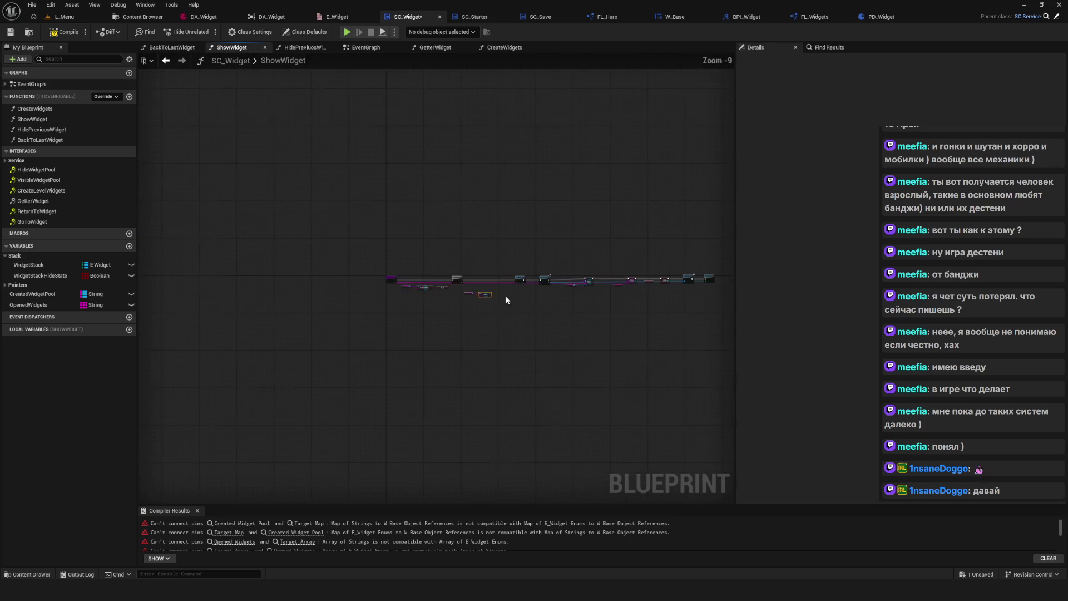
left_click(466, 260, "ctrl")
mouse_move(628, 320)
left_mouse_down()
mouse_move(255, 317)
mouse_move(458, 292)
mouse_move(341, 226)
left_mouse_up()
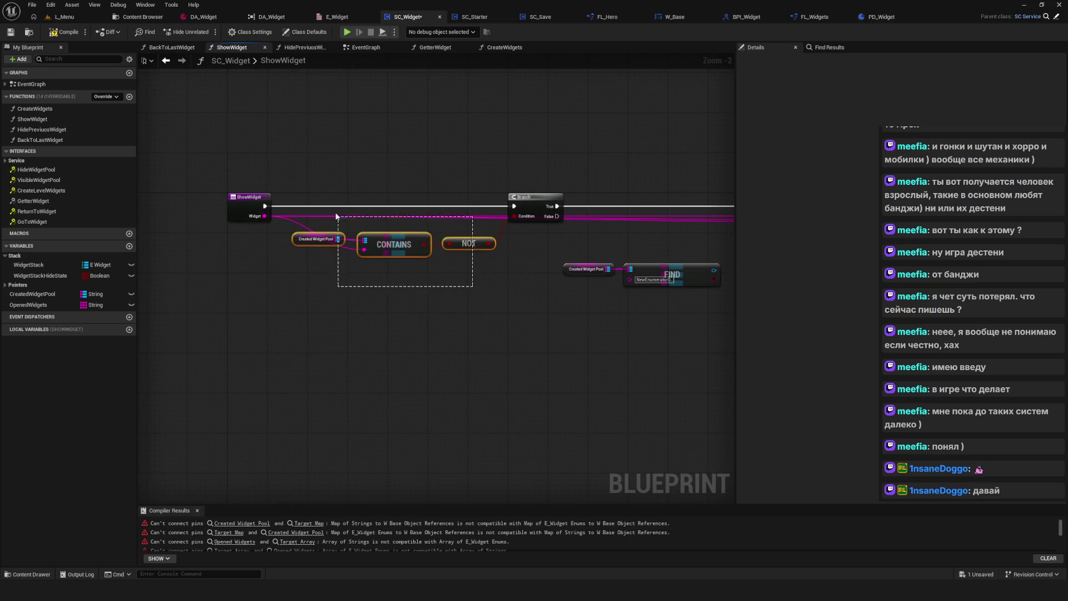
left_click_drag(640, 303, 477, 299)
mouse_move(658, 308)
left_mouse_down()
mouse_move(248, 291)
mouse_move(53, 301)
left_mouse_up()
mouse_move(508, 262)
left_mouse_down()
mouse_move(601, 298)
mouse_move(725, 296)
mouse_move(477, 277)
mouse_move(114, 281)
left_mouse_up()
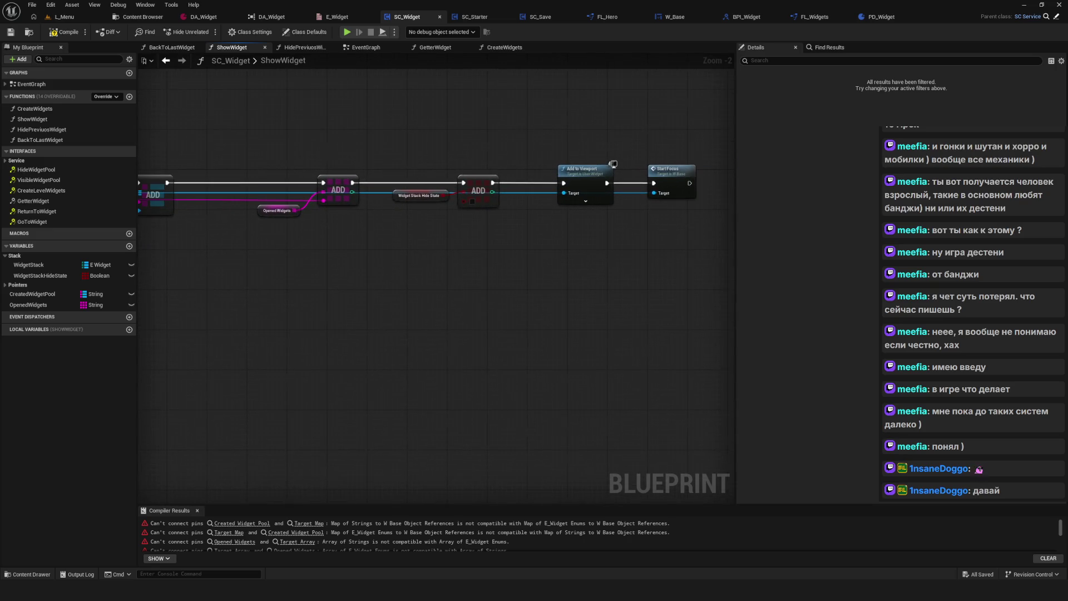
Move the pool and FIND nodes down-right and wire ShowWidget's Widget input into FIND's key.
mouse_move(613, 164)
left_mouse_down()
mouse_move(718, 133)
mouse_move(723, 145)
mouse_move(630, 258)
left_mouse_up()
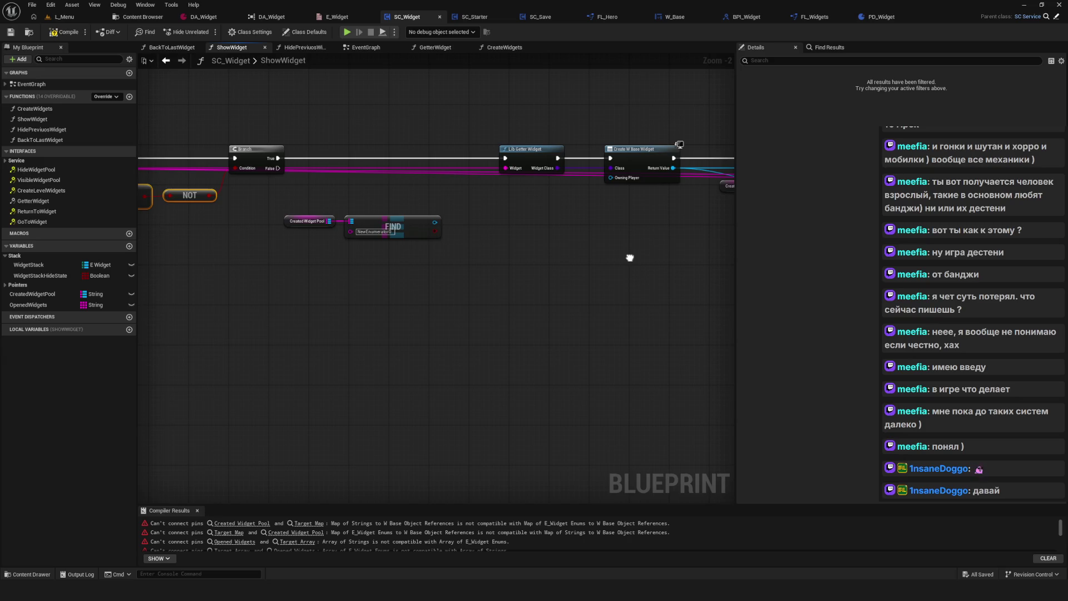
left_click_drag(629, 258, 346, 211)
left_click_drag(520, 225, 695, 292)
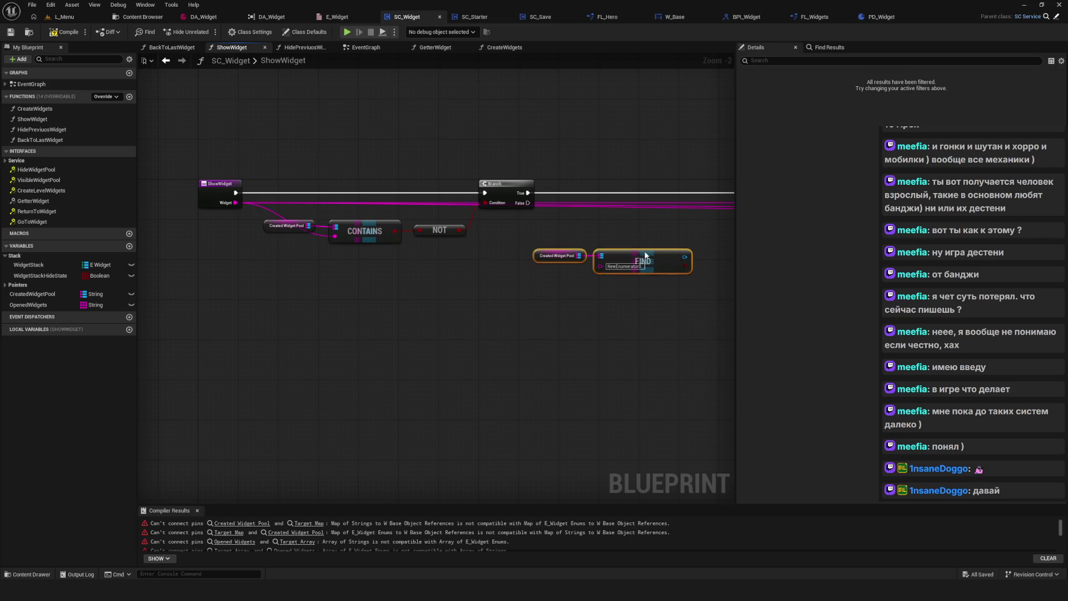
left_click_drag(639, 262, 674, 312)
mouse_move(235, 203)
left_mouse_down()
mouse_move(635, 316)
mouse_move(495, 258)
left_mouse_up()
left_click_drag(425, 246, 512, 318)
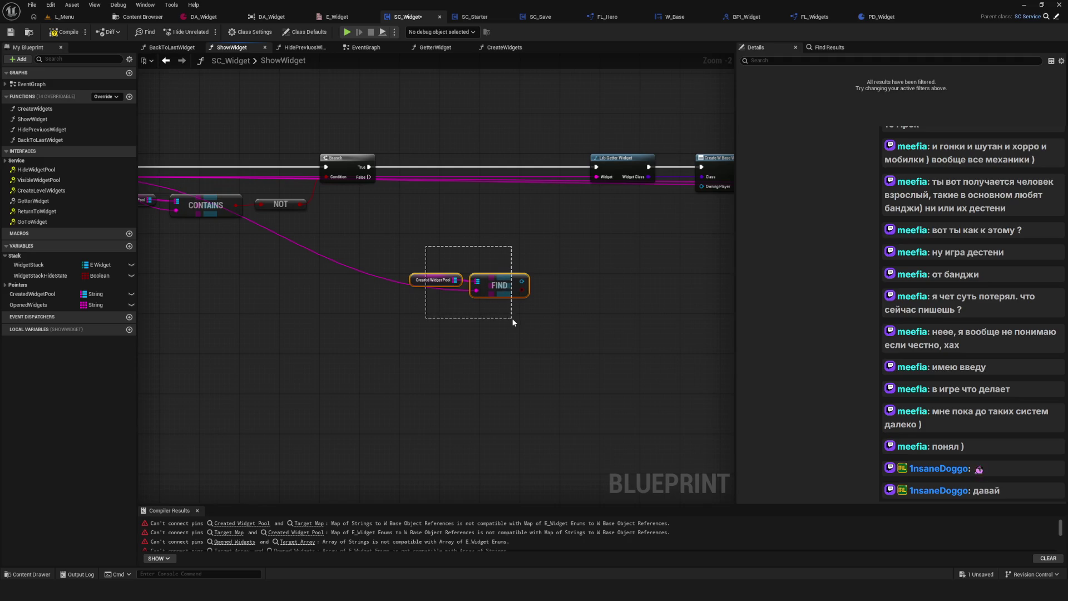
Reposition the Created Widget Pool and FIND nodes down and to the right.
left_click_drag(511, 318, 512, 318)
scroll(505, 312, "up", 2)
left_click(429, 287)
left_click_drag(429, 288, 437, 281)
left_click_drag(354, 225, 539, 331)
left_click_drag(529, 331, 452, 328)
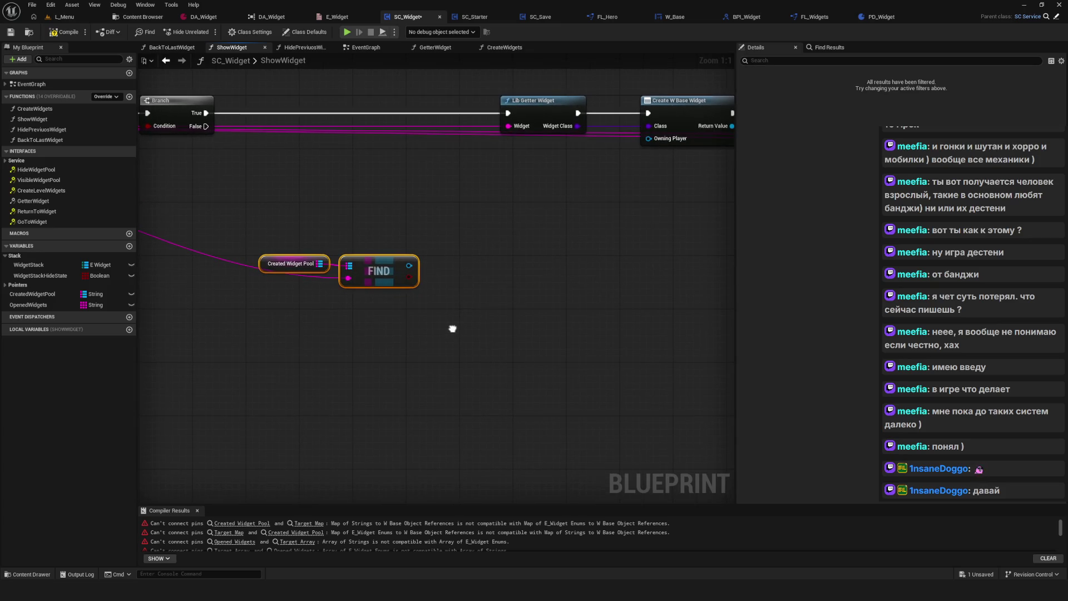
scroll(452, 328, "down", 3)
left_click_drag(279, 161, 535, 249)
mouse_move(535, 249)
left_mouse_down()
mouse_move(348, 261)
mouse_move(375, 265)
left_mouse_up()
scroll(375, 265, "down", 3)
scroll(279, 289, "up", 5)
left_click_drag(209, 158, 375, 241)
mouse_move(332, 196)
left_mouse_down()
mouse_move(410, 277)
mouse_move(413, 232)
mouse_move(377, 256)
mouse_move(369, 246)
mouse_move(376, 291)
left_mouse_up()
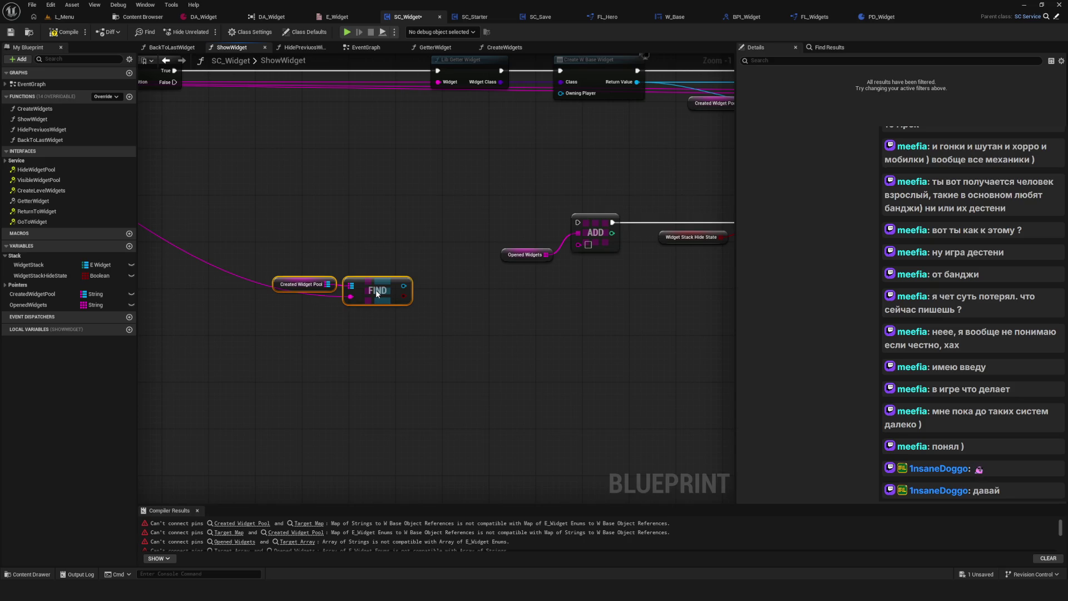
Save the blueprint and connect the Branch False output to the ADD node.
scroll(375, 289, "down", 3)
scroll(457, 282, "up", 2)
key("ctrl+s")
left_click_drag(266, 132, 611, 253)
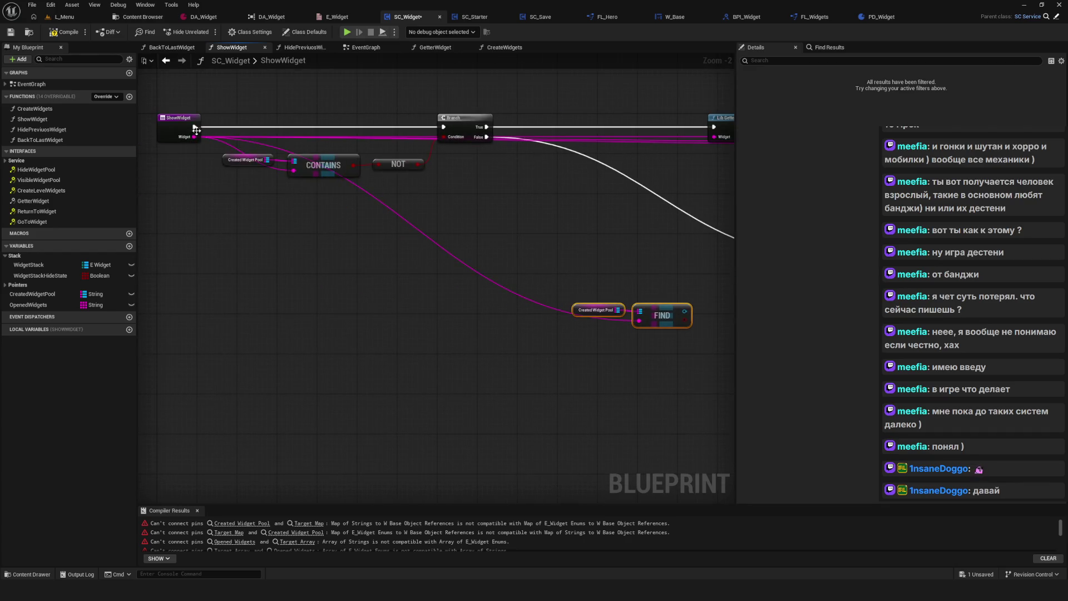
Move the Created Widget Pool and FIND nodes beneath Add to Viewport.
left_click_drag(622, 215, 609, 275)
scroll(418, 247, "up", 2)
mouse_move(418, 247)
left_mouse_down()
mouse_move(411, 255)
mouse_move(540, 272)
left_mouse_up()
left_click_drag(319, 233, 468, 333)
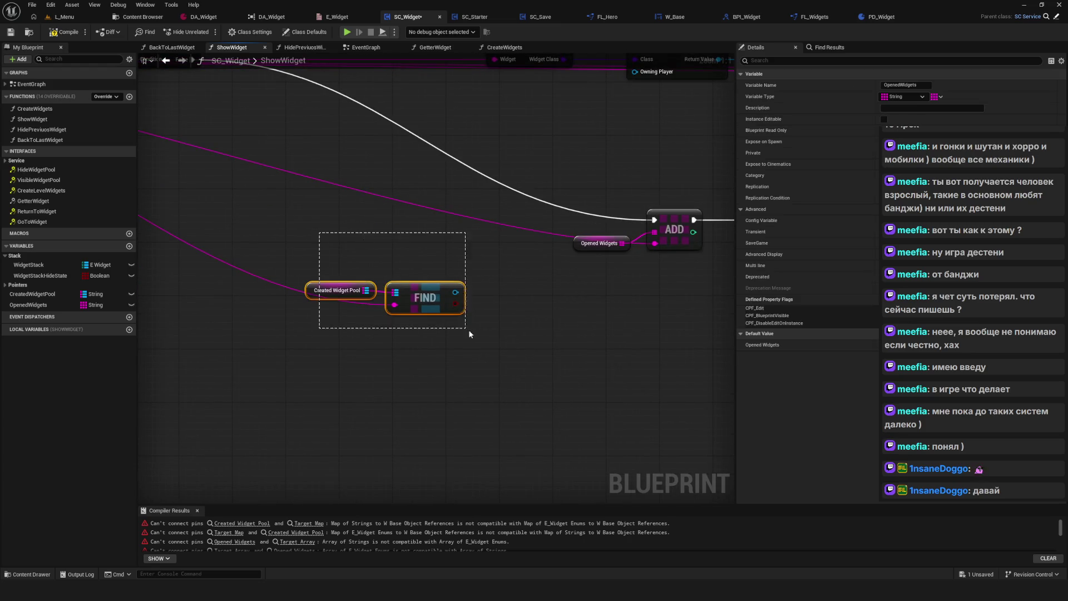
scroll(468, 334, "down", 2)
mouse_move(375, 208)
left_mouse_down()
mouse_move(600, 205)
mouse_move(506, 269)
left_mouse_up()
mouse_move(405, 227)
left_mouse_down()
mouse_move(462, 292)
mouse_move(733, 281)
left_mouse_up()
left_click_drag(236, 245, 480, 311)
left_click_drag(374, 306, 632, 313)
scroll(632, 313, "up", 2)
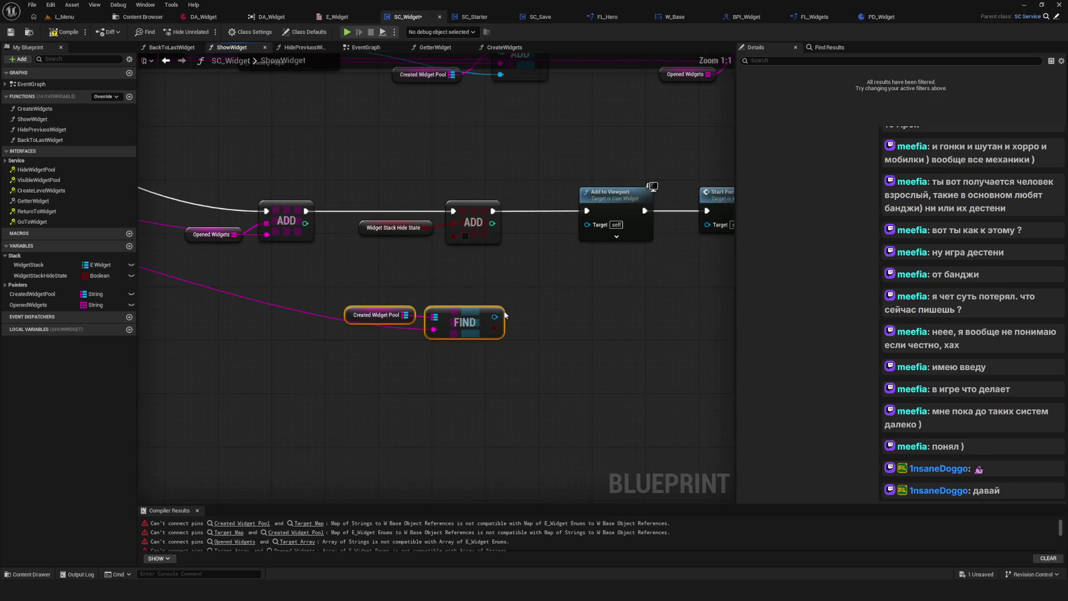
Wire FIND's found widget into the Target pins of Add to Viewport and Start Focus.
mouse_move(432, 308)
left_mouse_down()
mouse_move(583, 290)
mouse_move(647, 218)
left_mouse_up()
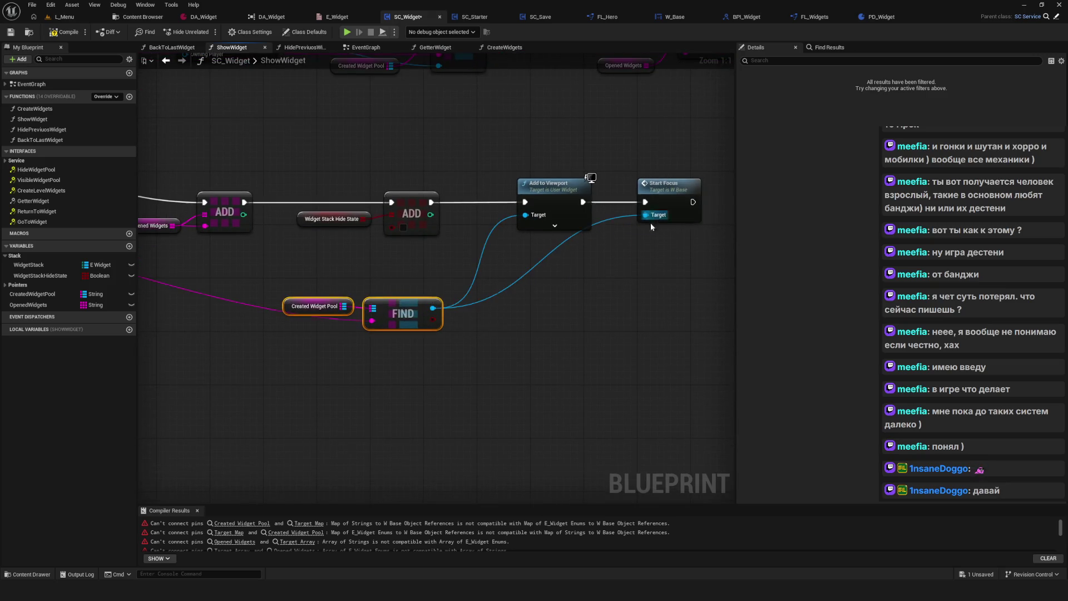
scroll(639, 322, "down", 6)
mouse_move(649, 311)
left_mouse_down()
mouse_move(484, 301)
mouse_move(503, 278)
left_mouse_up()
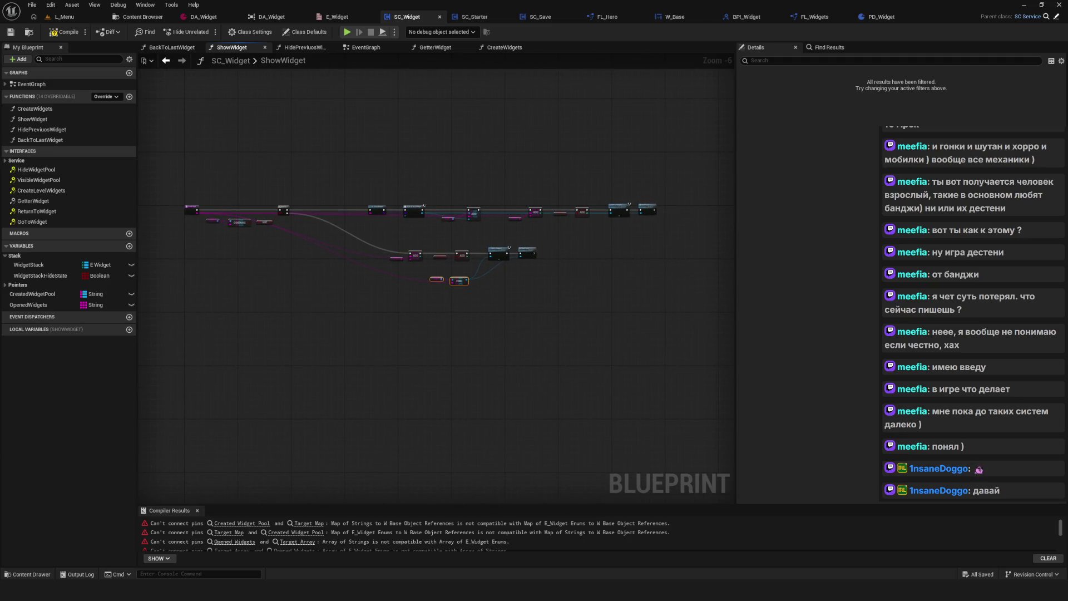
Line up the lower ADD, Add to Viewport and FIND chain and center the network.
scroll(463, 245, "up", 1)
left_click_drag(463, 245, 512, 261)
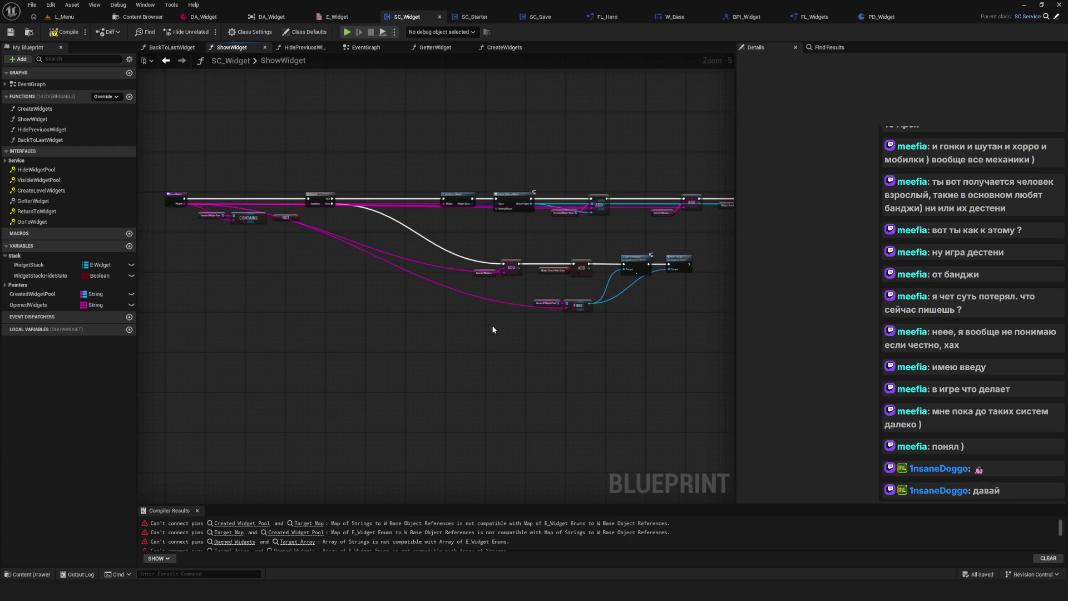
left_click_drag(334, 239, 718, 356)
left_click_drag(519, 268, 402, 285)
left_click_drag(497, 299, 632, 299)
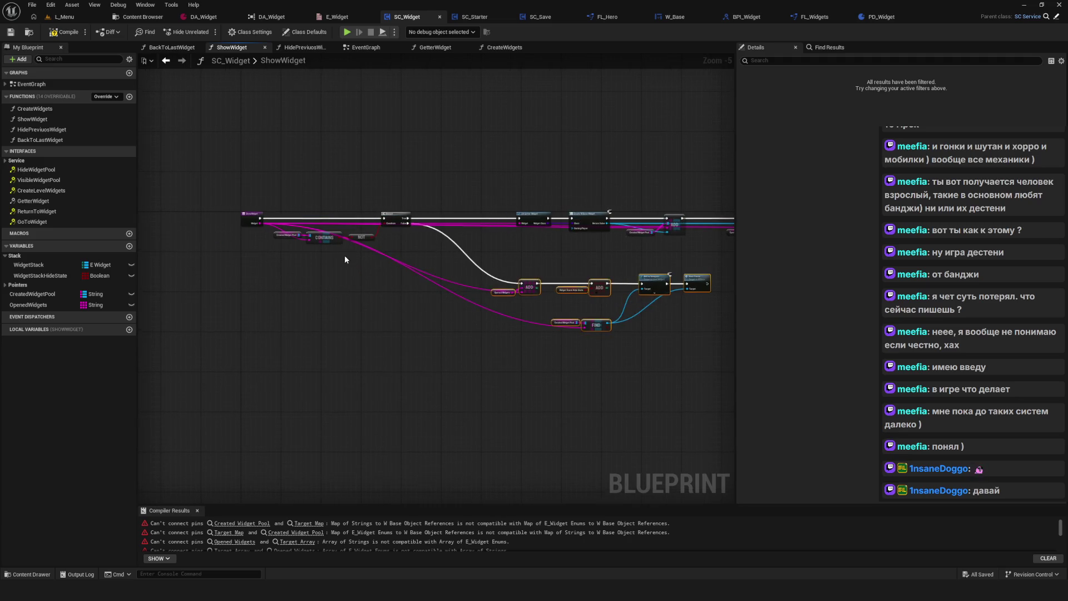
scroll(345, 259, "up", 5)
left_click(382, 219)
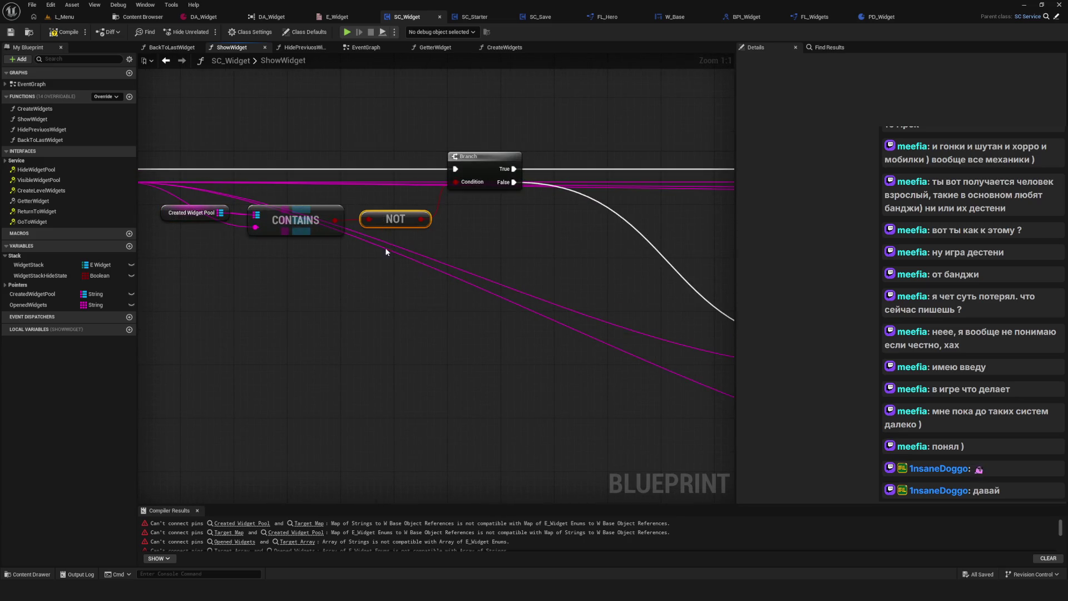
scroll(386, 252, "down", 6)
mouse_move(448, 305)
left_mouse_down()
mouse_move(363, 298)
mouse_move(393, 295)
left_mouse_up()
left_click_drag(270, 168, 283, 171)
left_click_drag(452, 244, 419, 242)
scroll(419, 242, "up", 5)
scroll(622, 229, "down", 3)
scroll(404, 206, "up", 2)
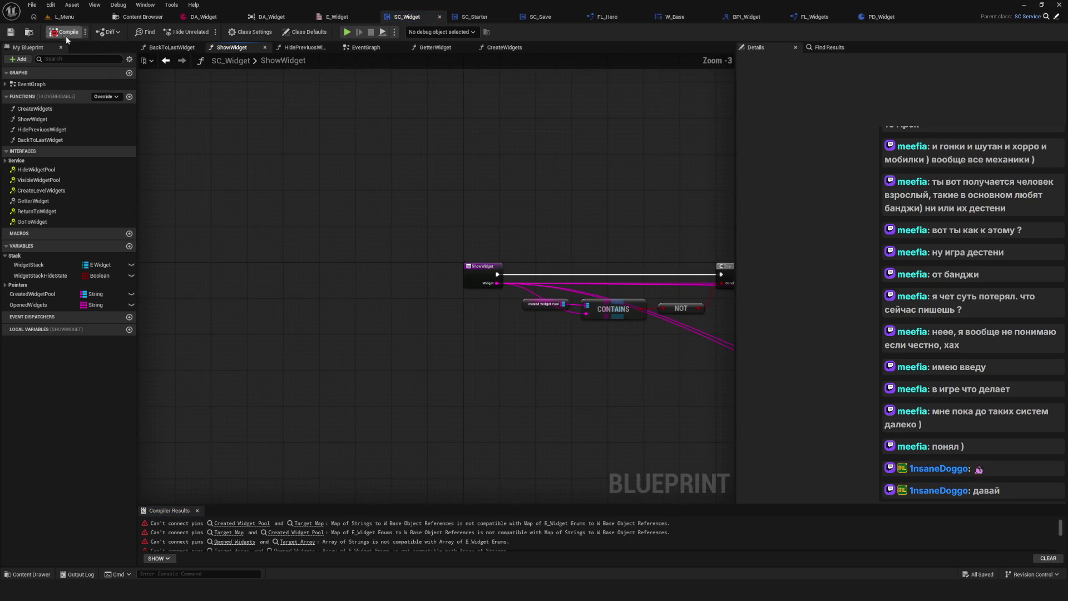
Switch to the SC_Widget EventGraph, look over the Show Widget call, and compile.
left_click(366, 47)
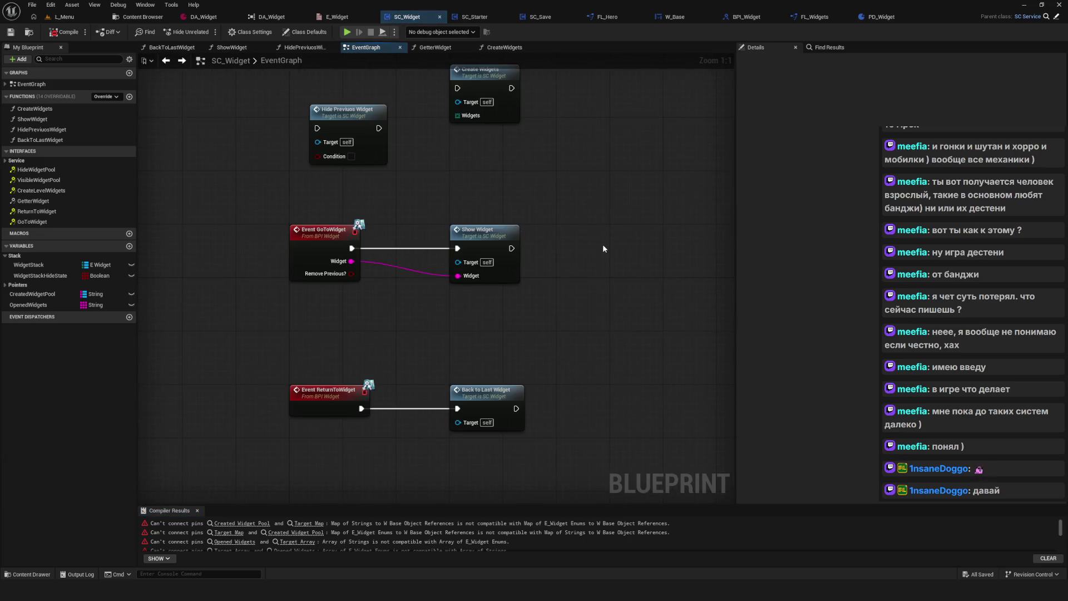
left_click(478, 236)
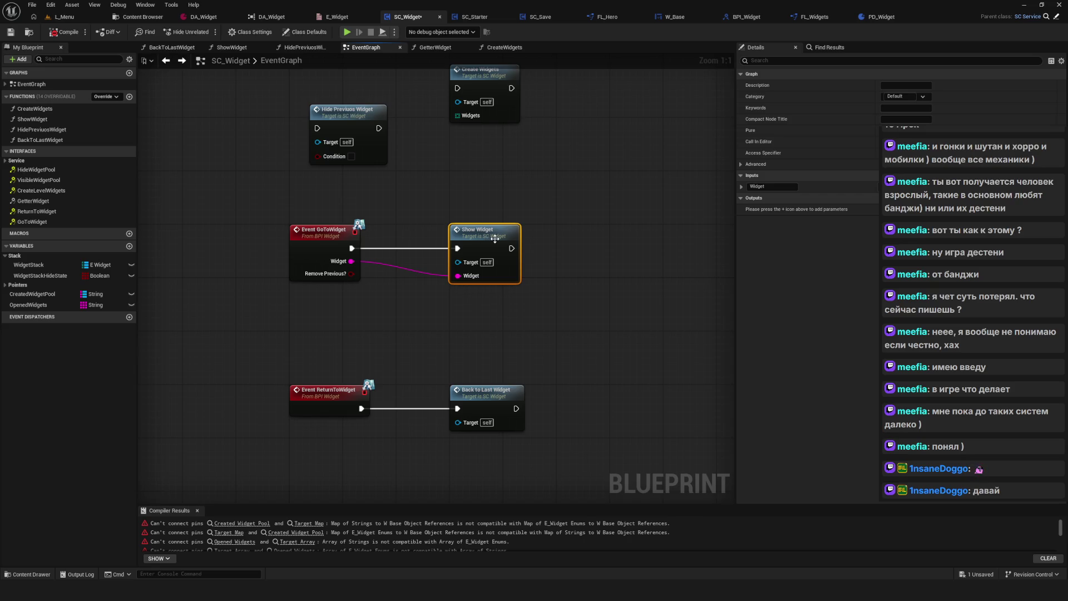
left_click_drag(482, 236, 550, 214)
left_click_drag(630, 311, 563, 312)
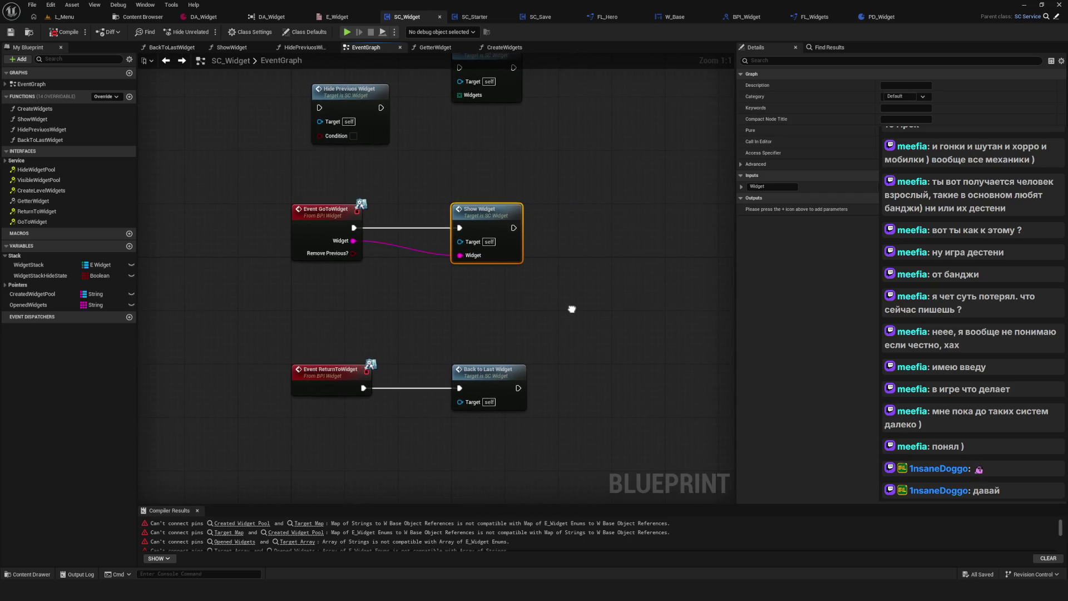
left_click_drag(425, 271, 425, 339)
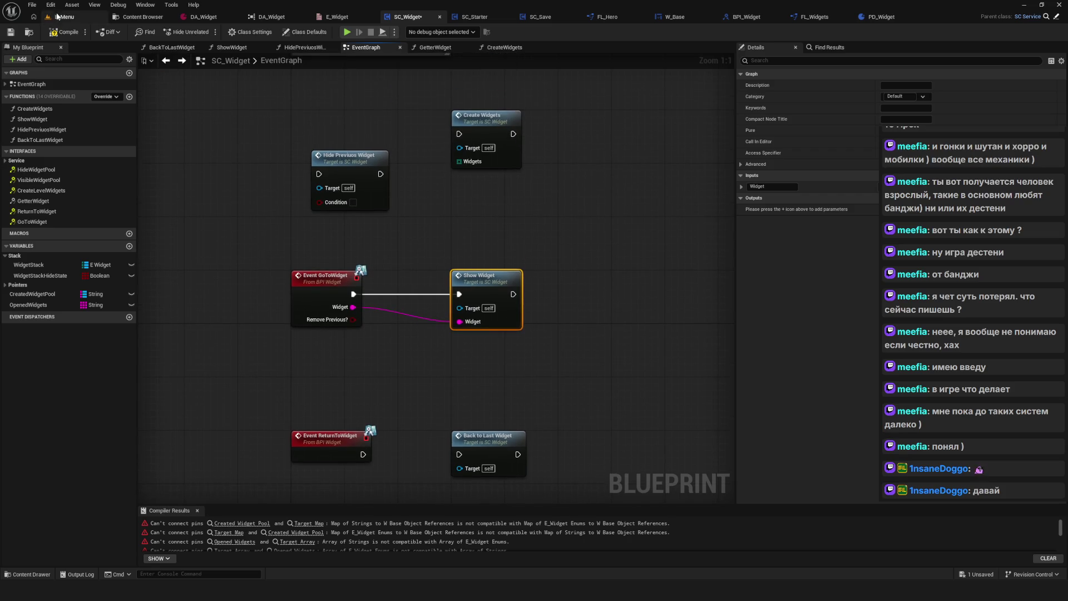
left_click(61, 32)
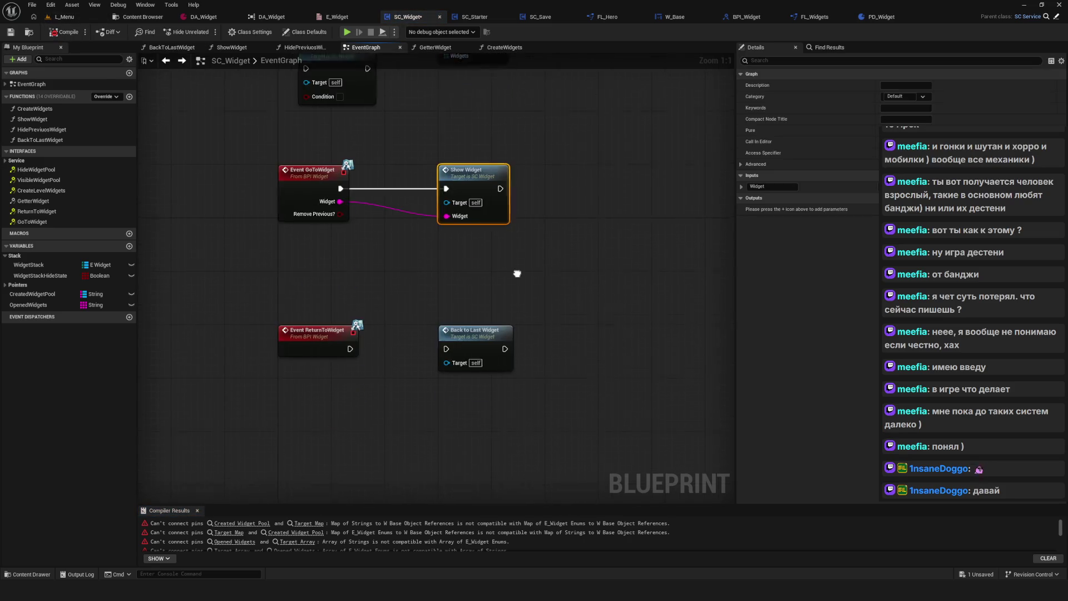
Inspect the HidePreviuosWidget and BackToLastWidget function graphs, then save SC_Widget from the EventGraph.
double_click(322, 178)
scroll(501, 239, "down", 5)
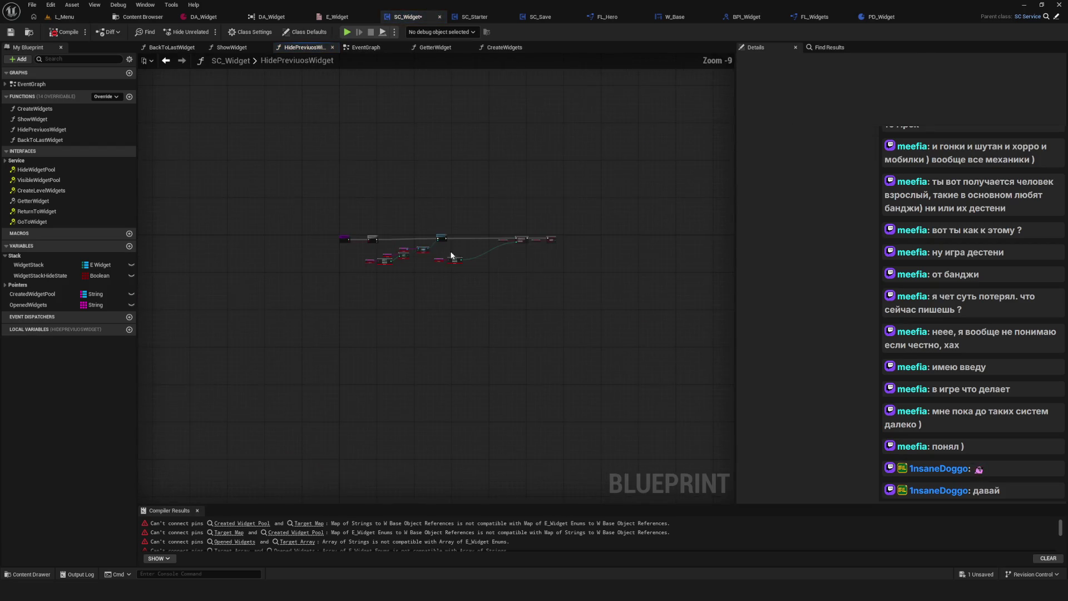
scroll(456, 250, "up", 3)
left_click(166, 60)
double_click(462, 328)
scroll(472, 253, "down", 3)
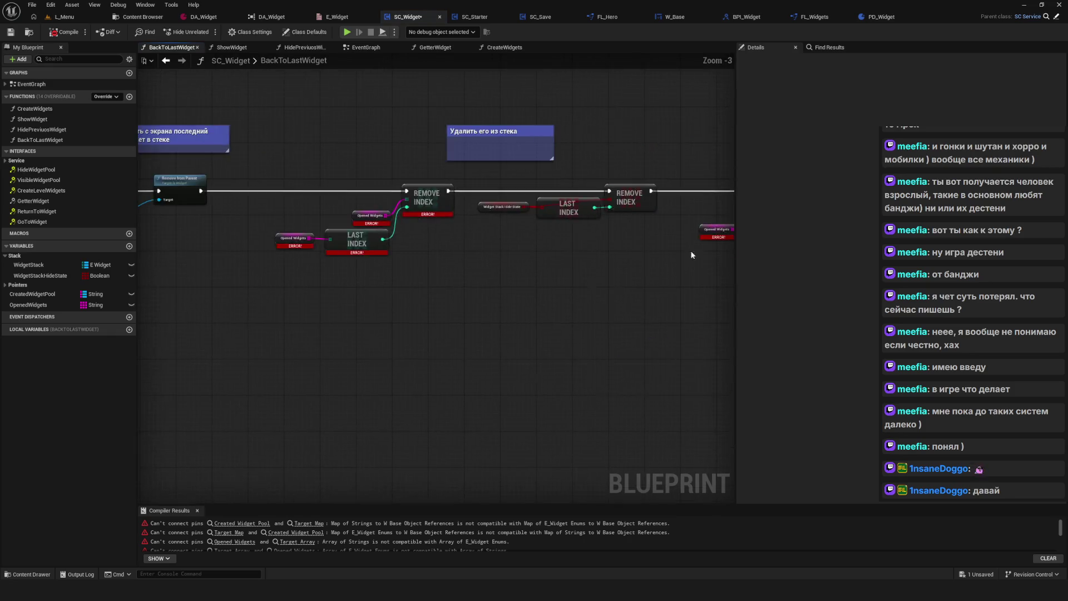
left_click(165, 60)
key("ctrl+s")
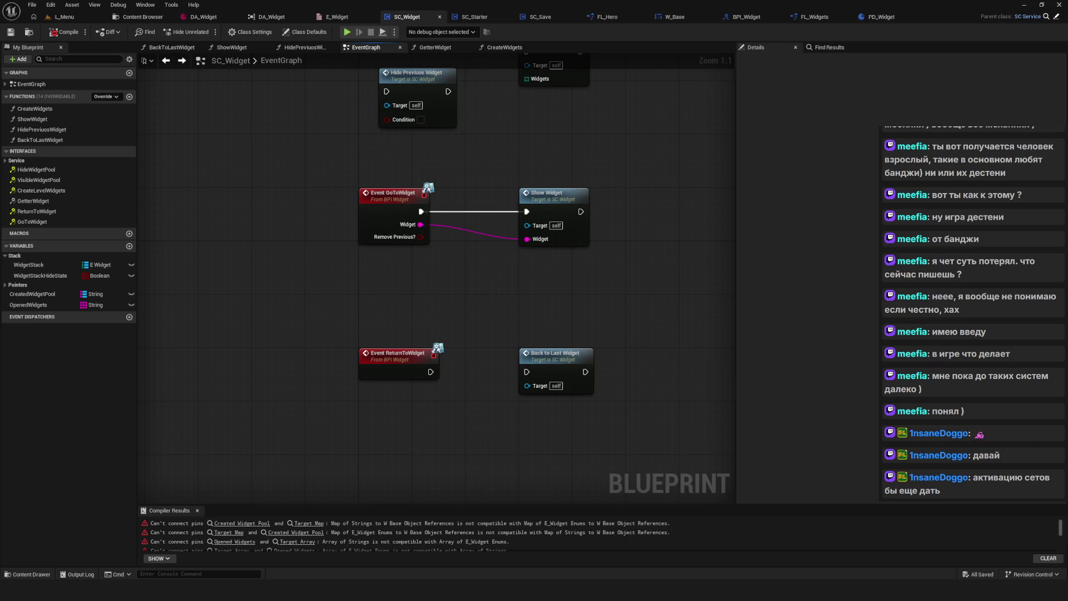
scroll(469, 243, "down", 2)
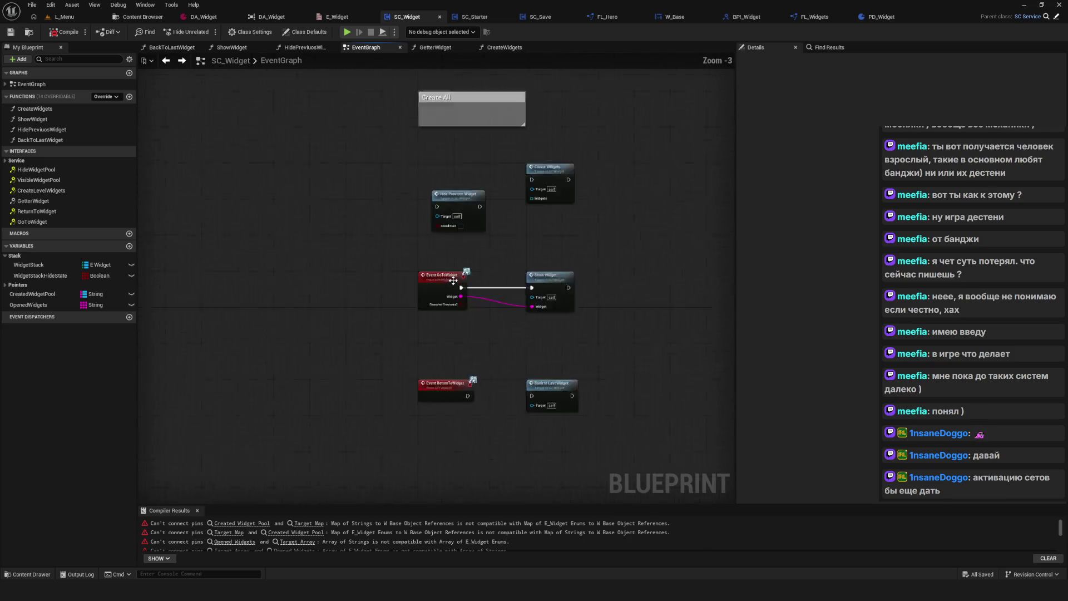
Pan the EventGraph to make room between GoToWidget and Show Widget.
scroll(554, 276, "up", 2)
left_click_drag(556, 162, 506, 231)
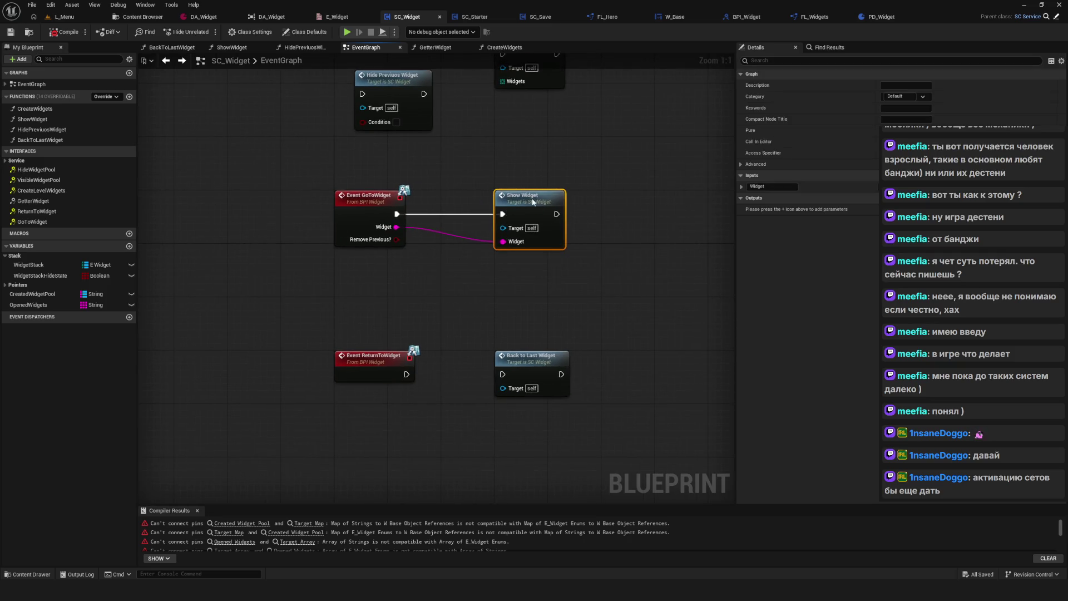
left_click(591, 288)
mouse_move(539, 315)
left_mouse_down()
mouse_move(552, 298)
mouse_move(557, 344)
left_mouse_up()
scroll(476, 285, "down", 4)
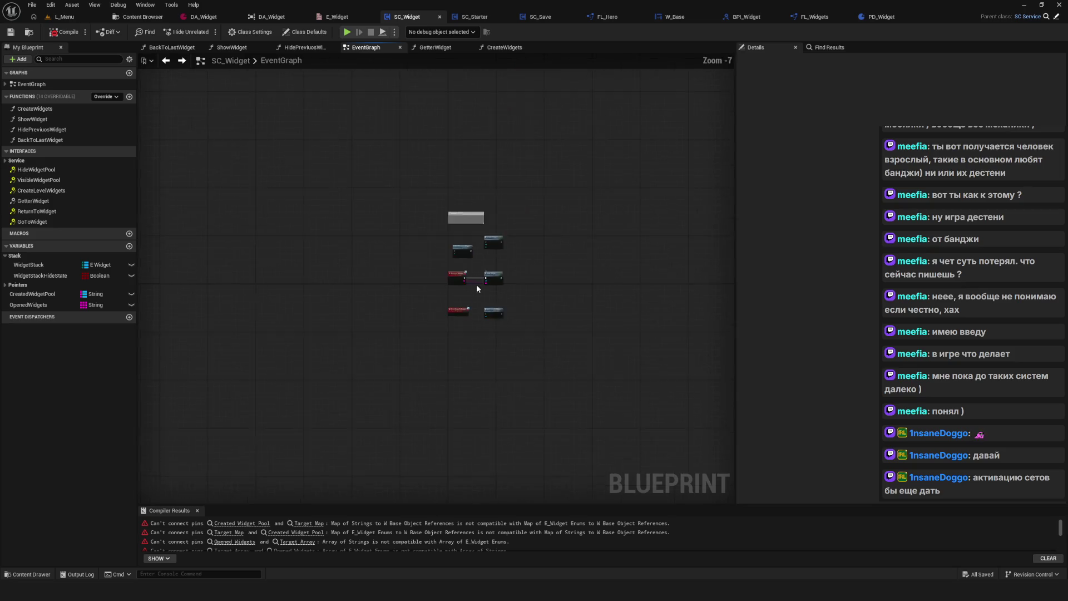
scroll(491, 297, "up", 4)
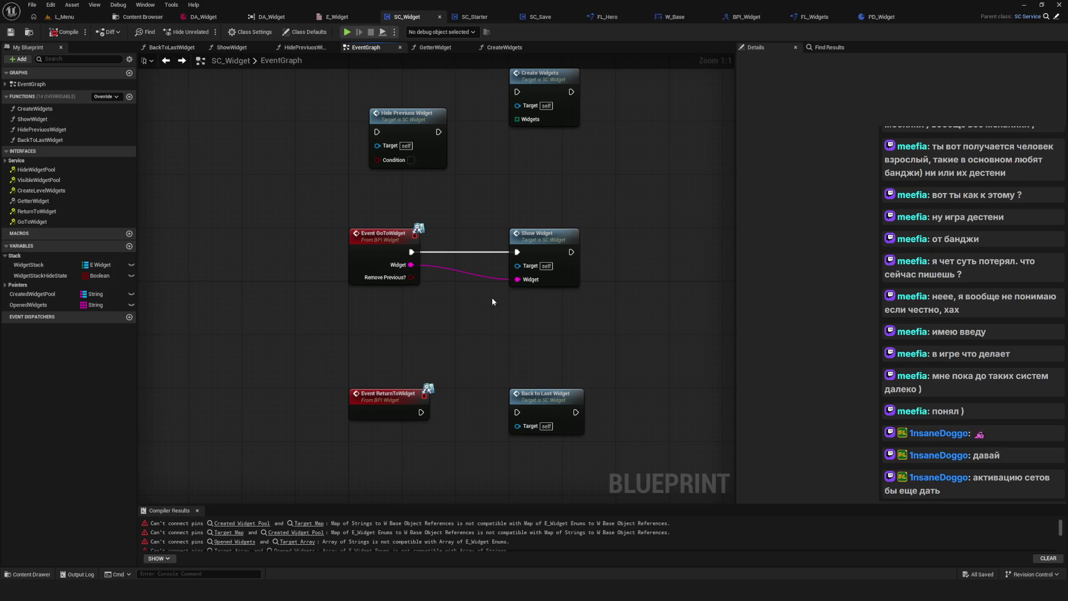
scroll(423, 289, "down", 5)
scroll(458, 235, "up", 4)
mouse_move(458, 234)
left_mouse_down()
mouse_move(524, 244)
mouse_move(489, 214)
left_mouse_up()
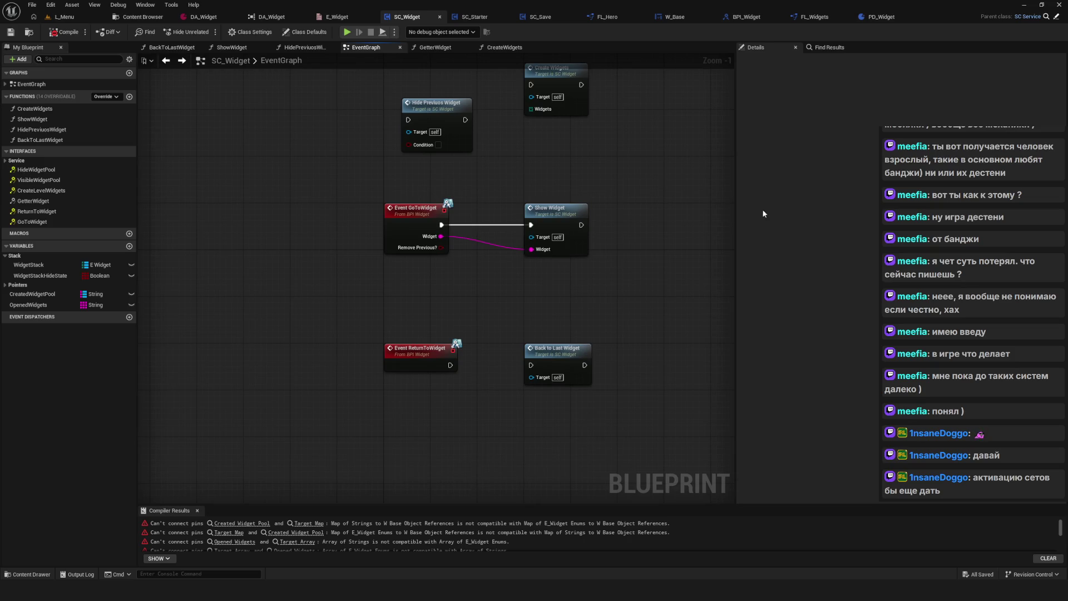
left_click_drag(735, 222, 877, 226)
mouse_move(592, 212)
left_mouse_down()
mouse_move(603, 302)
mouse_move(602, 266)
mouse_move(705, 259)
left_mouse_up()
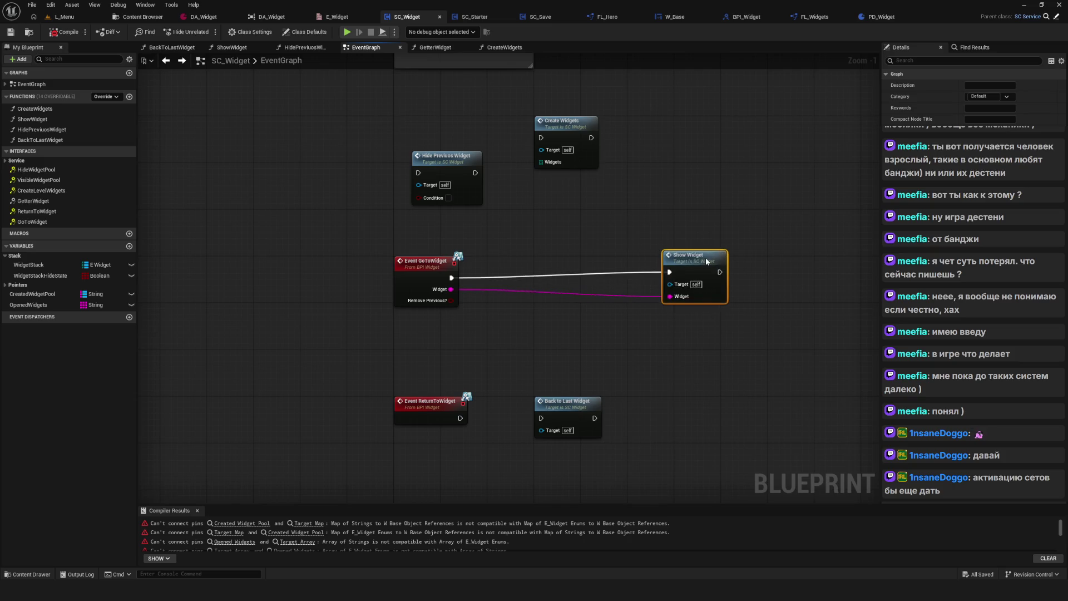
Insert Hide Previous Widget on the exec wire between GoToWidget and Show Widget.
left_click_drag(581, 272, 562, 240)
mouse_move(451, 140)
left_mouse_down()
mouse_move(613, 234)
mouse_move(556, 239)
left_mouse_up()
scroll(566, 229, "up", 1)
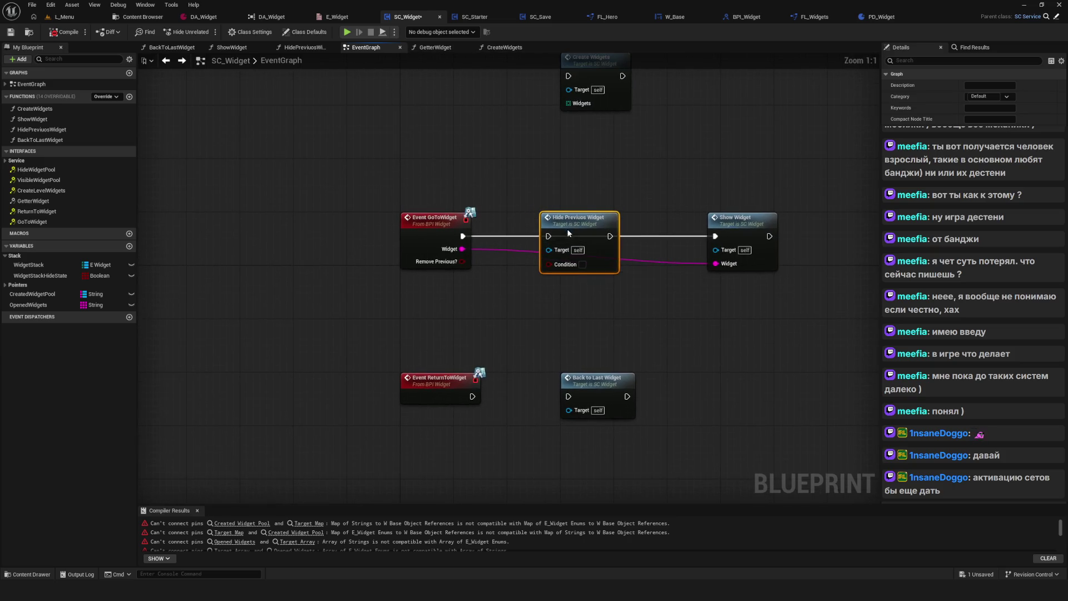
left_click_drag(605, 228, 711, 228)
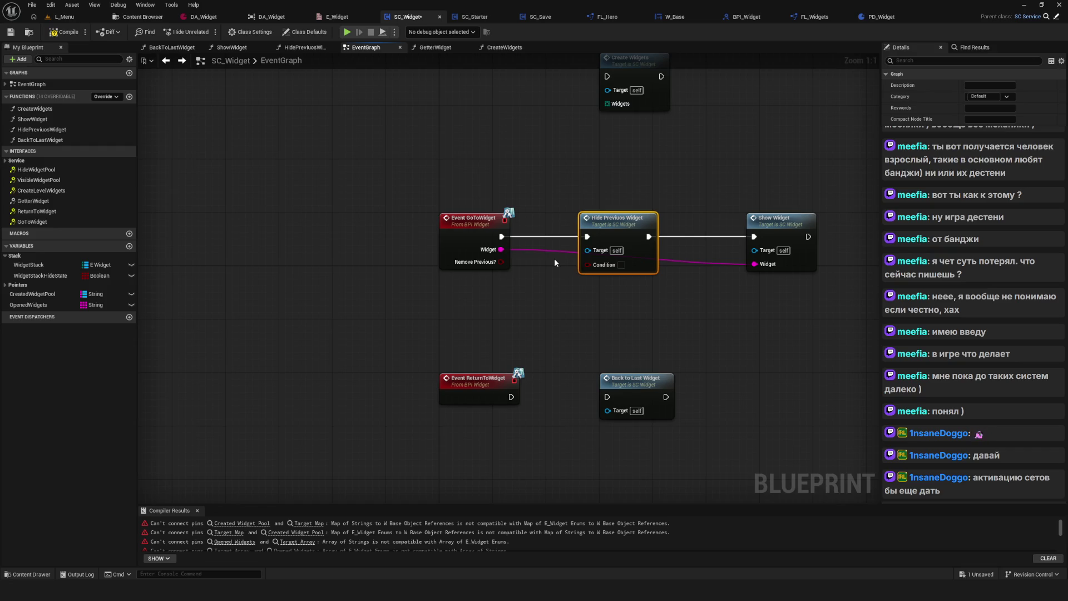
Feed Remove Previous? into its Condition, save, and open the HidePreviuosWidget graph.
left_click_drag(501, 261, 646, 272)
key("ctrl+s")
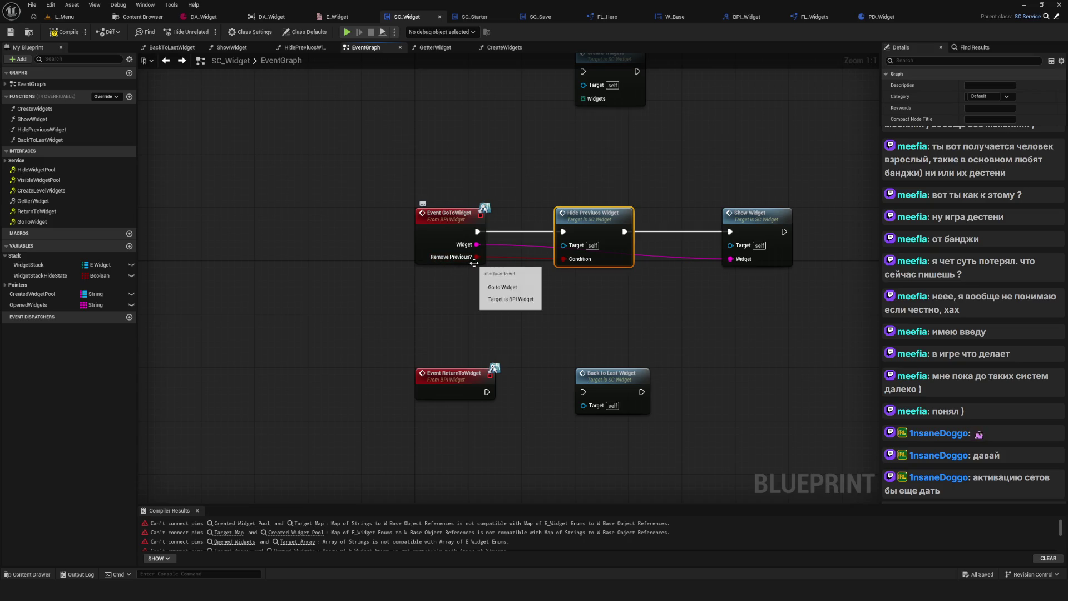
double_click(594, 219)
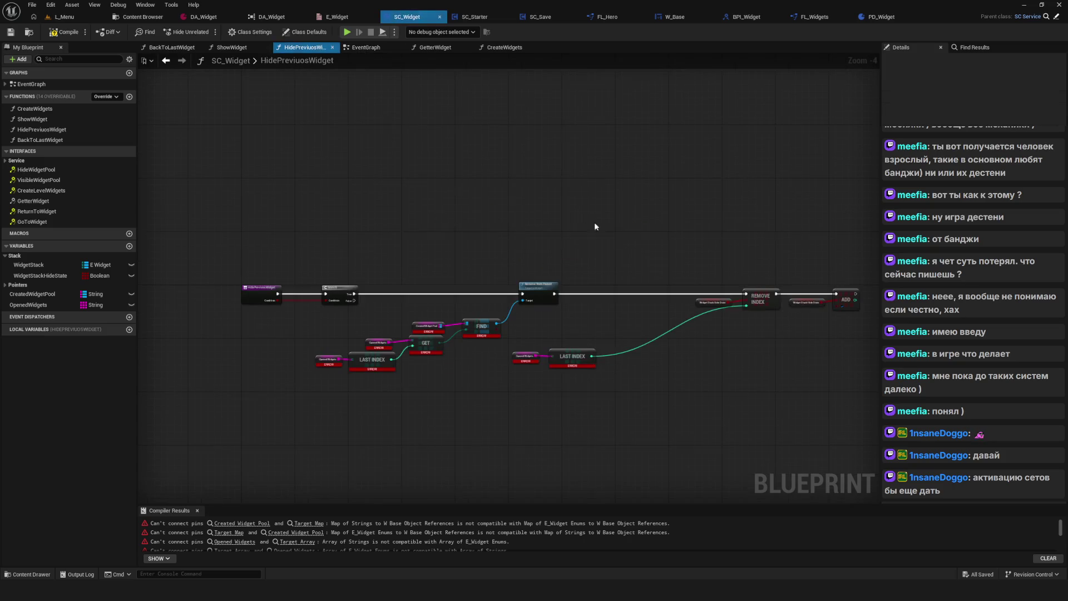
scroll(426, 276, "up", 4)
left_click_drag(426, 187, 783, 419)
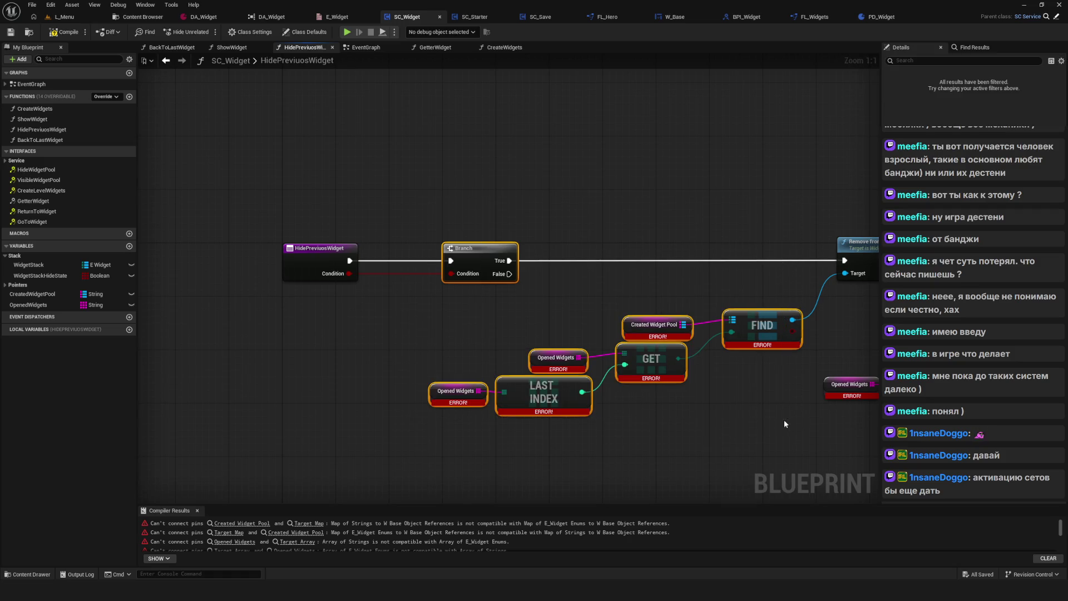
scroll(513, 277, "down", 4)
scroll(456, 295, "up", 2)
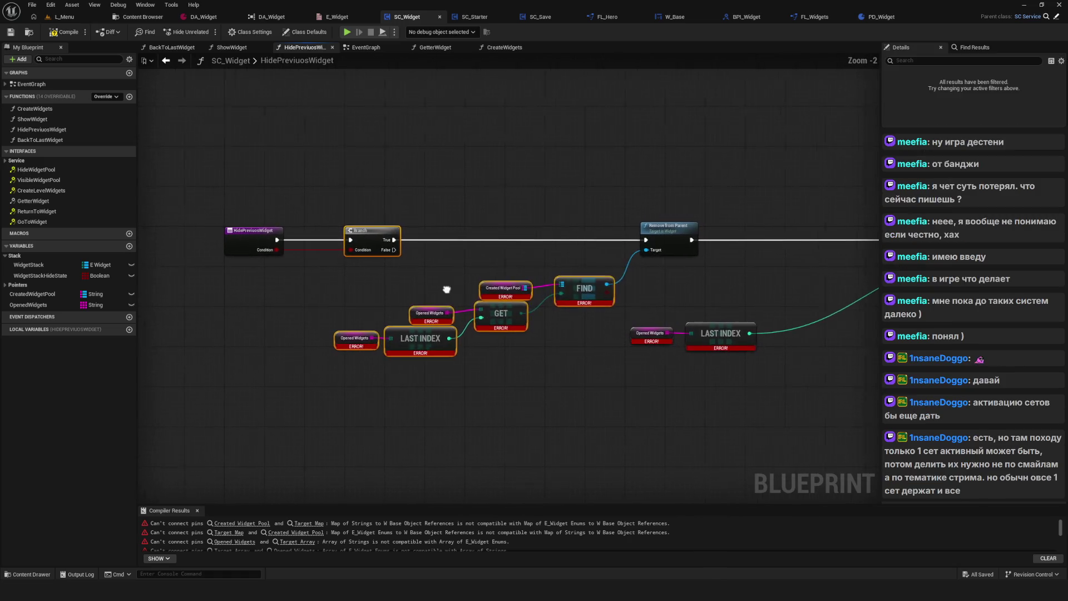
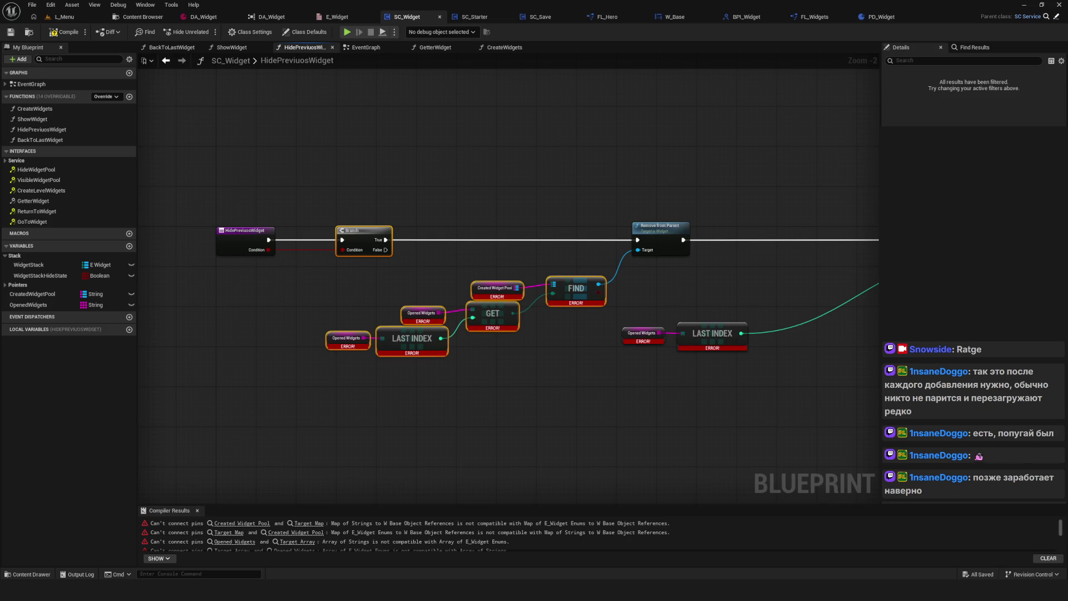
Rearrange Created Widget Pool and the existing GET lookup chain to make room.
scroll(552, 276, "down", 5)
scroll(552, 275, "up", 7)
left_click_drag(471, 221, 561, 333)
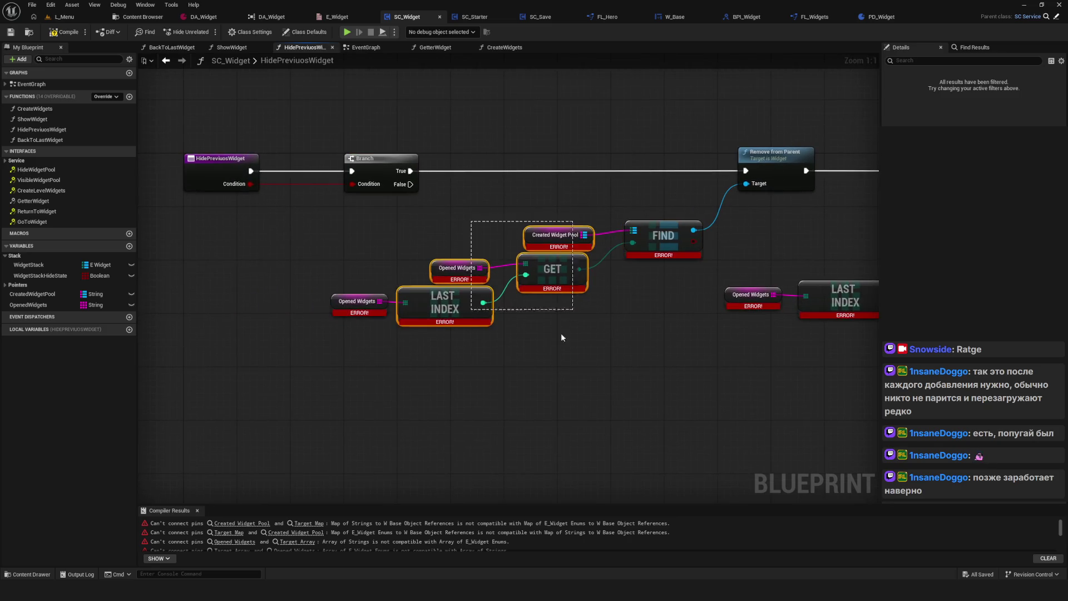
scroll(561, 334, "down", 5)
scroll(501, 251, "up", 5)
left_click(499, 244)
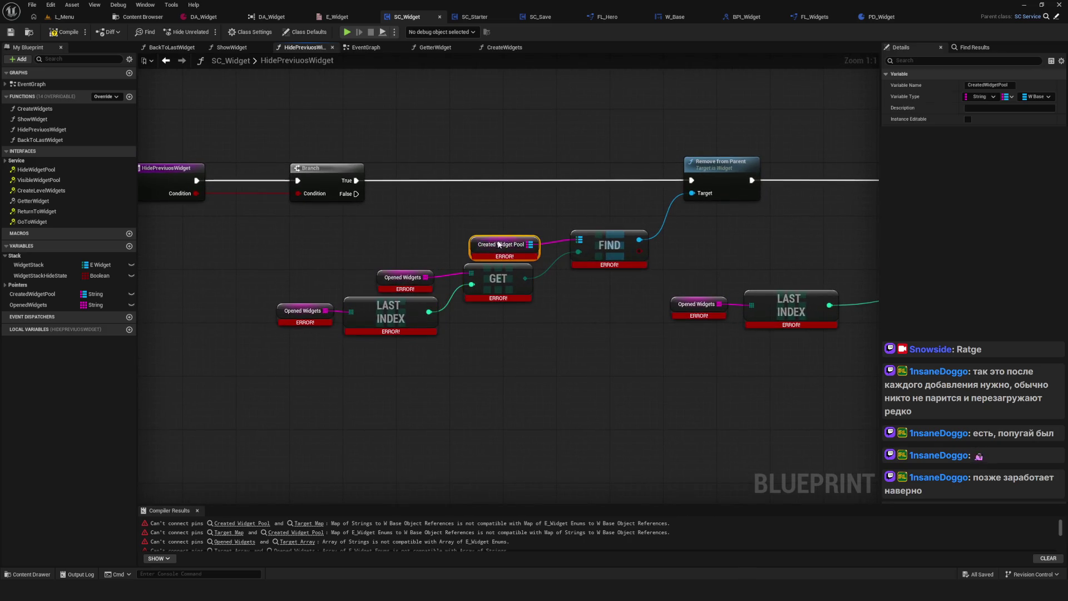
left_click_drag(498, 244, 473, 226)
left_click_drag(326, 277, 543, 339)
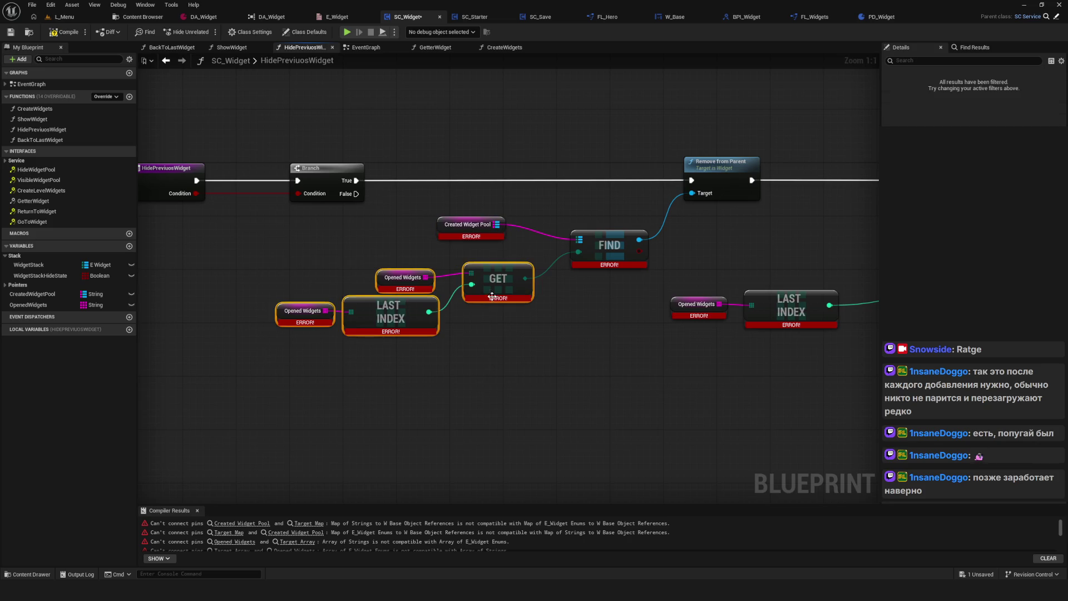
left_click_drag(498, 281, 464, 441)
left_click_drag(459, 233, 278, 293)
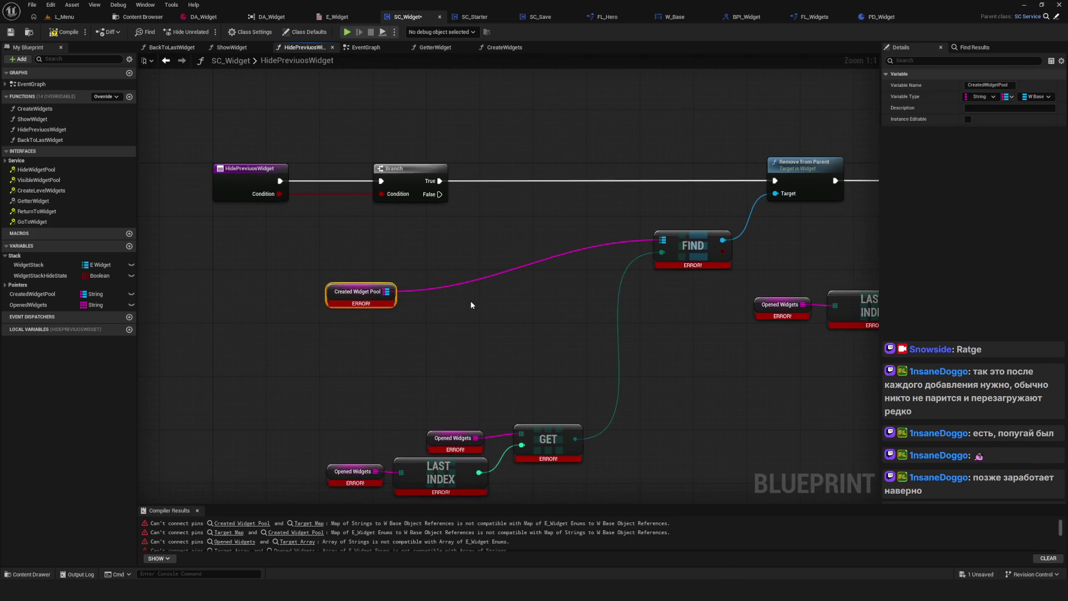
Wire Created Widget Pool into a new FIND node.
left_click_drag(345, 287, 431, 290)
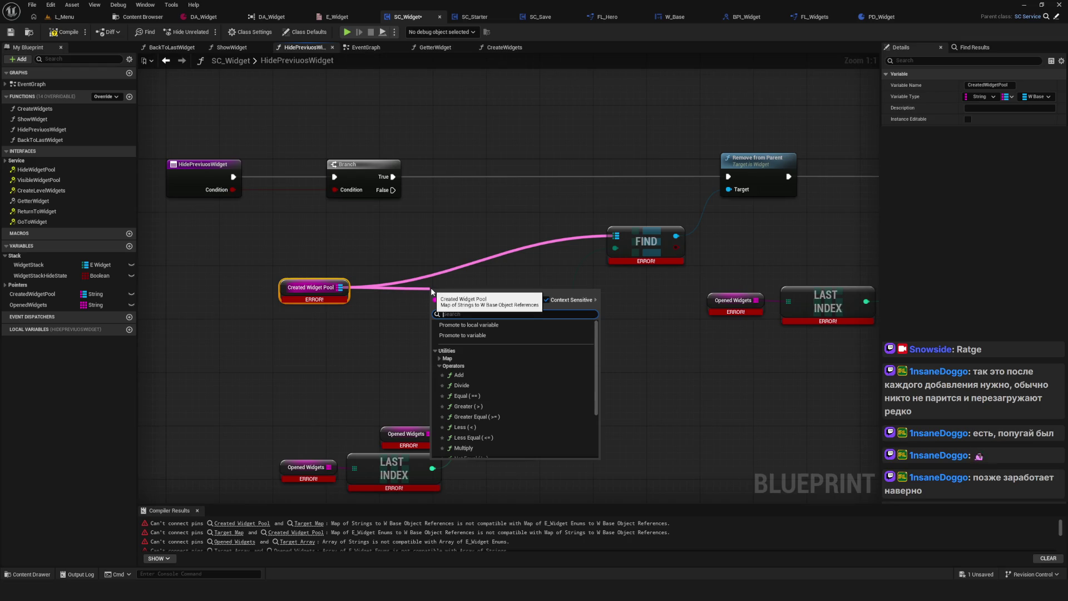
type("find")
left_click(467, 323)
left_click_drag(485, 295, 525, 289)
Duplicate the Opened Widgets getter and add a LAST INDEX node from the copy.
left_click_drag(456, 417, 576, 334)
mouse_move(481, 365)
left_mouse_down()
mouse_move(415, 335)
mouse_move(375, 336)
mouse_move(394, 318)
mouse_move(553, 434)
left_mouse_up()
left_click_drag(513, 383, 499, 464)
mouse_move(359, 274)
left_mouse_down()
mouse_move(446, 350)
mouse_move(443, 366)
mouse_move(435, 359)
left_mouse_up()
key("ctrl+w")
type("last")
key("Return")
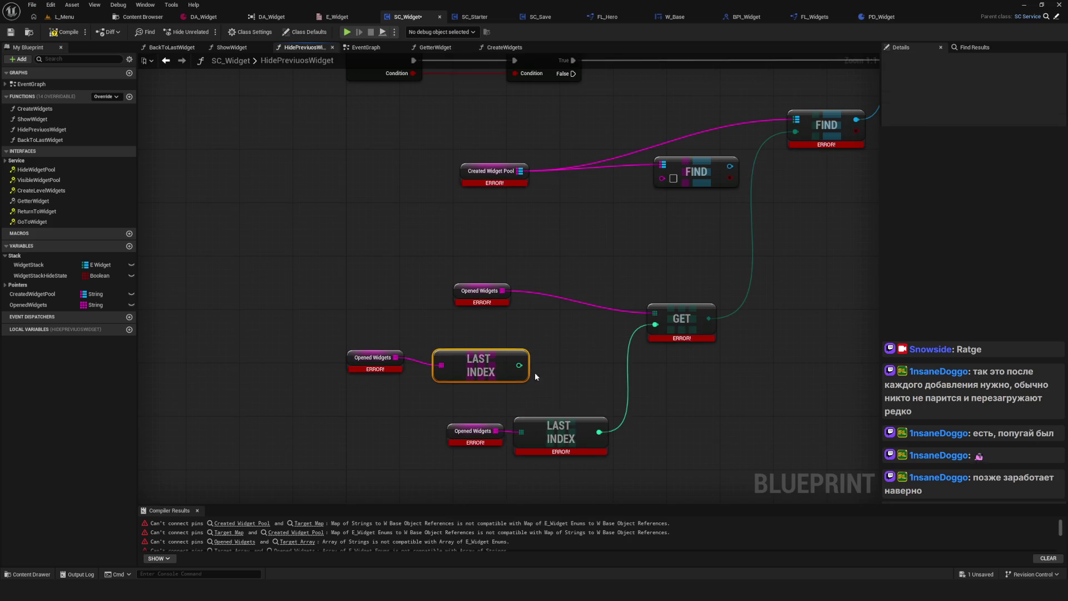
left_click_drag(535, 372, 521, 358)
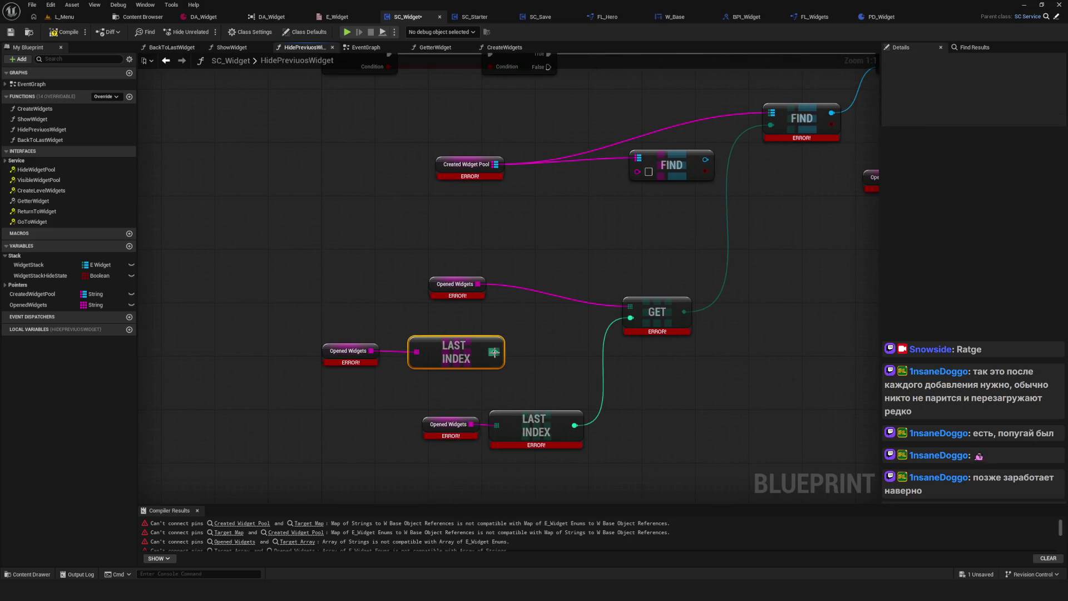
left_click_drag(477, 284, 531, 261)
Add a GET (a ref) node from Opened Widgets and feed LAST INDEX into its index.
type("get")
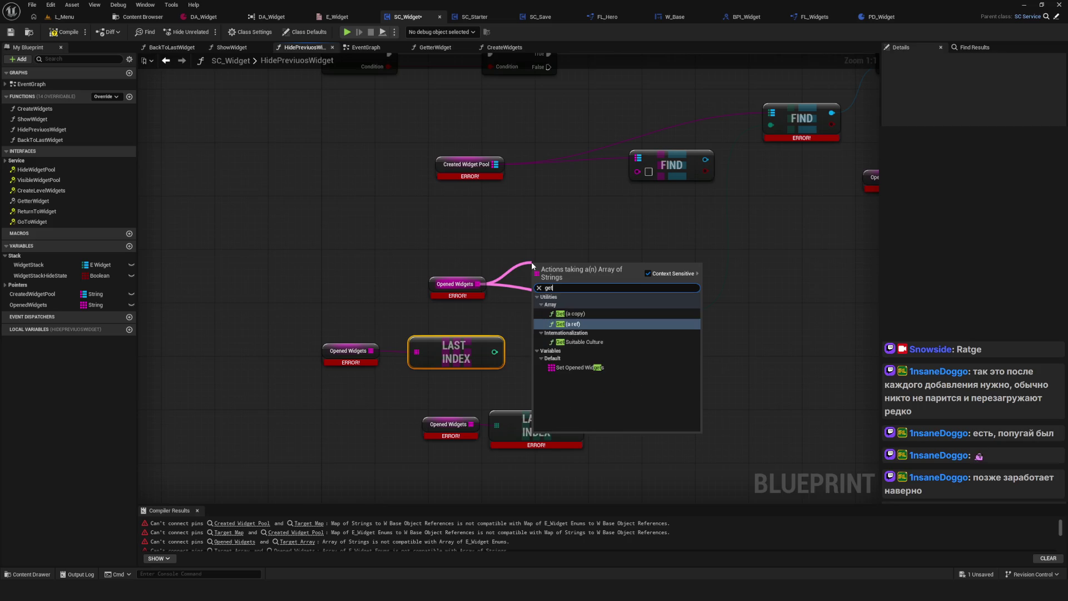
left_click(578, 367)
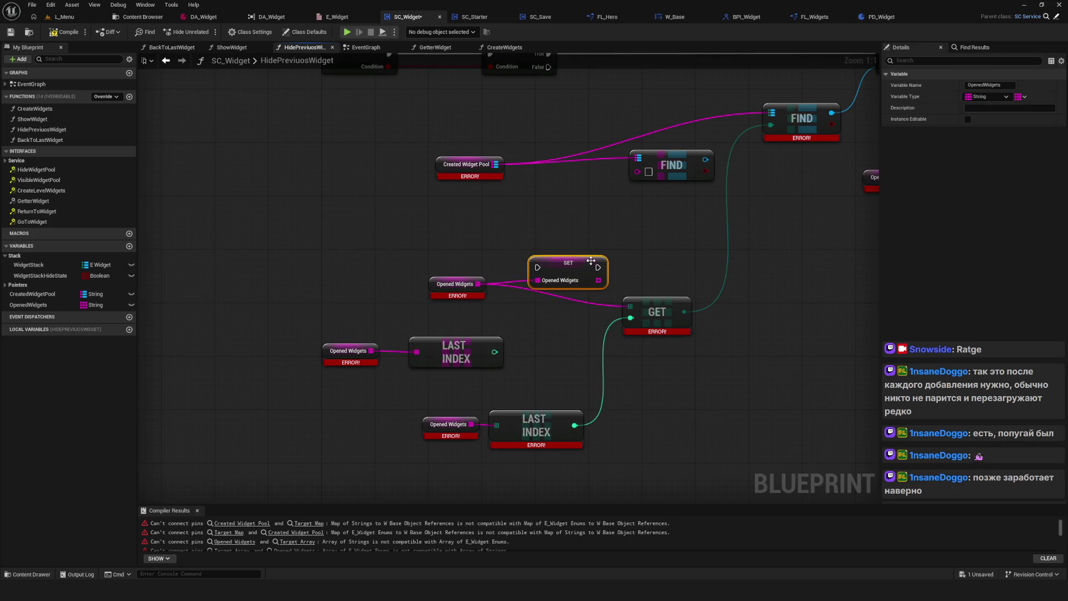
key("ctrl+z")
left_click_drag(477, 283, 527, 267)
type("get")
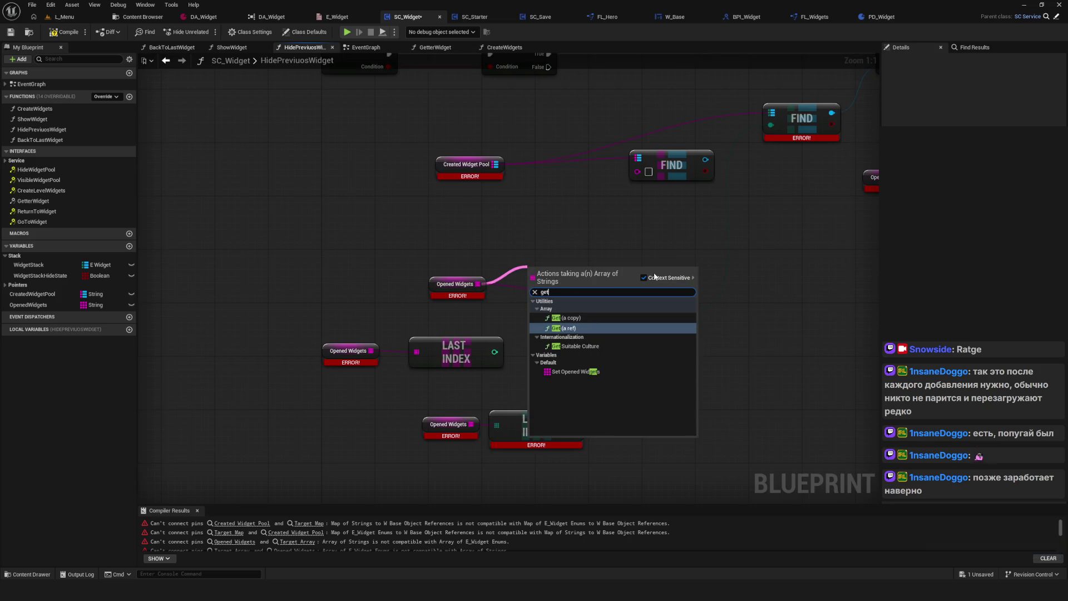
left_click(573, 328)
left_click_drag(586, 269, 586, 276)
mouse_move(495, 352)
left_mouse_down()
mouse_move(550, 287)
mouse_move(498, 297)
mouse_move(563, 186)
left_mouse_up()
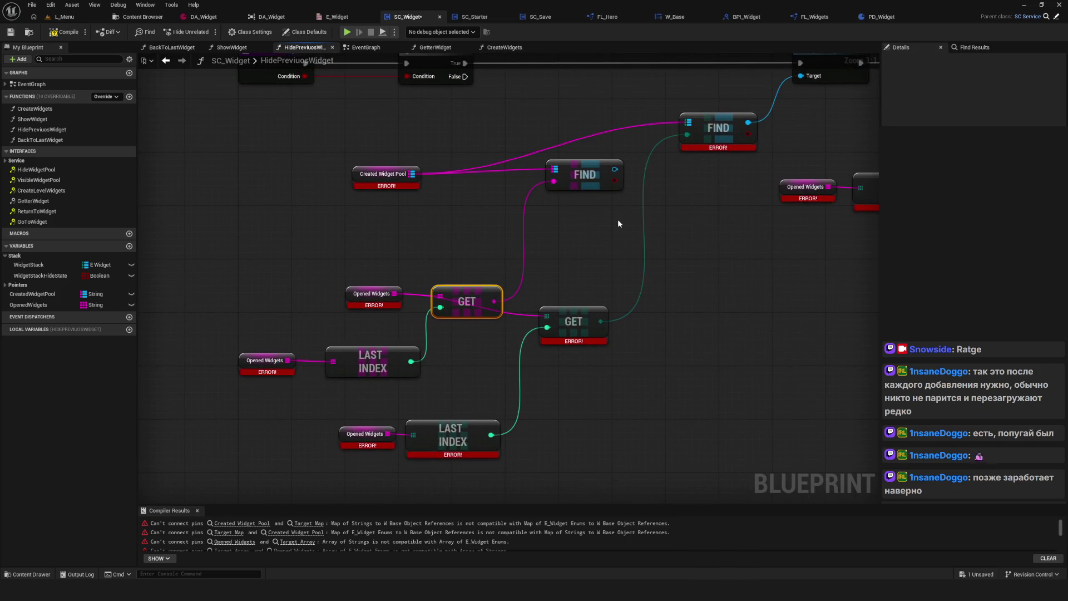
Delete the old GET, Opened Widgets, LAST INDEX and upper FIND nodes.
left_click_drag(616, 262, 590, 389)
left_click(377, 439, "ctrl")
left_click(441, 451, "ctrl")
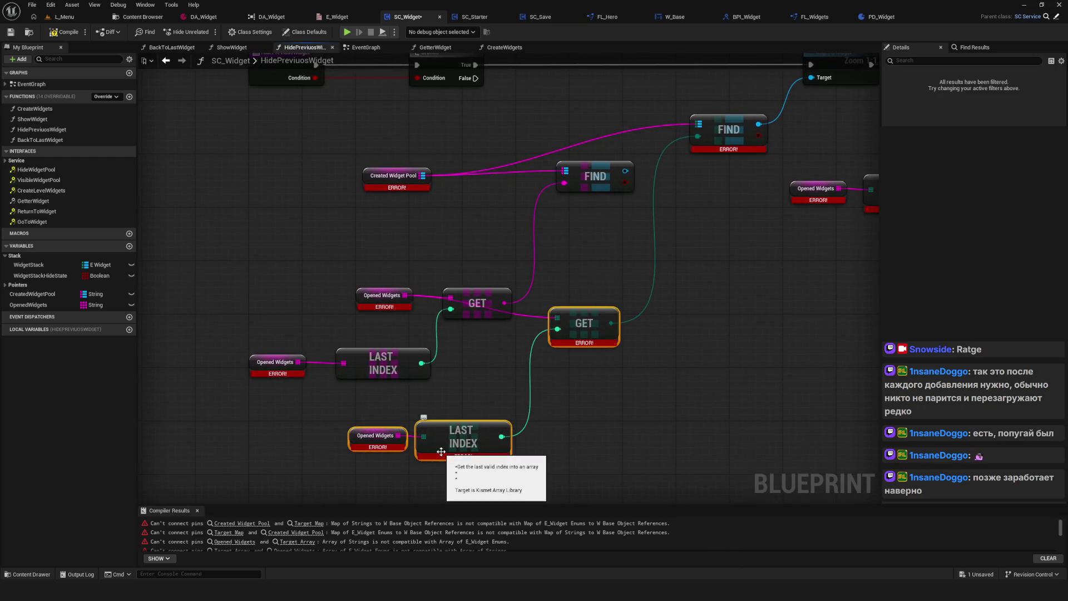
key("Delete")
mouse_move(634, 229)
left_mouse_down()
mouse_move(553, 298)
mouse_move(689, 174)
left_mouse_up()
key("Delete")
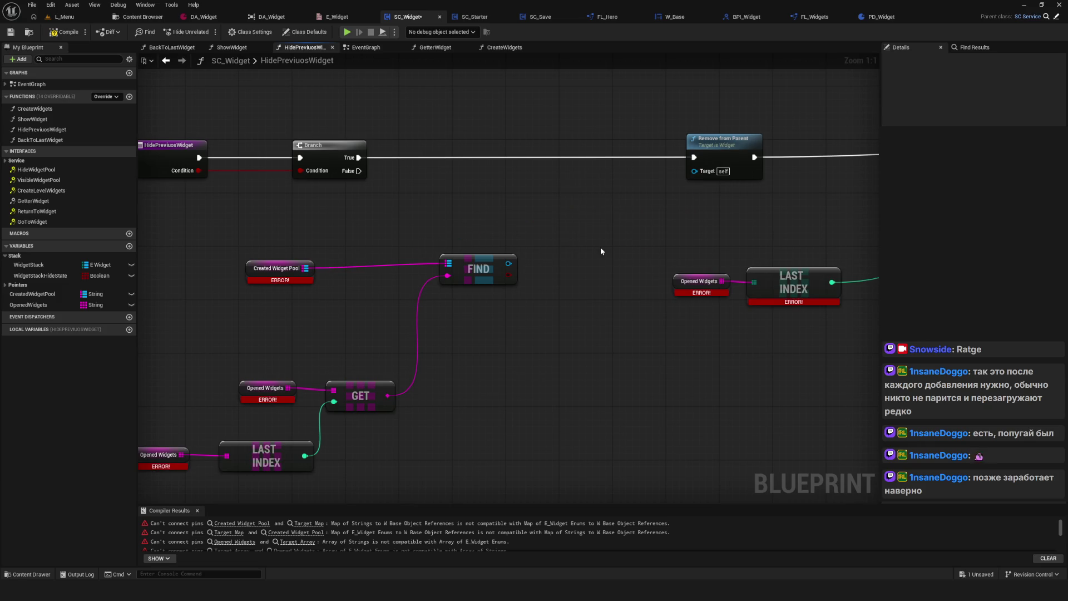
Connect the new FIND result to Remove from Parent's Target.
left_click_drag(508, 263, 693, 171)
left_click_drag(626, 238, 693, 215)
left_click(794, 125)
mouse_move(786, 166)
left_mouse_down()
mouse_move(593, 185)
mouse_move(802, 170)
mouse_move(871, 150)
left_mouse_up()
left_click_drag(191, 179, 469, 362)
Run Refresh Nodes on the Opened Widgets getters to clear their stale errors.
left_click(321, 420, "shift")
right_click(430, 348)
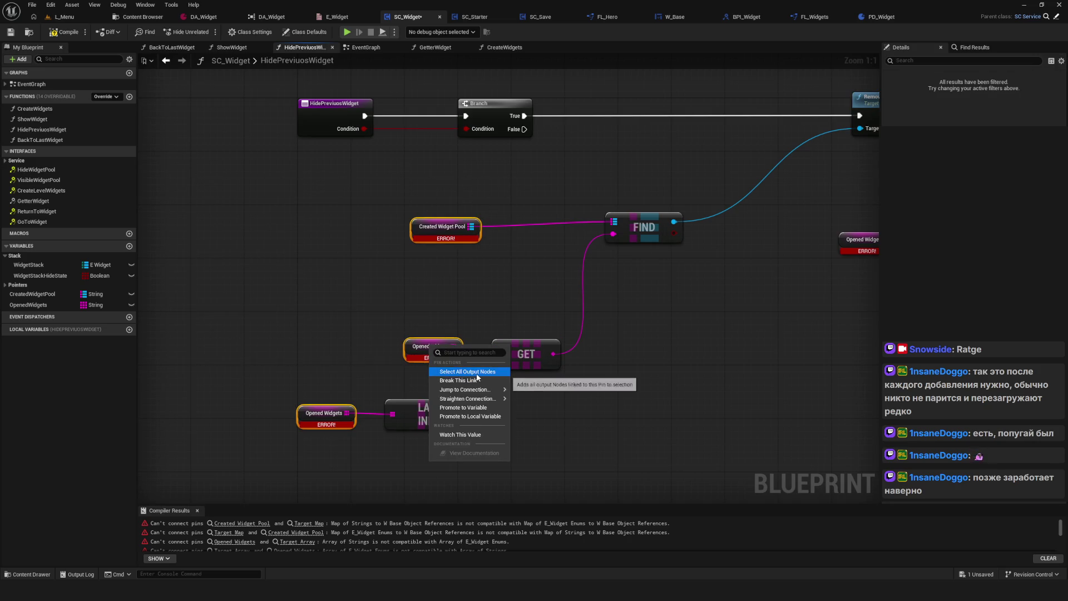
left_click(389, 219)
left_click(432, 237)
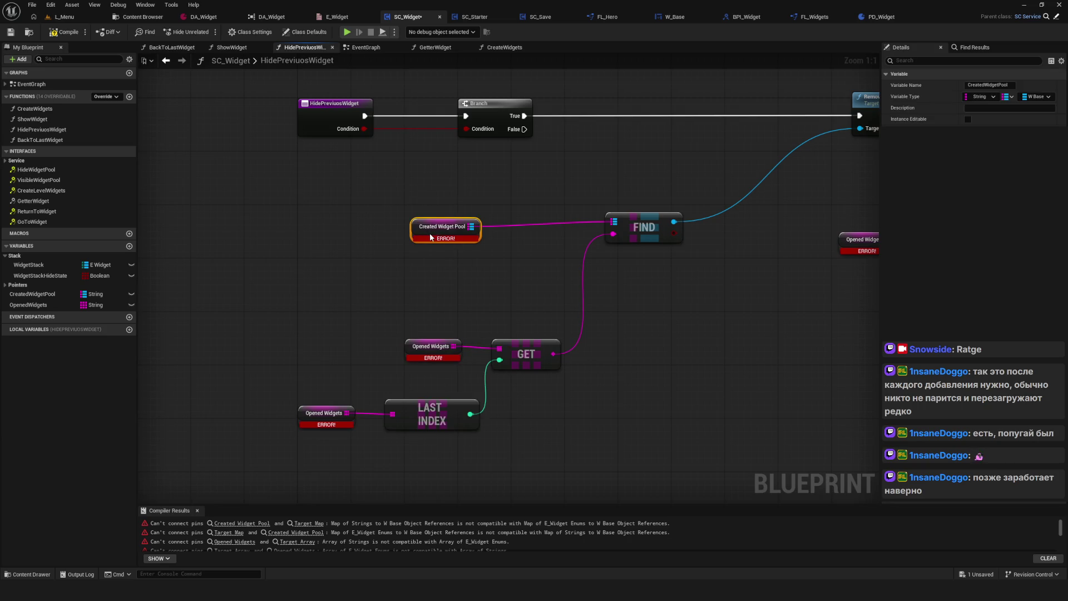
right_click(431, 237)
mouse_move(466, 314)
key("Escape")
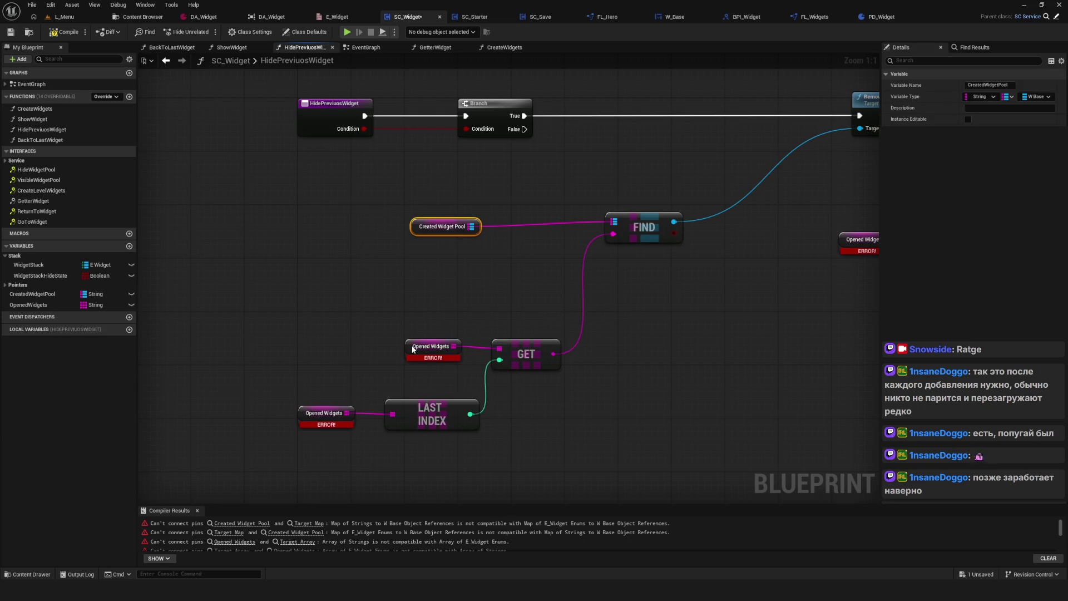
right_click(431, 345)
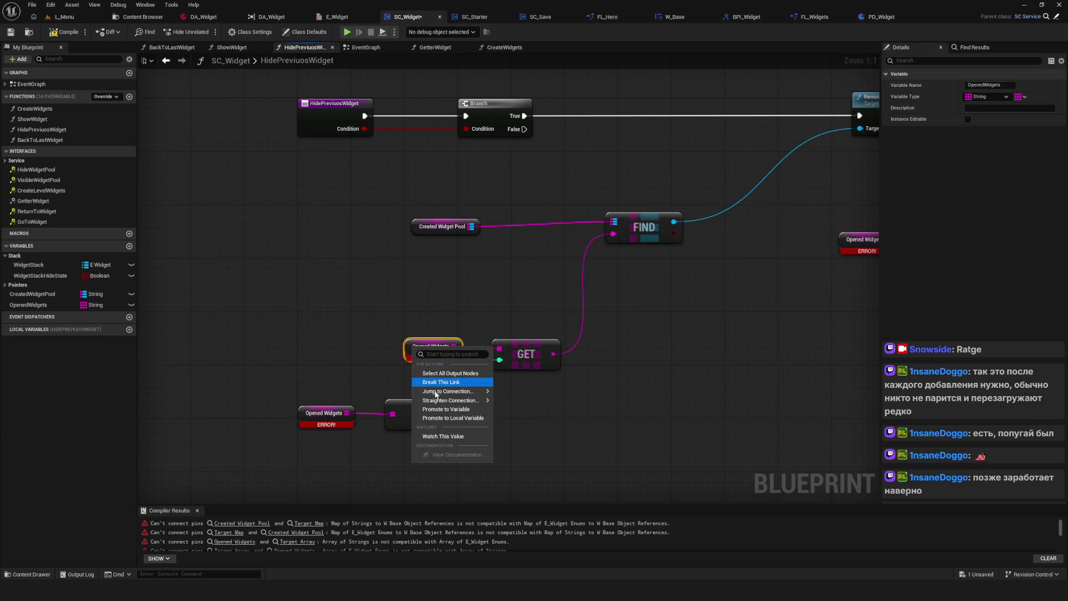
right_click(407, 353)
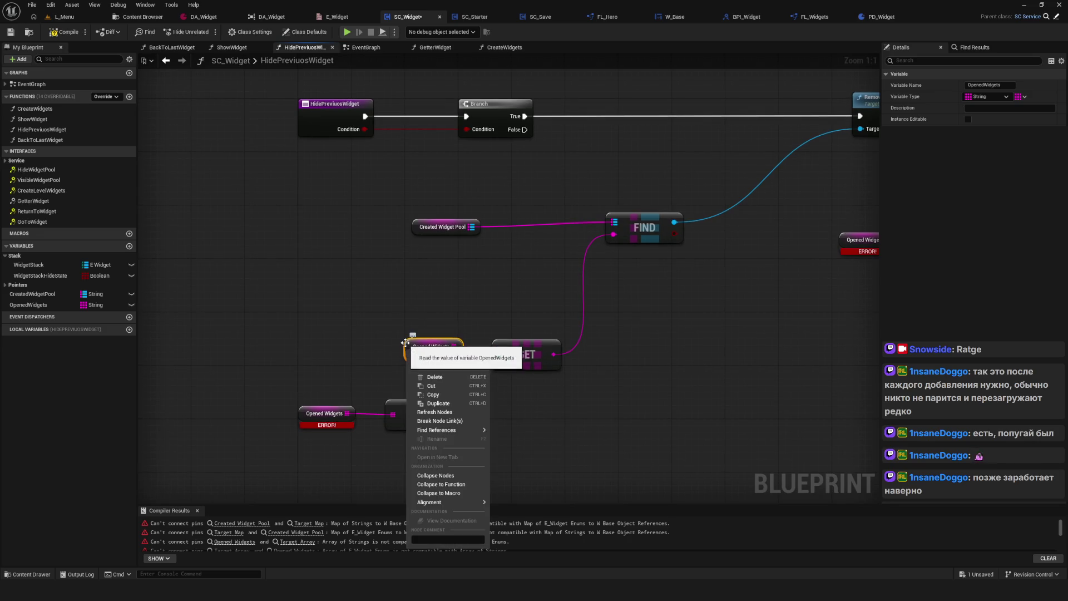
left_click(441, 412)
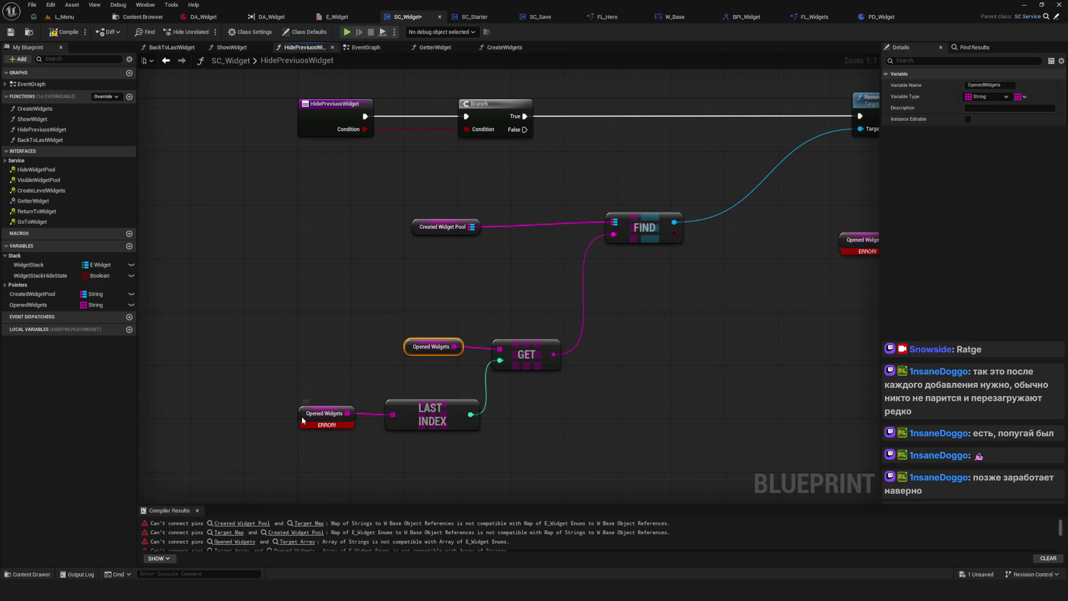
right_click(304, 416)
left_click(331, 281)
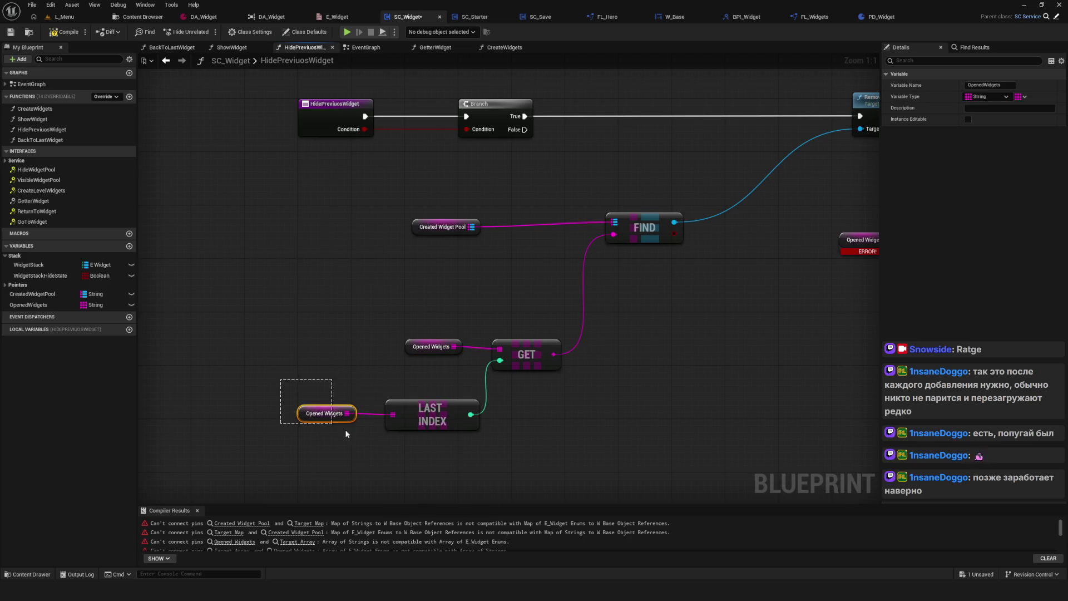
Move the GET, LAST INDEX and both Opened Widgets group up.
scroll(389, 405, "down", 2)
left_click_drag(592, 339, 543, 321)
left_click_drag(214, 322, 489, 428)
mouse_move(437, 340)
left_mouse_down()
mouse_move(515, 289)
mouse_move(437, 276)
mouse_move(447, 285)
left_mouse_up()
left_click_drag(335, 277, 388, 297)
left_click(341, 259)
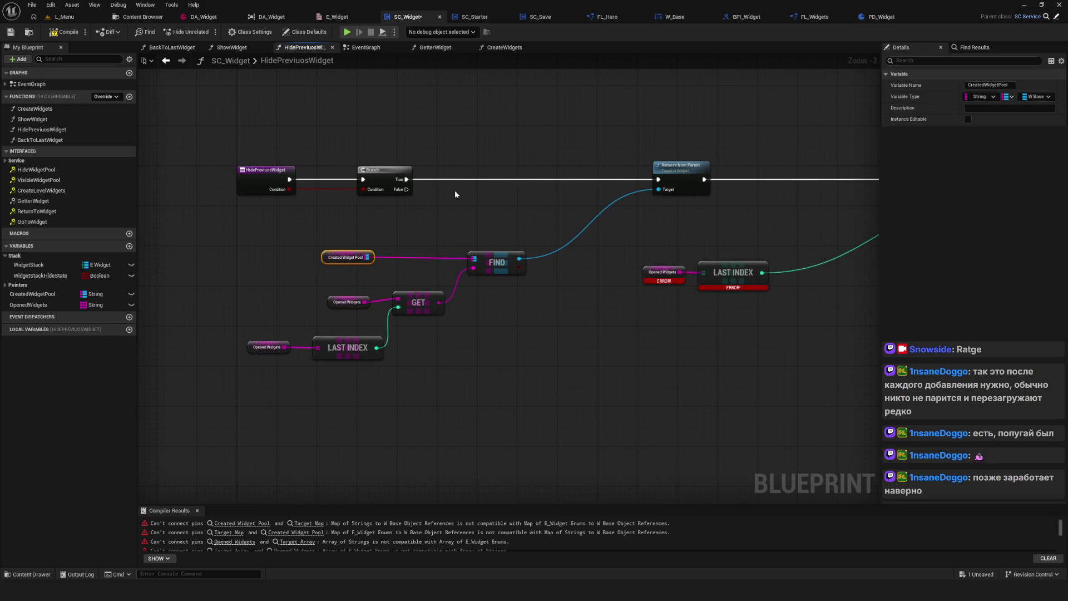
Save the SC_Widget blueprint.
left_click_drag(476, 295, 416, 296)
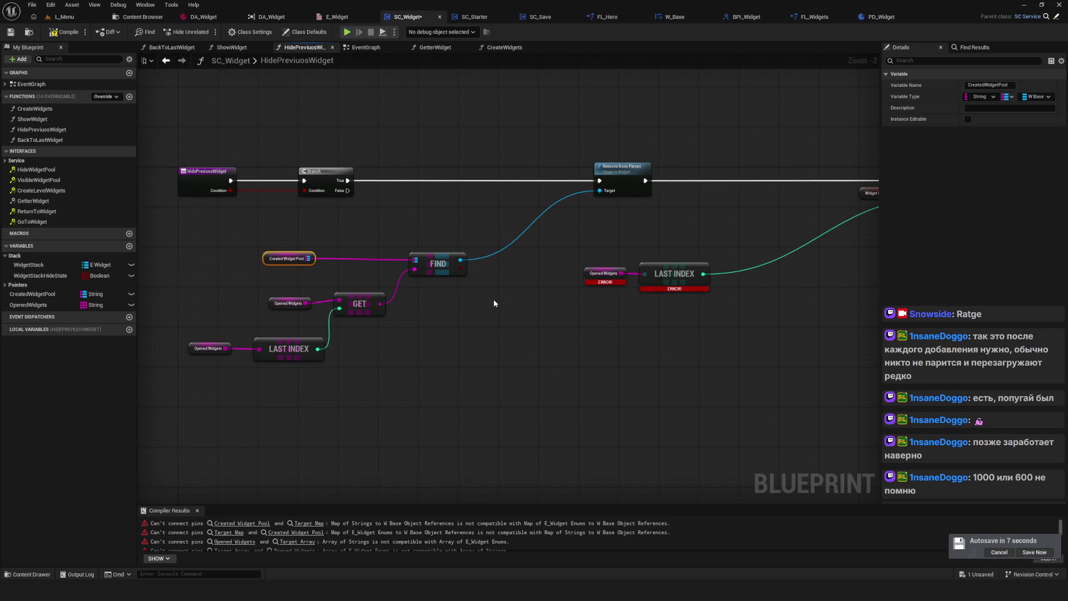
key("ctrl+s")
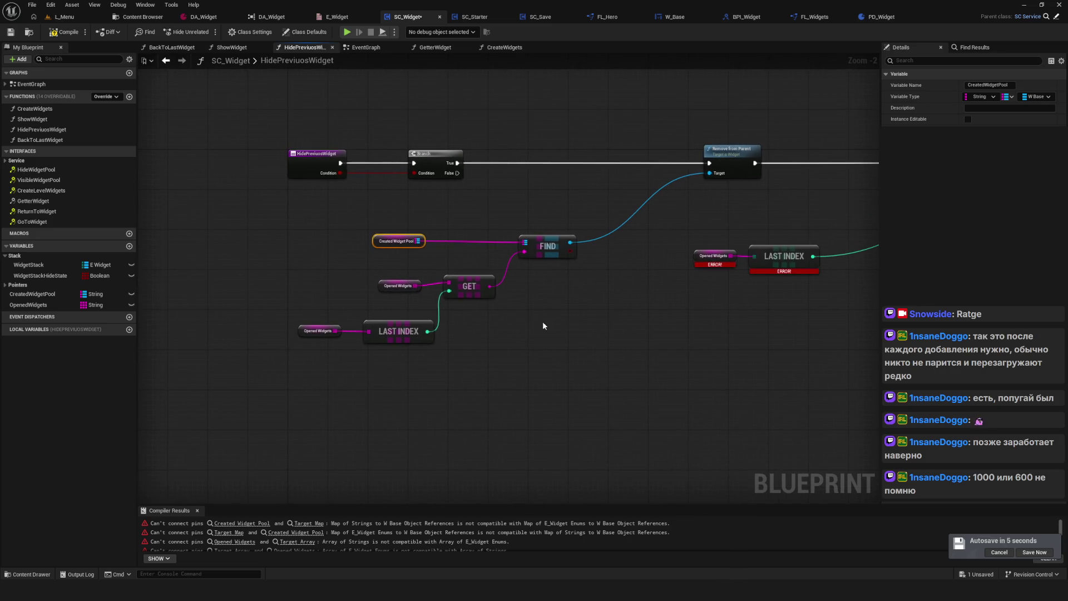
scroll(556, 316, "down", 1)
left_click_drag(567, 336, 484, 334)
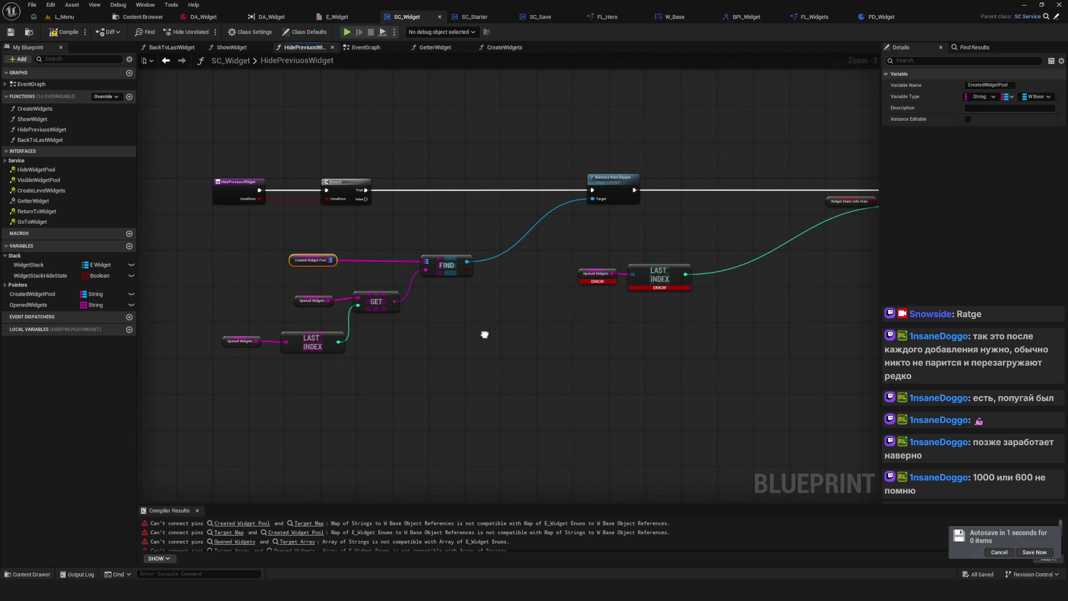
left_click_drag(485, 334, 503, 328)
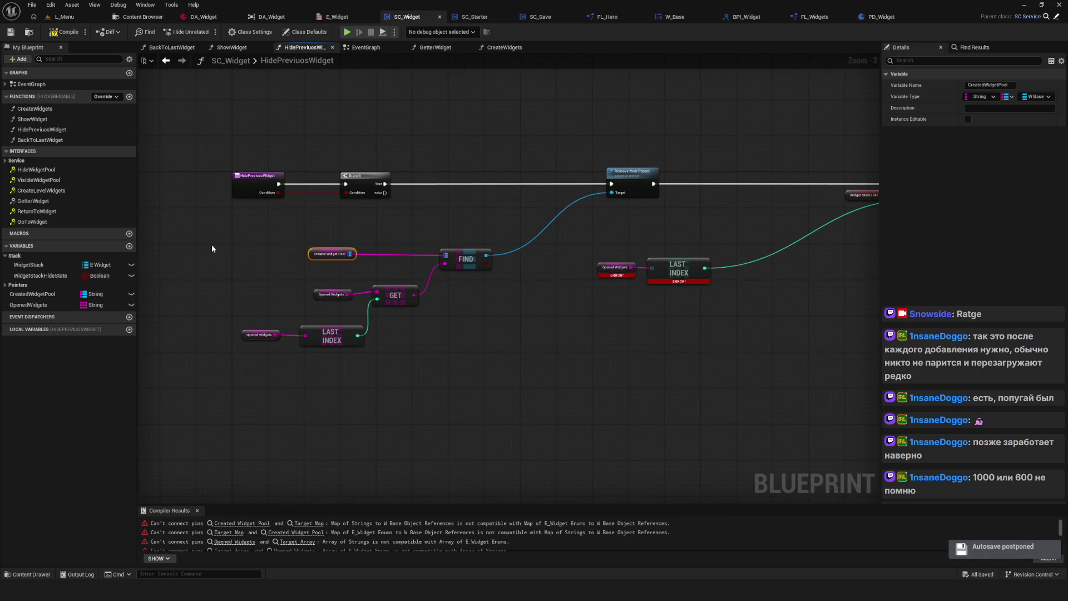
Realign Created Widget Pool beside FIND and tighten the Opened Widgets, GET and LAST INDEX group.
left_click_drag(324, 255, 395, 255)
mouse_move(210, 288)
left_mouse_down()
mouse_move(306, 282)
mouse_move(505, 343)
left_mouse_up()
left_click_drag(502, 282, 502, 269)
left_click(565, 254)
scroll(565, 254, "up", 3)
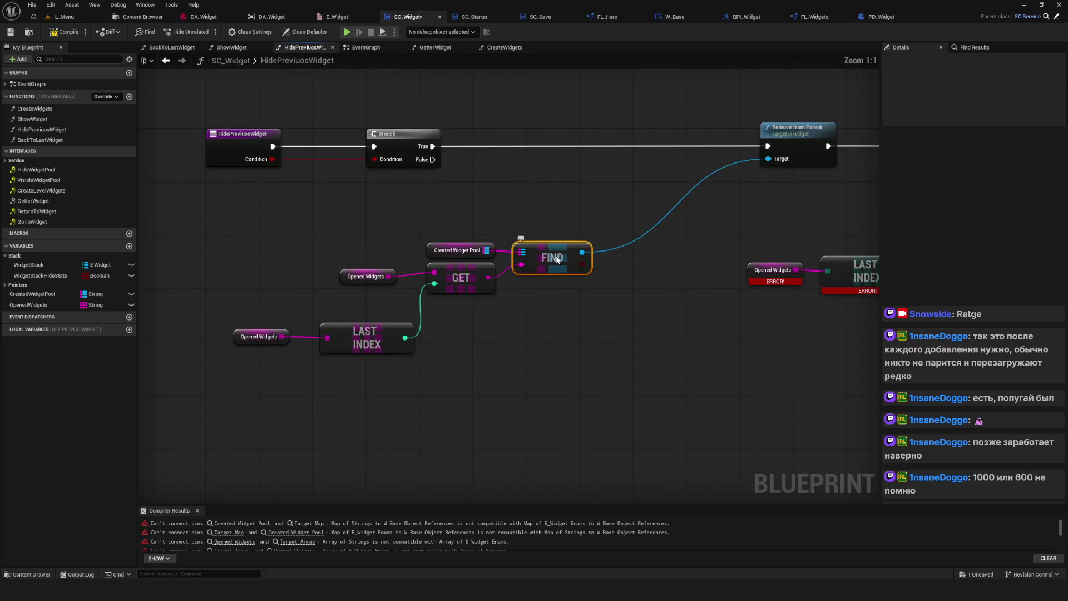
left_click_drag(342, 300, 388, 294)
left_click_drag(238, 290, 567, 362)
left_click_drag(412, 334, 397, 307)
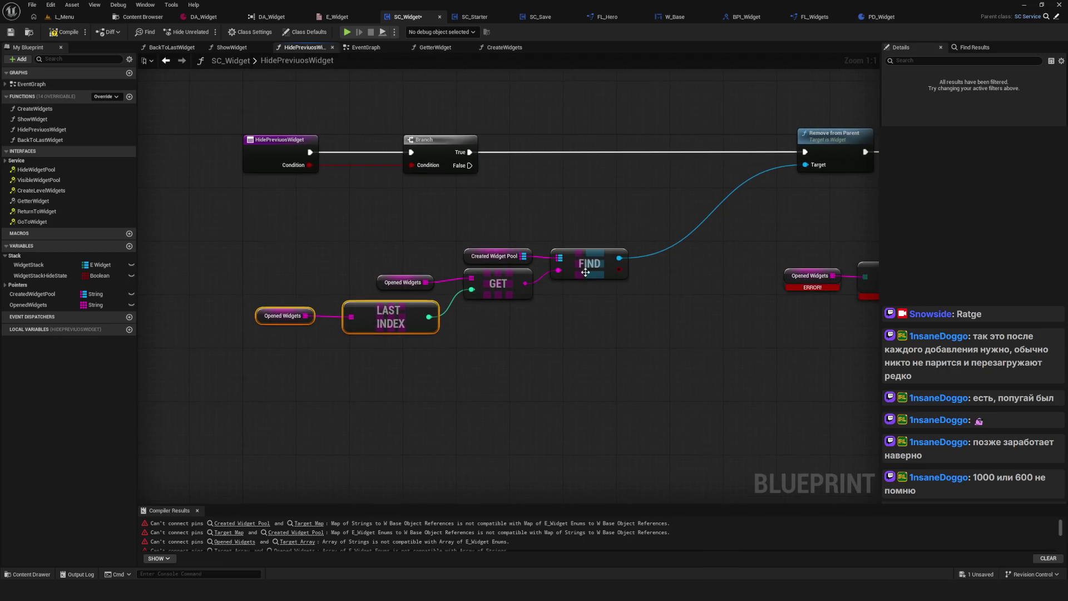
left_click(585, 272)
left_click_drag(691, 228, 590, 244)
left_click(392, 262)
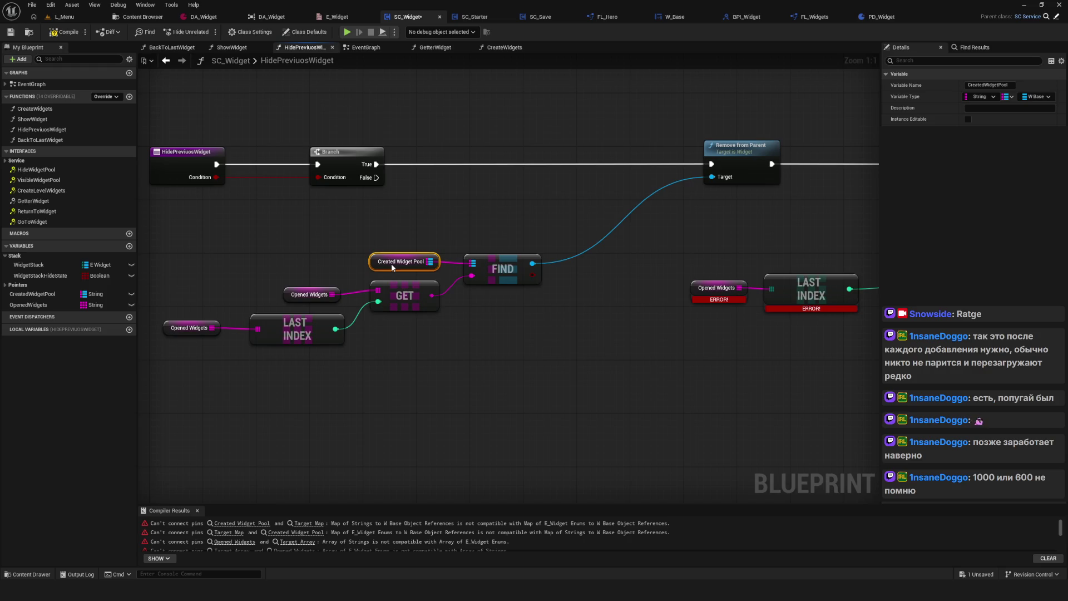
left_click_drag(636, 286, 639, 289)
Shift the LAST INDEX, GET and FIND group up and right toward Remove from Parent.
mouse_move(649, 107)
left_mouse_down()
mouse_move(736, 190)
mouse_move(845, 232)
left_mouse_up()
left_click_drag(276, 246, 326, 238)
left_click_drag(225, 227, 609, 368)
mouse_move(558, 261)
left_mouse_down()
mouse_move(696, 224)
mouse_move(465, 238)
mouse_move(398, 217)
left_mouse_up()
mouse_move(297, 278)
left_mouse_down()
mouse_move(538, 249)
mouse_move(536, 224)
mouse_move(527, 254)
mouse_move(503, 253)
left_mouse_up()
scroll(553, 266, "down", 7)
scroll(554, 265, "up", 5)
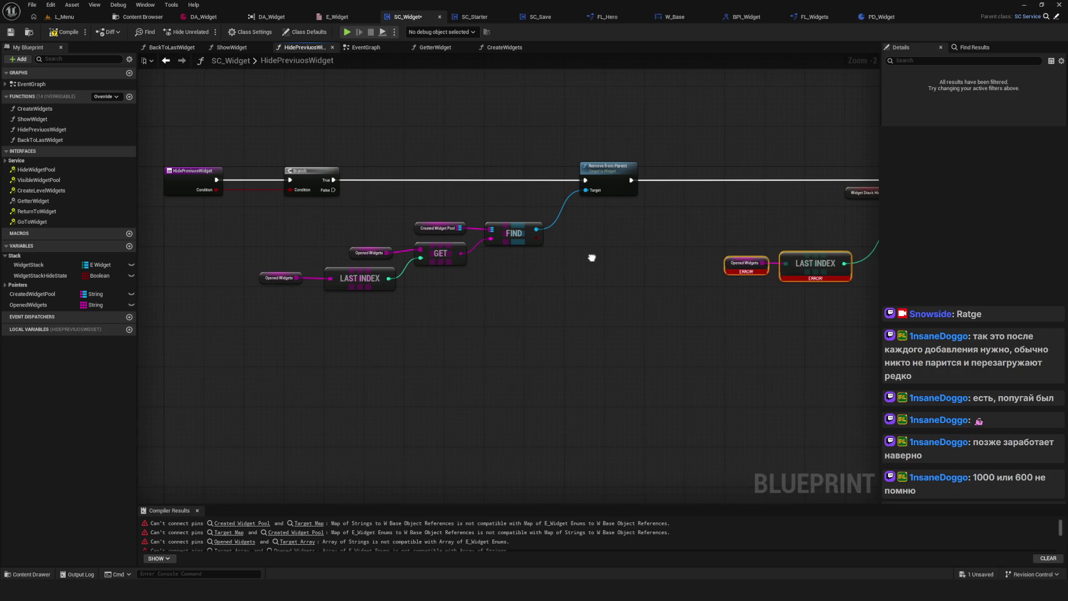
left_click_drag(593, 258, 335, 283)
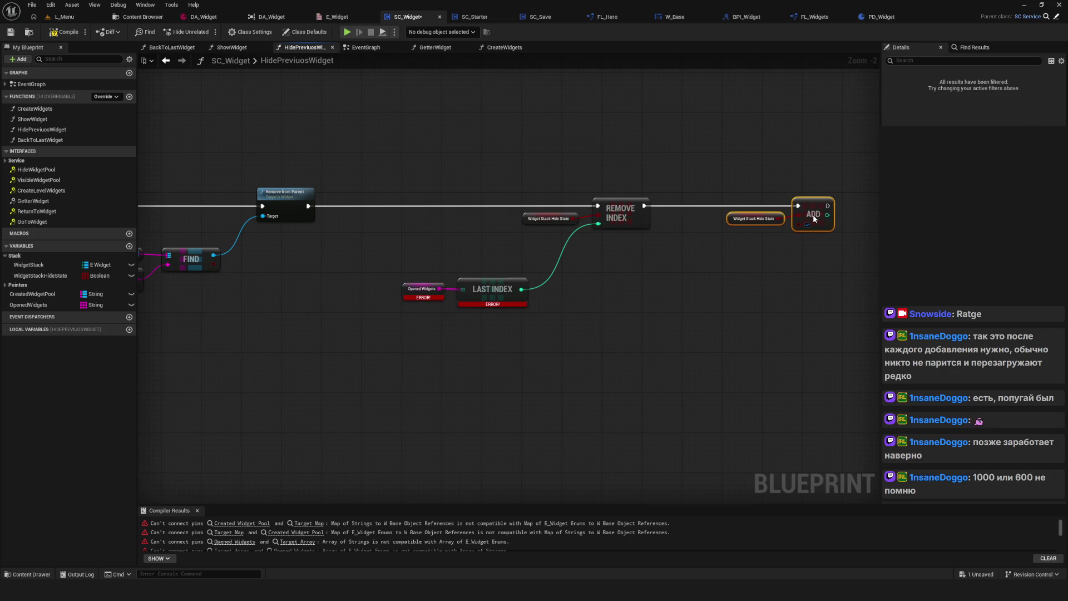
Refresh LAST INDEX to clear its error and delete the stray Opened Widgets getter.
scroll(725, 252, "up", 2)
left_click_drag(539, 272, 1023, 243)
left_click(467, 264)
mouse_move(812, 289)
left_mouse_down()
mouse_move(458, 293)
mouse_move(489, 327)
left_mouse_up()
right_click(613, 262)
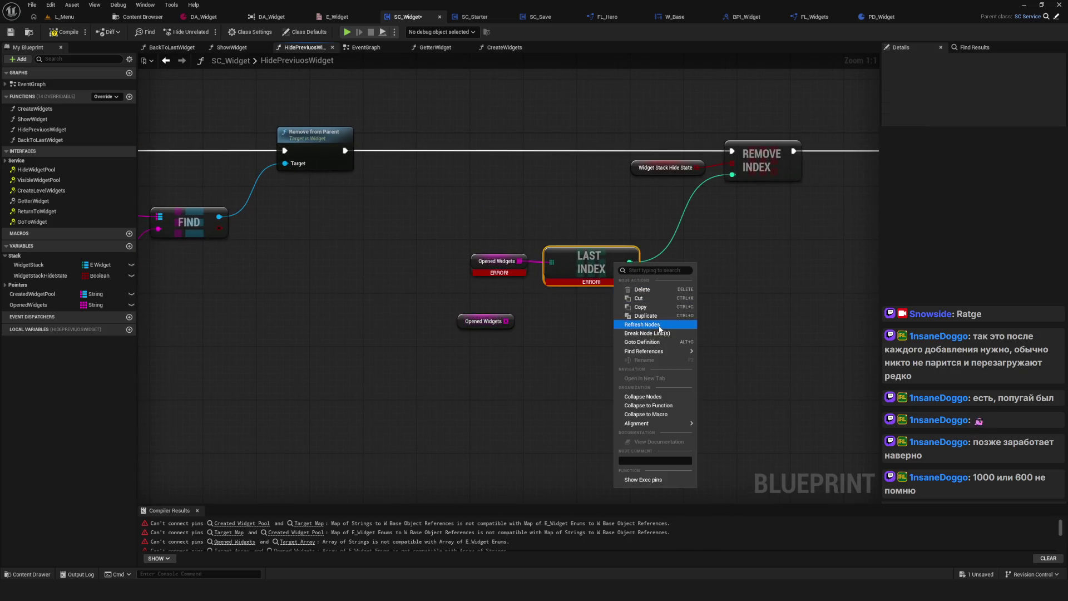
left_click(659, 325)
left_click_drag(389, 300, 520, 338)
key("Delete")
Refresh the remaining Opened Widgets node and compile the blueprint.
left_click(480, 266)
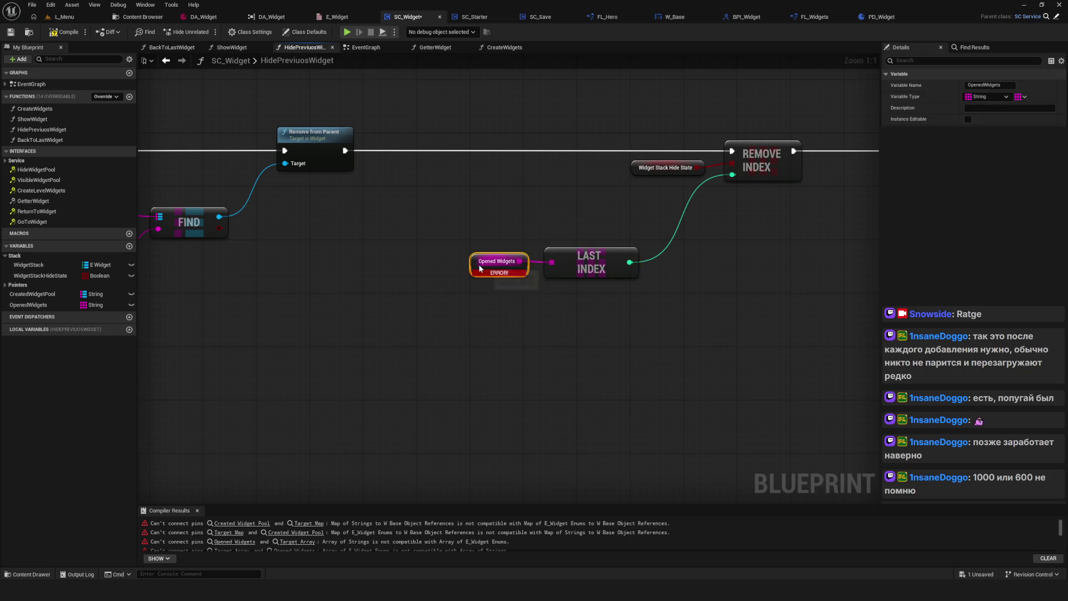
right_click(480, 267)
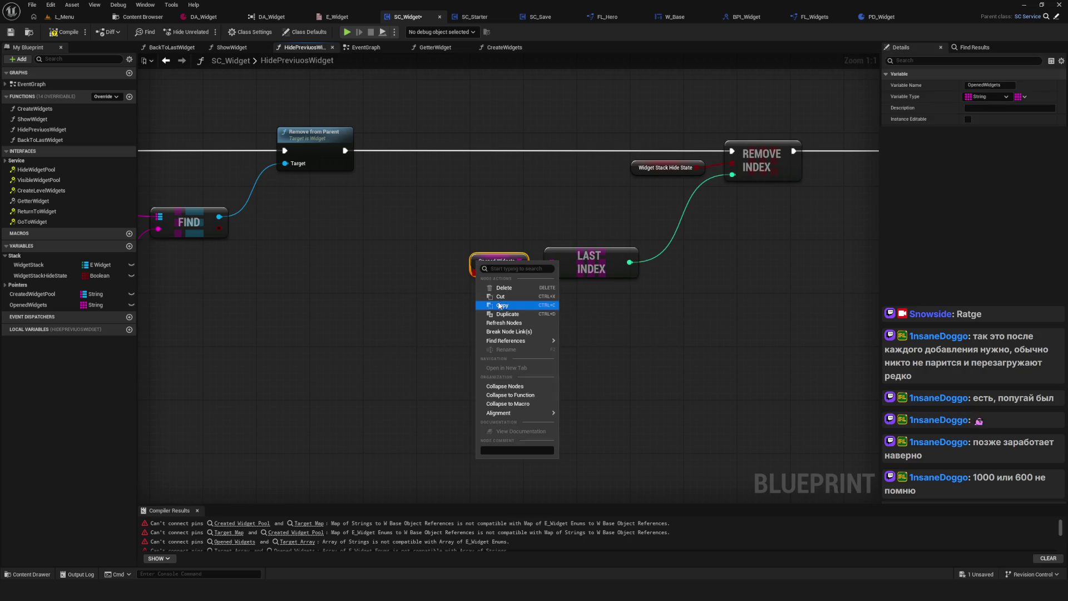
left_click(504, 323)
left_click_drag(692, 295, 459, 301)
scroll(618, 269, "down", 4)
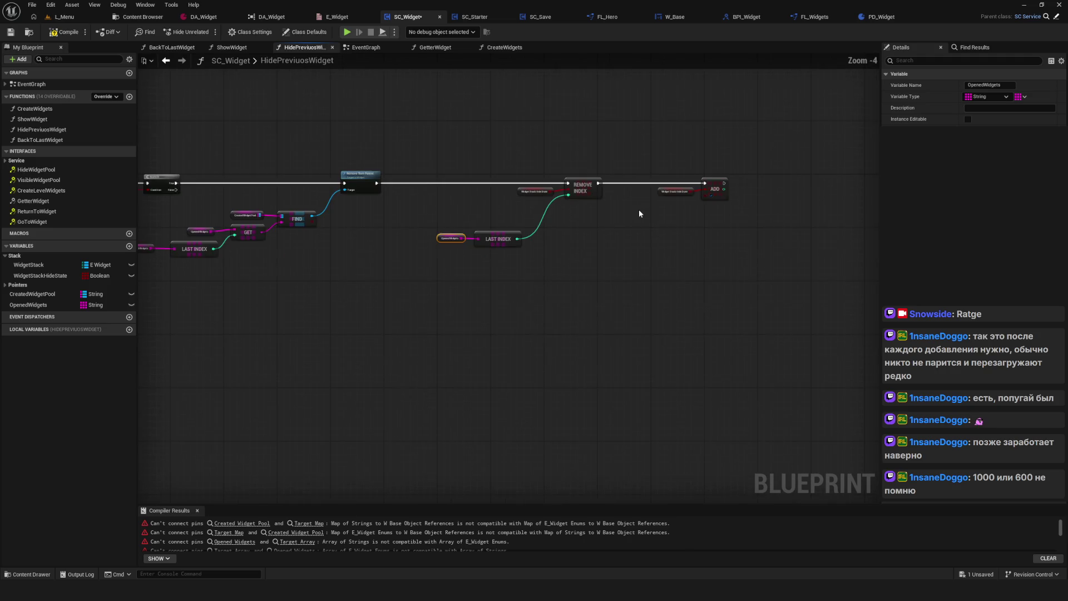
left_click(59, 34)
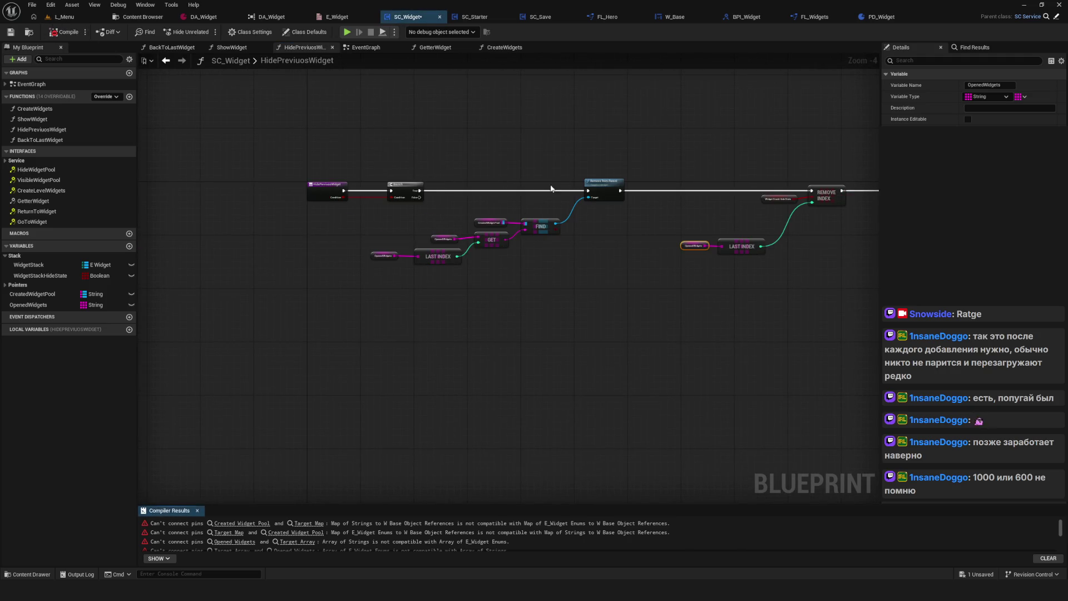
In the EventGraph, wire Event ReturnToWidget's exec into Back to Last Widget.
left_click(165, 61)
scroll(540, 268, "down", 5)
scroll(541, 268, "up", 5)
left_click(492, 384)
left_click_drag(411, 392, 473, 392)
double_click(525, 348)
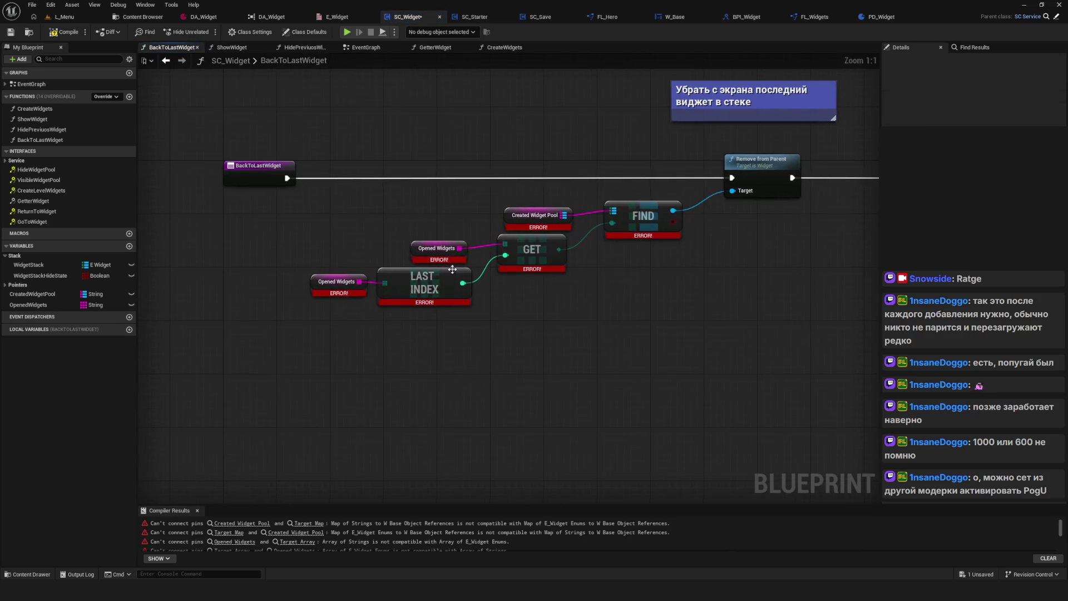
Refresh the six erroring lookup nodes and connect GET's output to FIND's second input.
left_click_drag(302, 363, 694, 194)
right_click(652, 216)
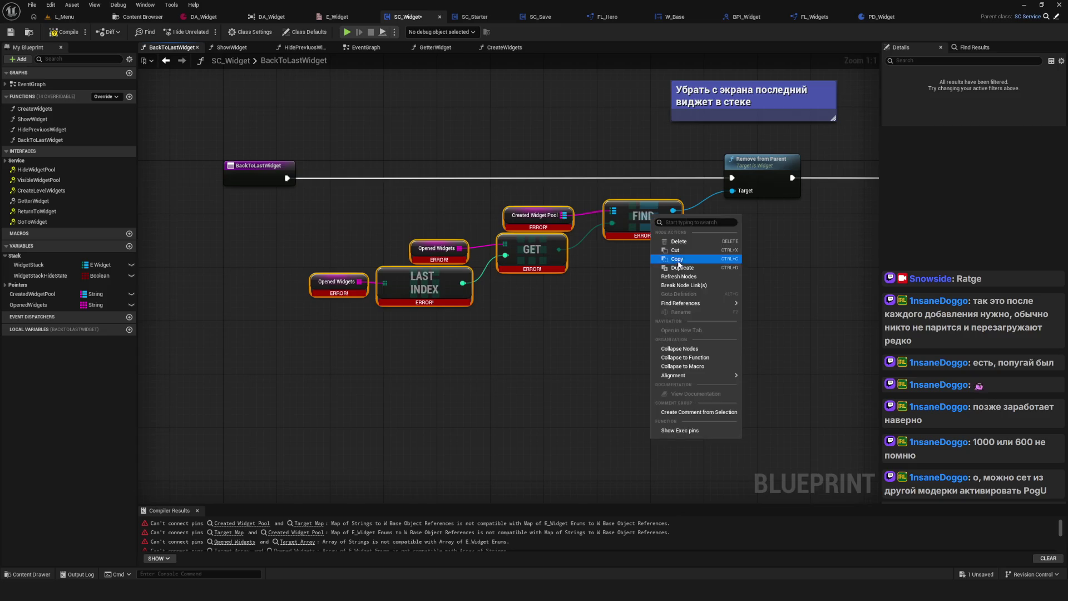
left_click(684, 279)
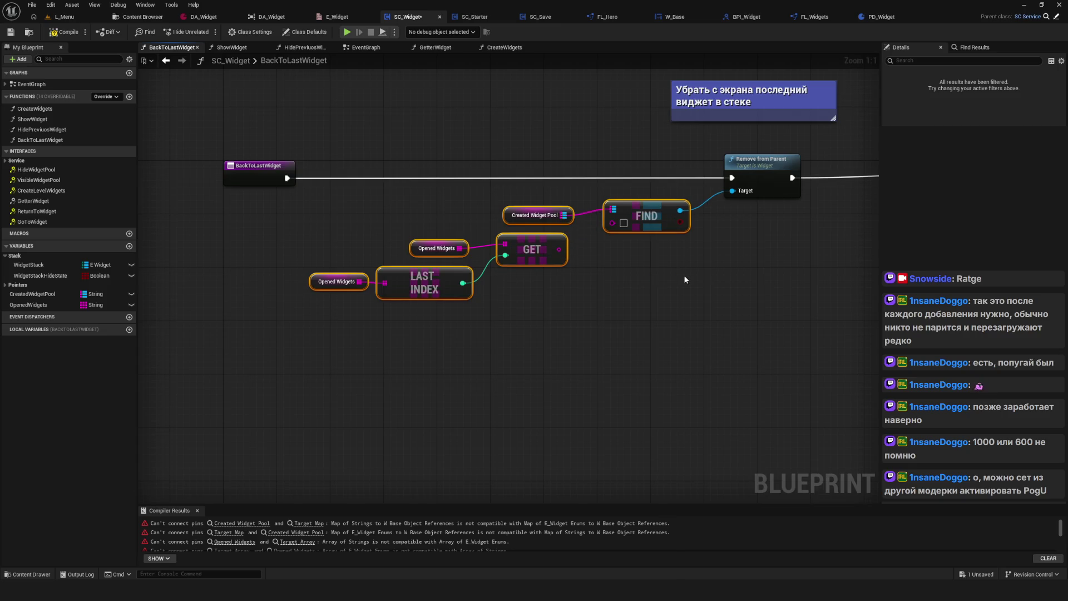
left_click_drag(559, 249, 612, 222)
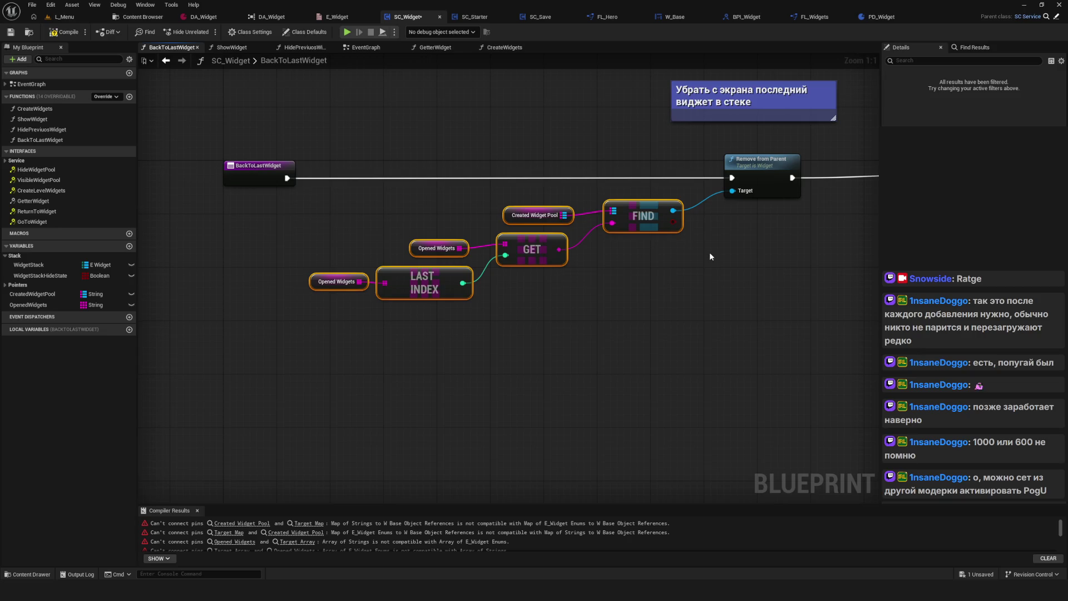
Refresh the four nodes around REMOVE INDEX to clear their errors.
left_click_drag(827, 260, 374, 246)
left_click(567, 191)
left_click_drag(567, 191, 560, 198)
mouse_move(410, 154)
left_mouse_down()
mouse_move(616, 331)
mouse_move(708, 315)
left_mouse_up()
right_click(672, 171)
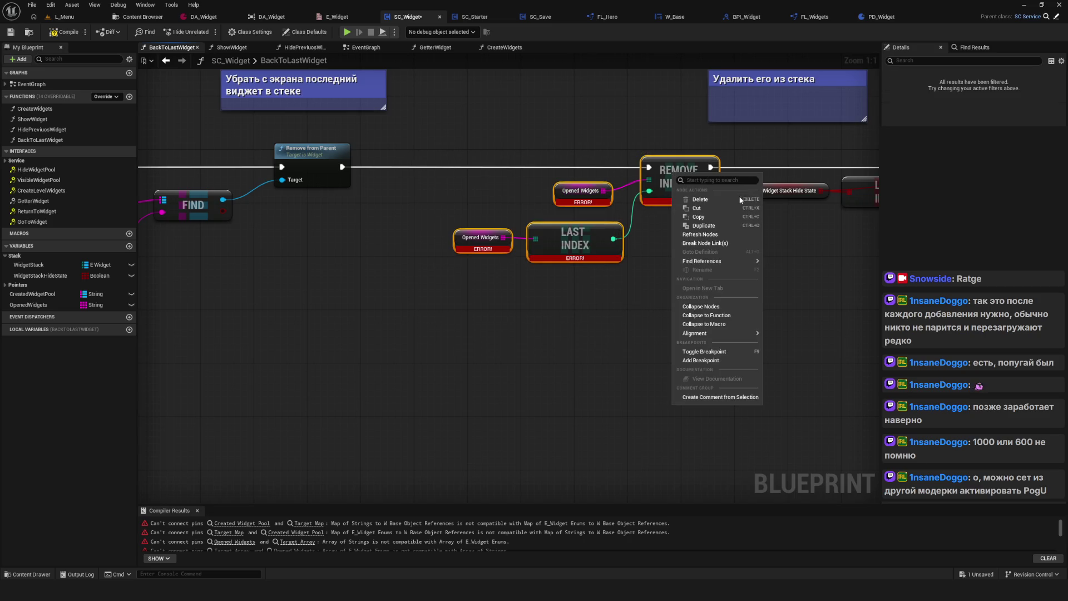
left_click(720, 235)
Inspect the second REMOVE INDEX group and the nodes feeding the Branch.
left_click_drag(721, 239, 261, 247)
mouse_move(476, 149)
left_mouse_down()
mouse_move(642, 261)
mouse_move(782, 280)
left_mouse_up()
left_click(743, 287)
left_click_drag(597, 323, 598, 330)
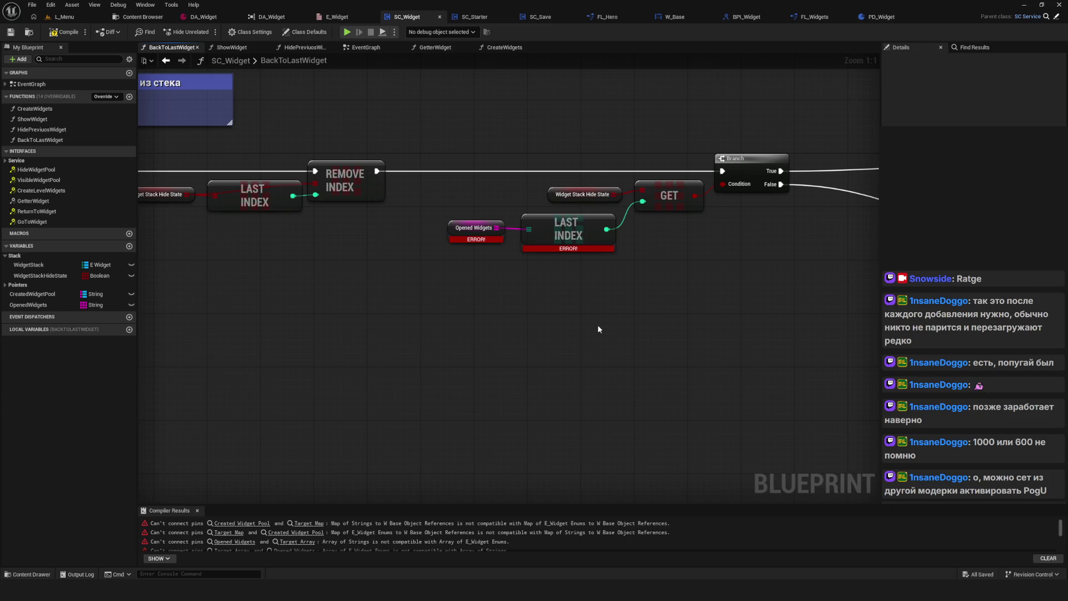
scroll(598, 328, "down", 4)
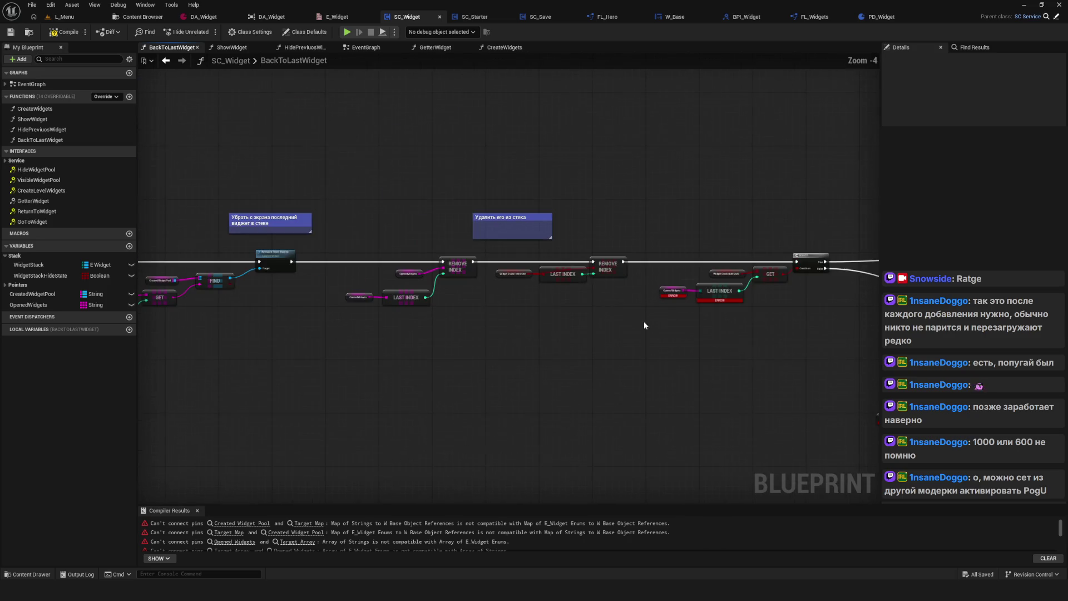
scroll(546, 315, "up", 5)
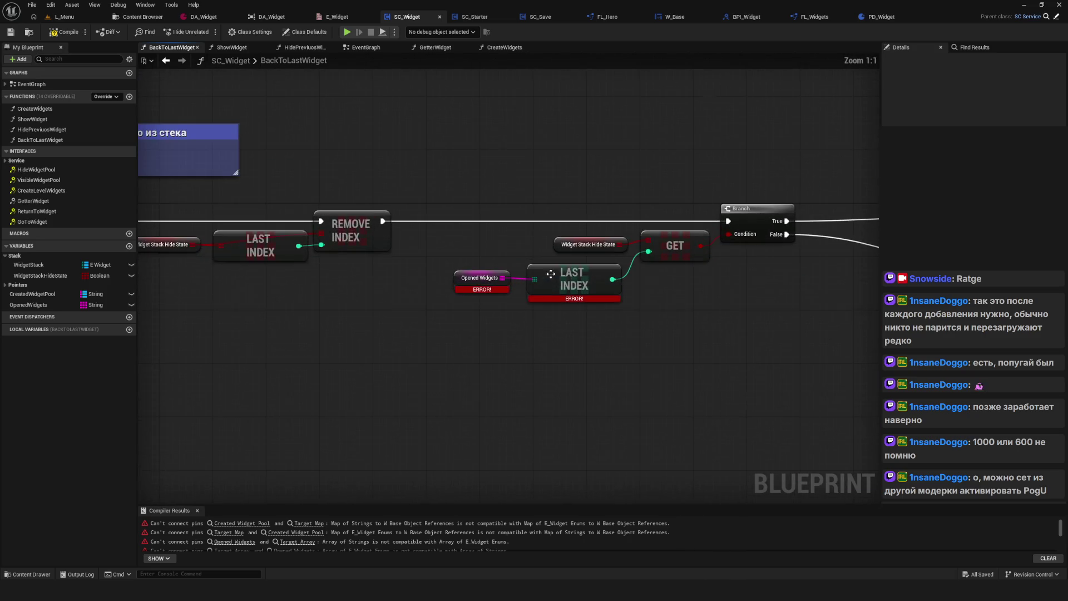
scroll(507, 275, "down", 4)
scroll(422, 239, "up", 4)
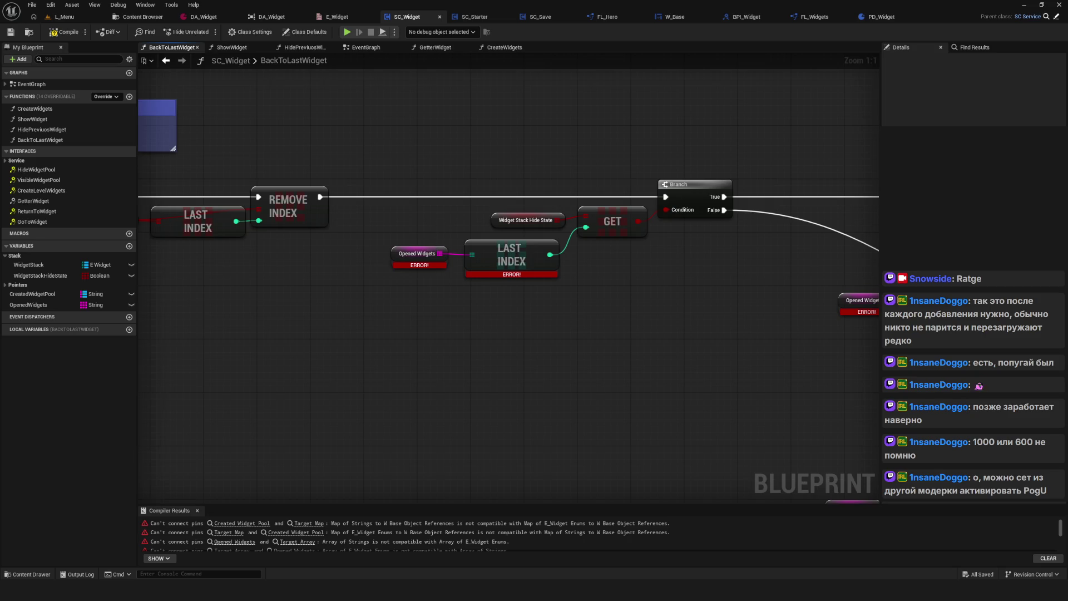
scroll(500, 198, "down", 4)
scroll(493, 196, "up", 4)
scroll(492, 197, "down", 3)
scroll(550, 195, "up", 3)
Refresh Opened Widgets, LAST INDEX, Widget Stack Hide State, GET and the Branch together.
left_click_drag(391, 240, 545, 293)
mouse_move(452, 236)
left_mouse_down()
mouse_move(476, 236)
mouse_move(436, 236)
mouse_move(460, 236)
left_mouse_up()
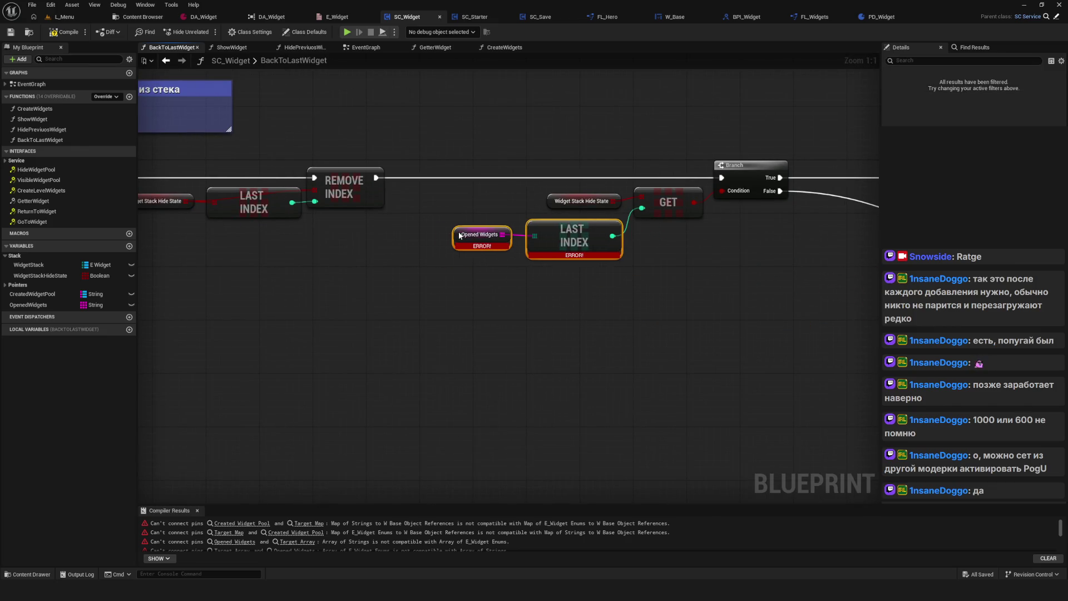
scroll(512, 263, "down", 10)
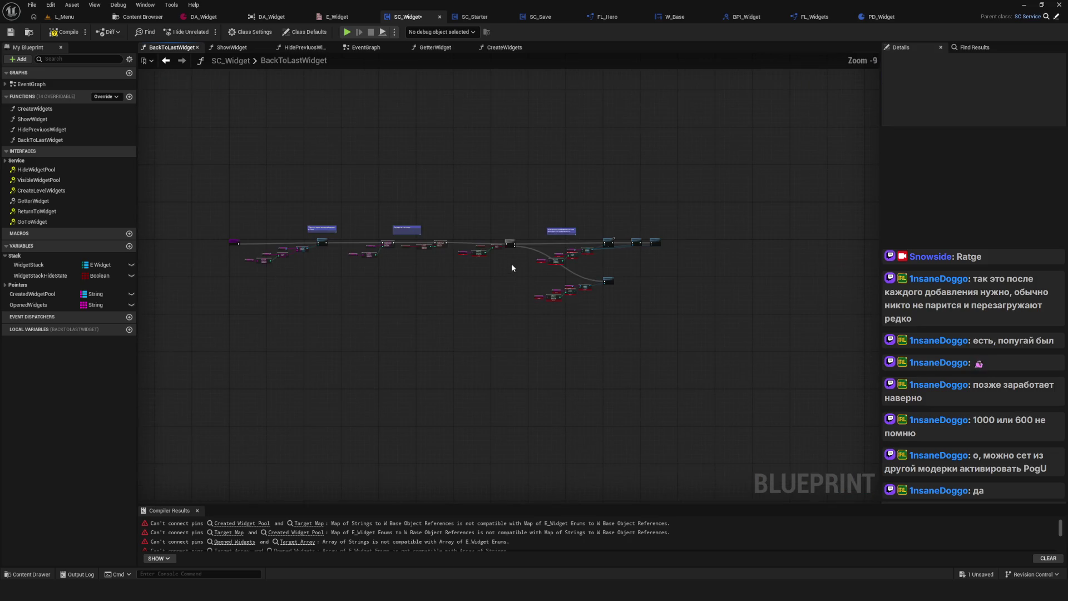
scroll(453, 251, "up", 10)
mouse_move(574, 281)
left_mouse_down()
mouse_move(522, 278)
mouse_move(522, 288)
mouse_move(480, 297)
left_mouse_up()
left_click_drag(389, 251, 614, 311)
left_click_drag(389, 189, 706, 322)
right_click(528, 272)
mouse_move(565, 355)
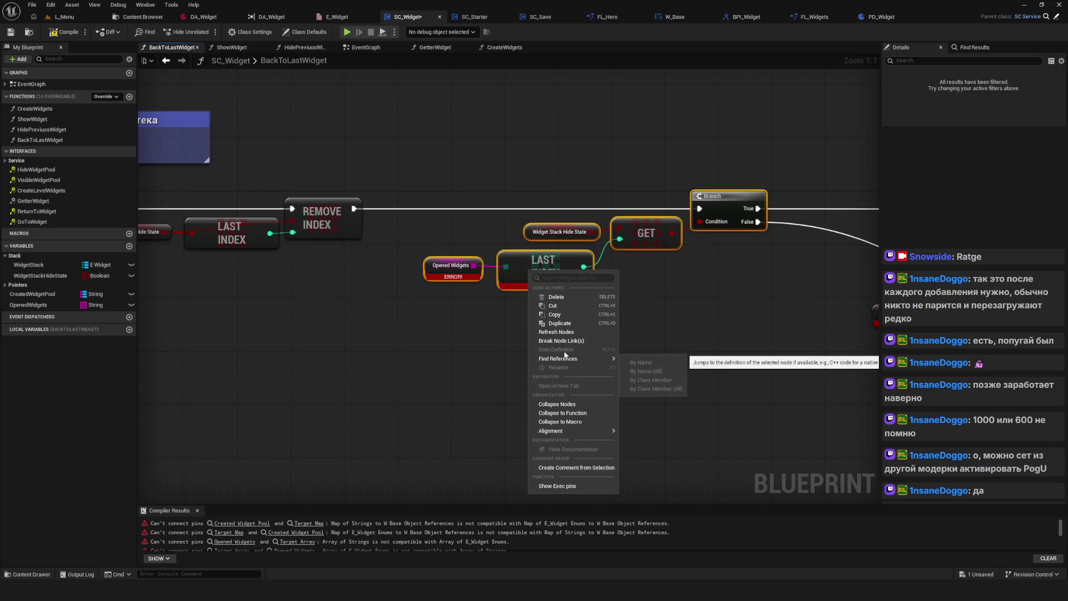
left_click(556, 332)
Refresh the Opened Widgets, GET and FIND group after the Branch.
left_click_drag(772, 314, 445, 290)
scroll(572, 278, "down", 5)
scroll(548, 322, "up", 5)
scroll(367, 202, "down", 1)
mouse_move(366, 202)
left_mouse_down()
mouse_move(623, 242)
mouse_move(573, 292)
mouse_move(626, 215)
left_mouse_up()
right_click(626, 216)
left_click(678, 278)
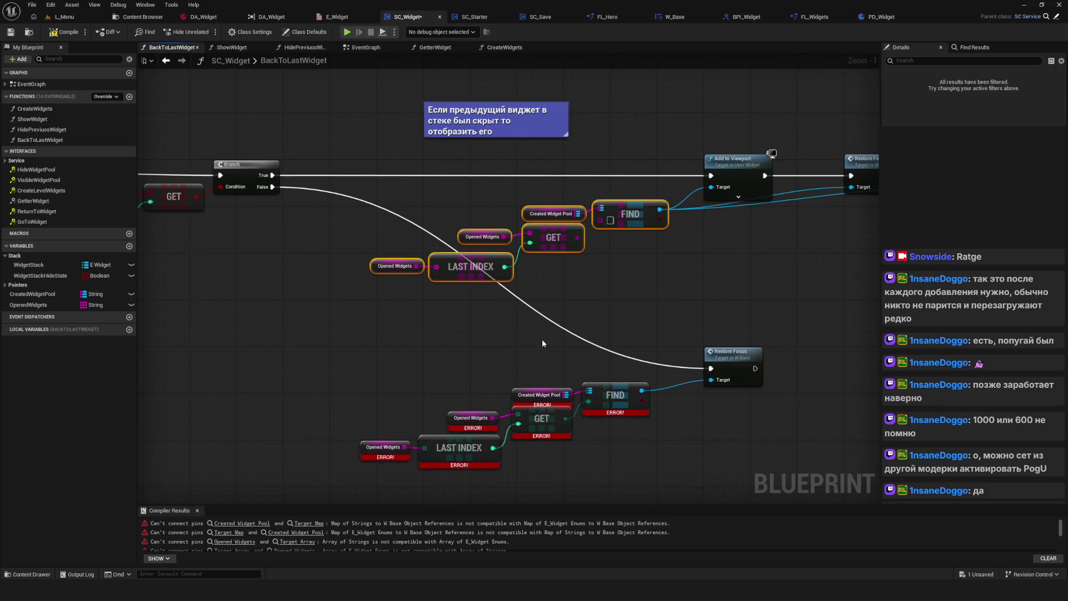
Refresh the lower erroring node group to clear its errors.
left_click_drag(429, 423, 470, 323)
left_click_drag(384, 267, 678, 386)
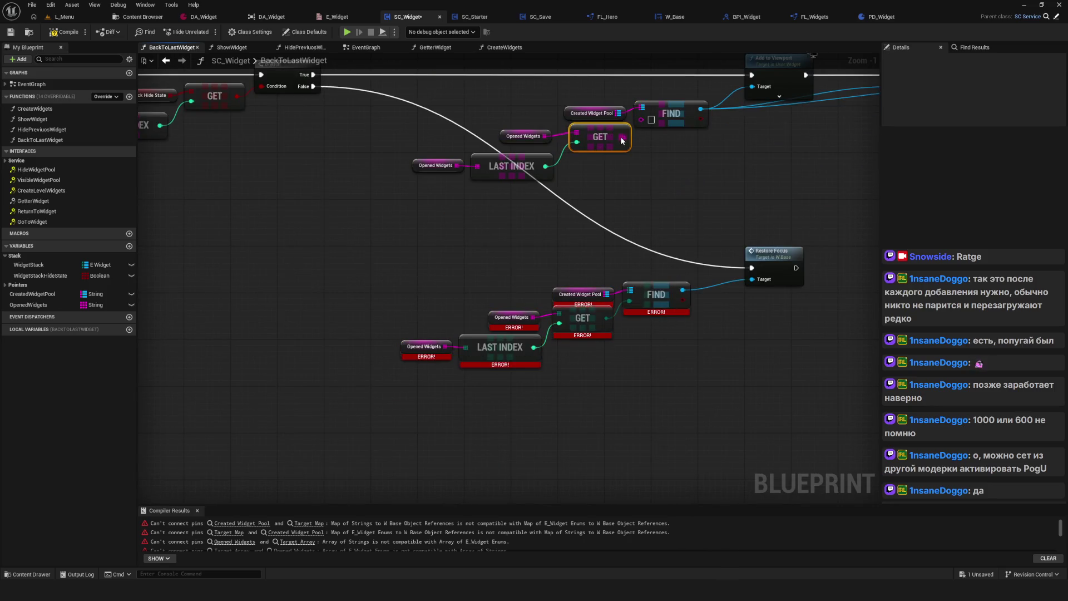
left_click_drag(377, 274, 668, 386)
right_click(625, 283)
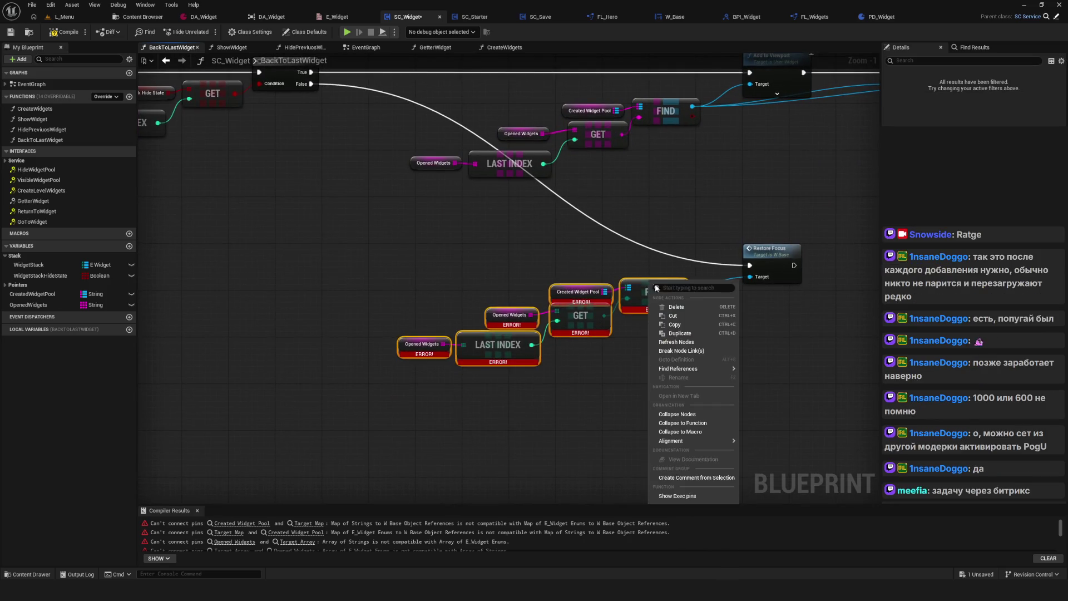
left_click(660, 345)
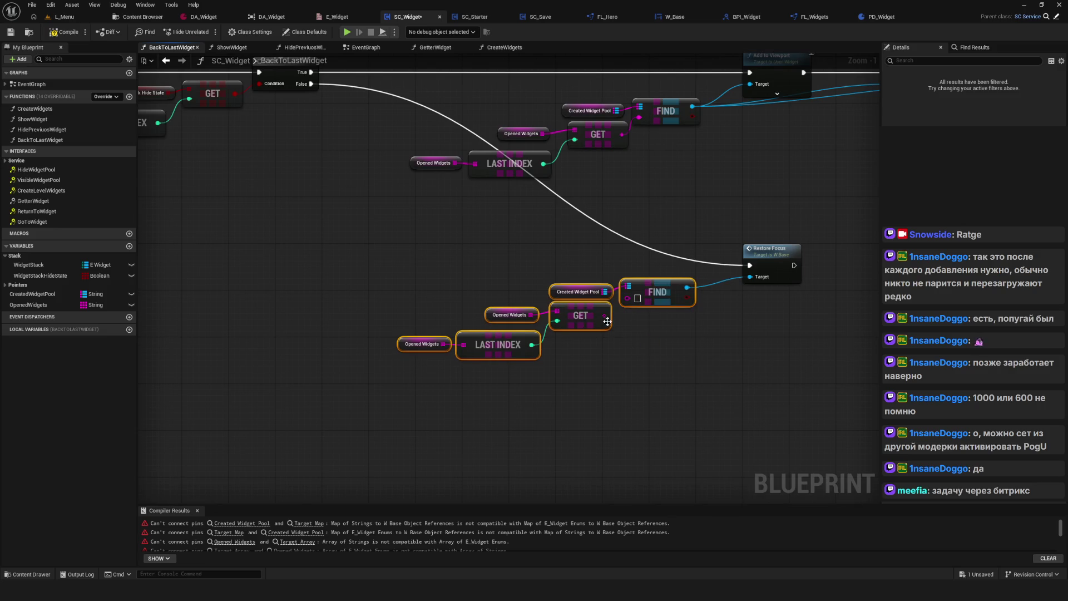
left_click_drag(562, 183, 939, 212)
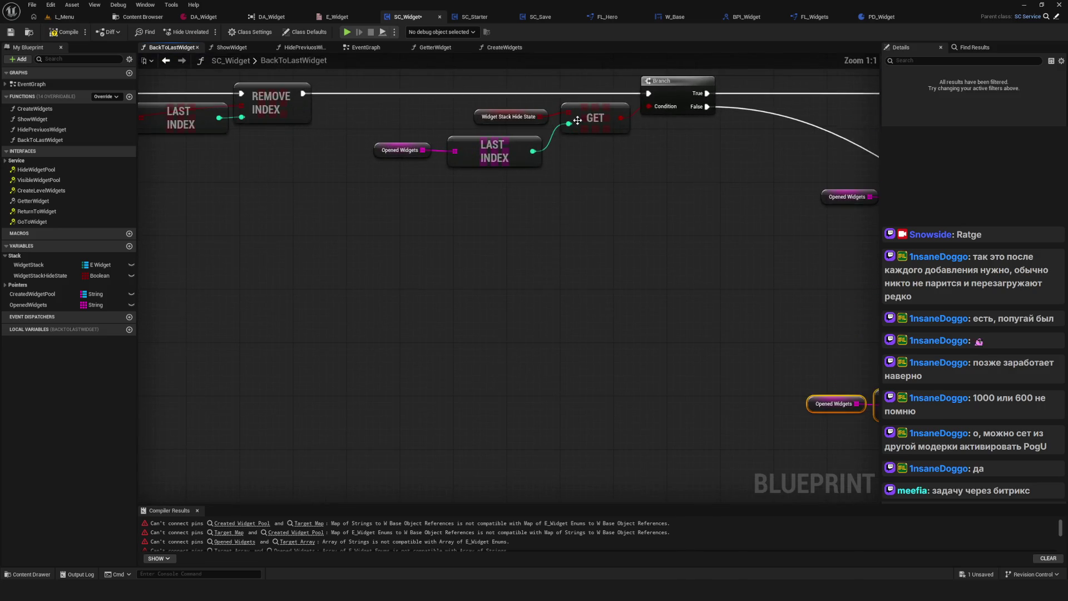
scroll(562, 184, "down", 2)
left_click_drag(639, 236, 167, 236)
left_click(66, 31)
left_click_drag(380, 238, 523, 230)
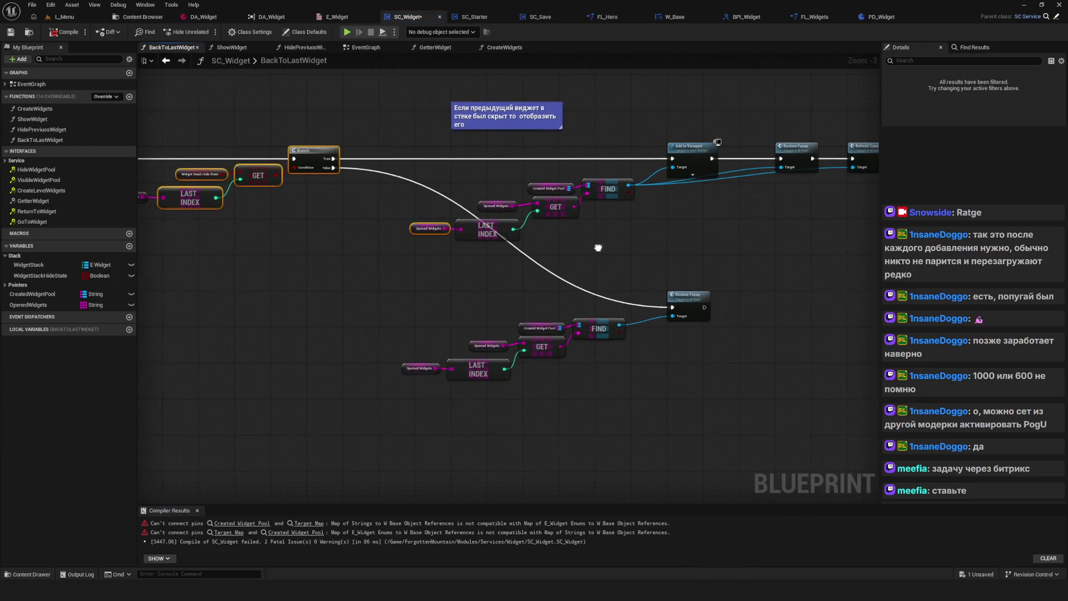
scroll(604, 222, "up", 3)
left_click(517, 181)
mouse_move(706, 237)
left_mouse_down()
mouse_move(578, 233)
mouse_move(796, 260)
left_mouse_up()
scroll(656, 229, "down", 5)
scroll(498, 225, "up", 3)
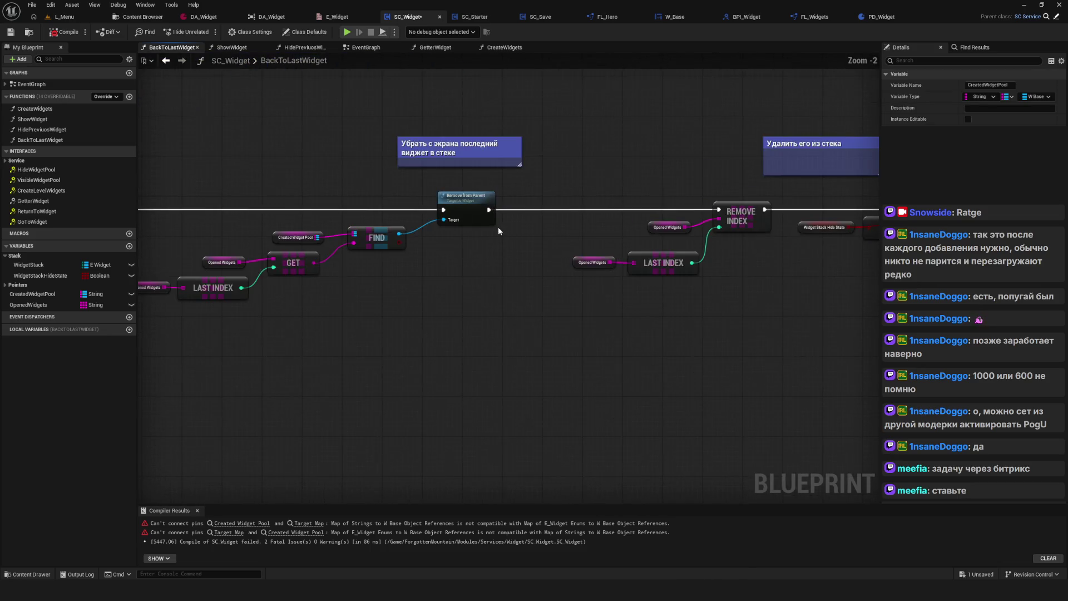
scroll(399, 200, "up", 2)
left_click_drag(459, 101, 697, 162)
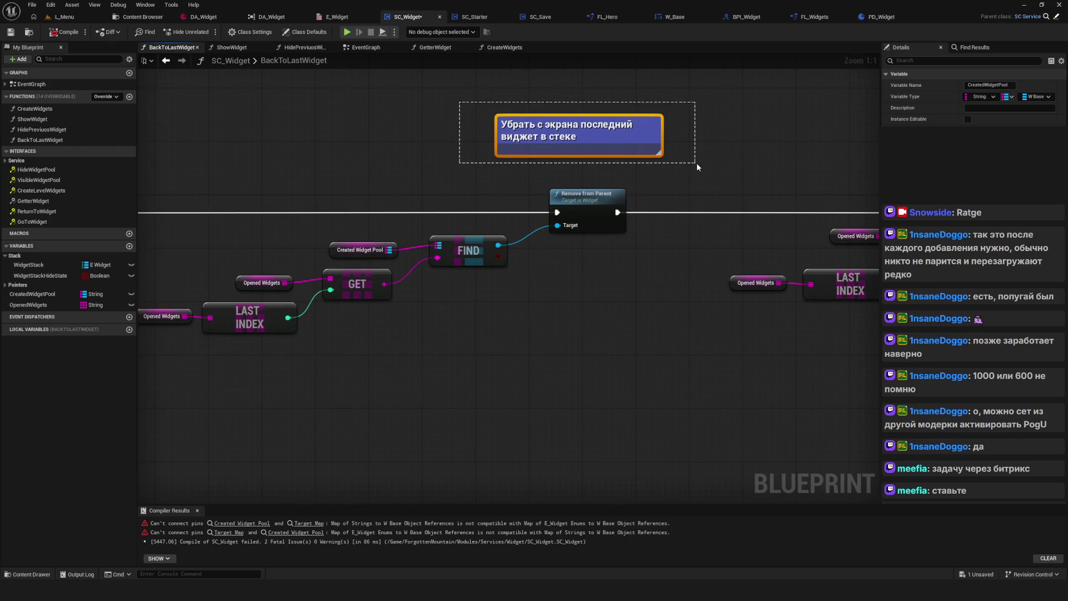
left_click_drag(322, 229, 482, 217)
left_click_drag(307, 165, 758, 414)
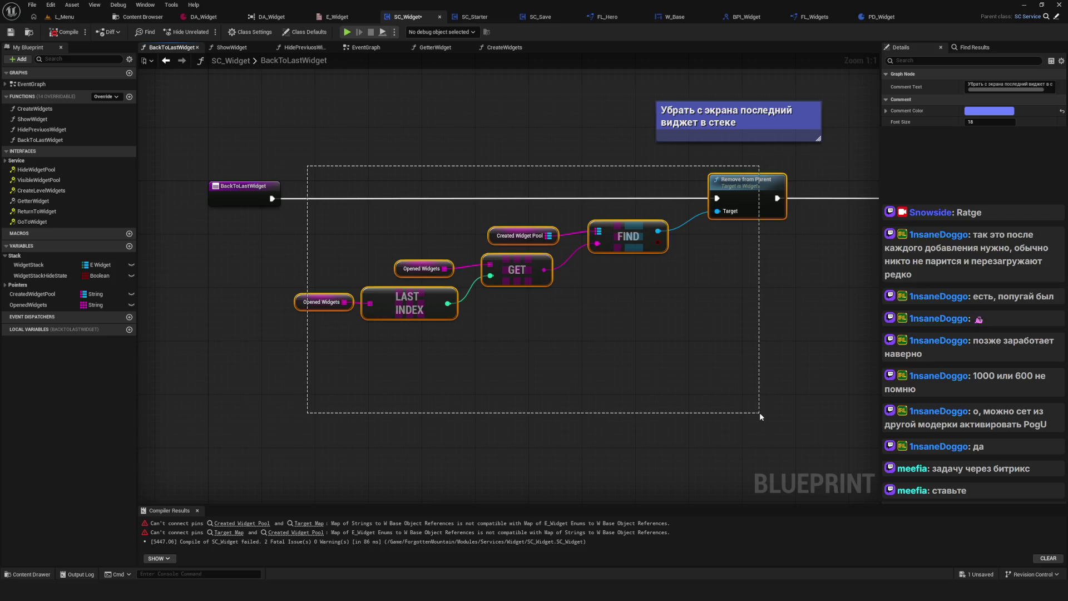
left_click_drag(759, 413, 759, 412)
mouse_move(331, 139)
left_mouse_down()
mouse_move(425, 304)
mouse_move(608, 342)
left_mouse_up()
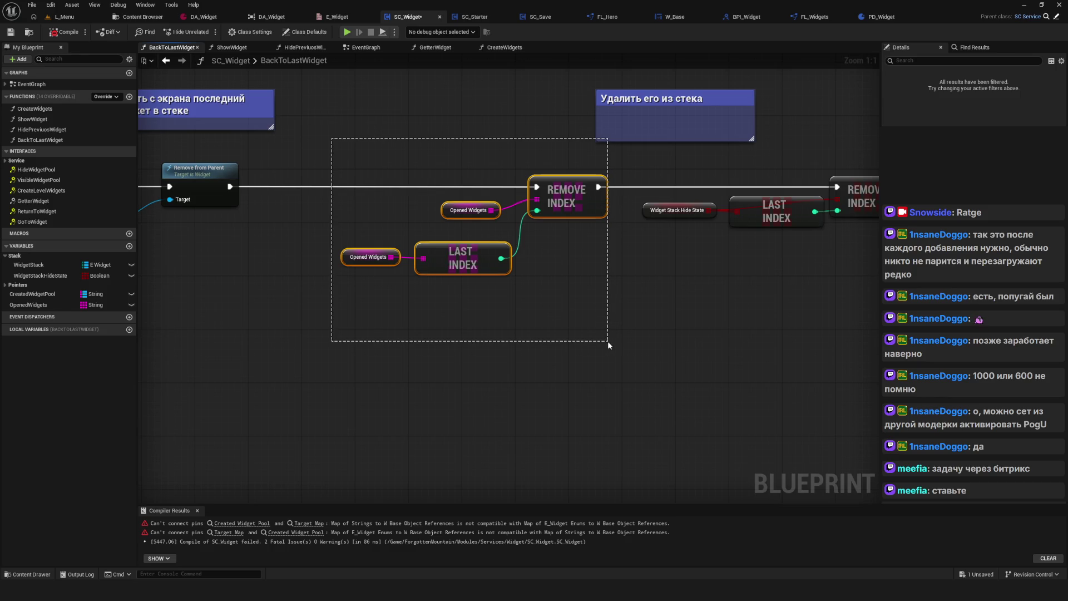
left_click_drag(607, 341, 607, 341)
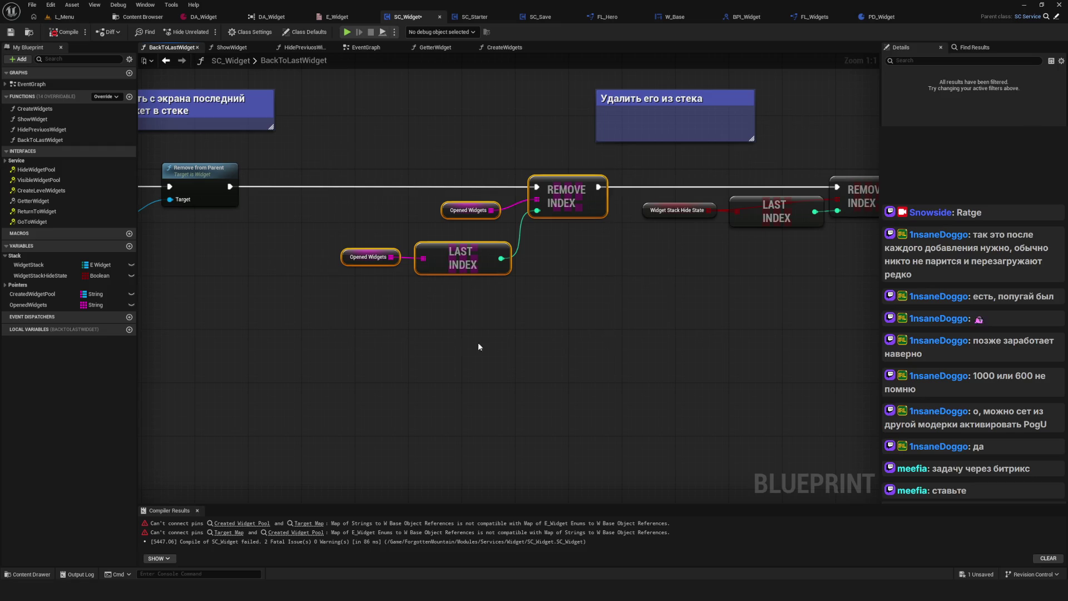
left_click_drag(488, 333, 586, 311)
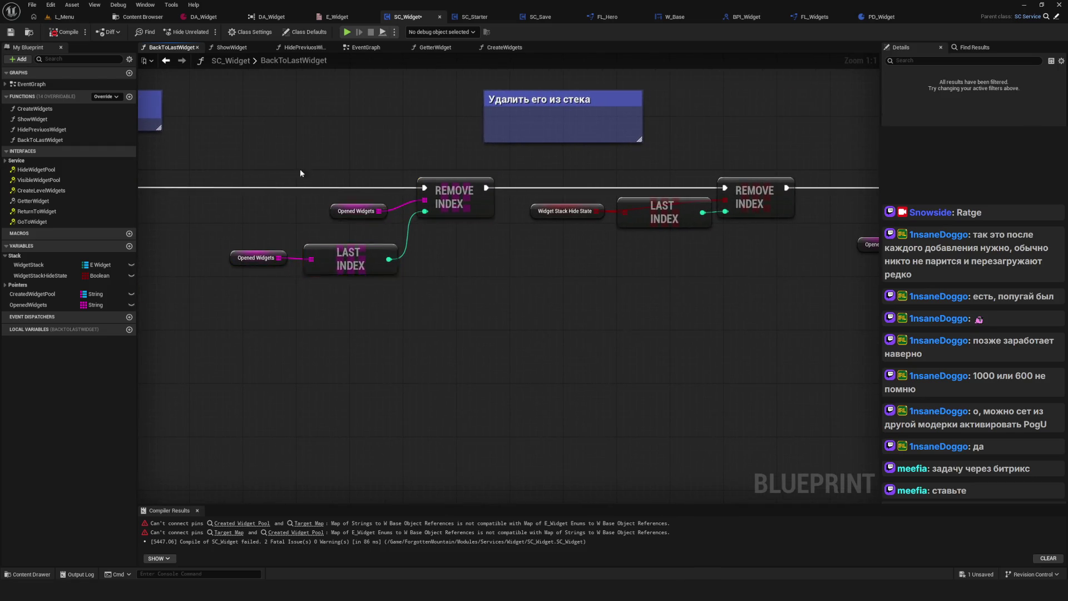
mouse_move(563, 121)
left_mouse_down()
mouse_move(806, 286)
mouse_move(349, 285)
left_mouse_up()
scroll(472, 308, "down", 5)
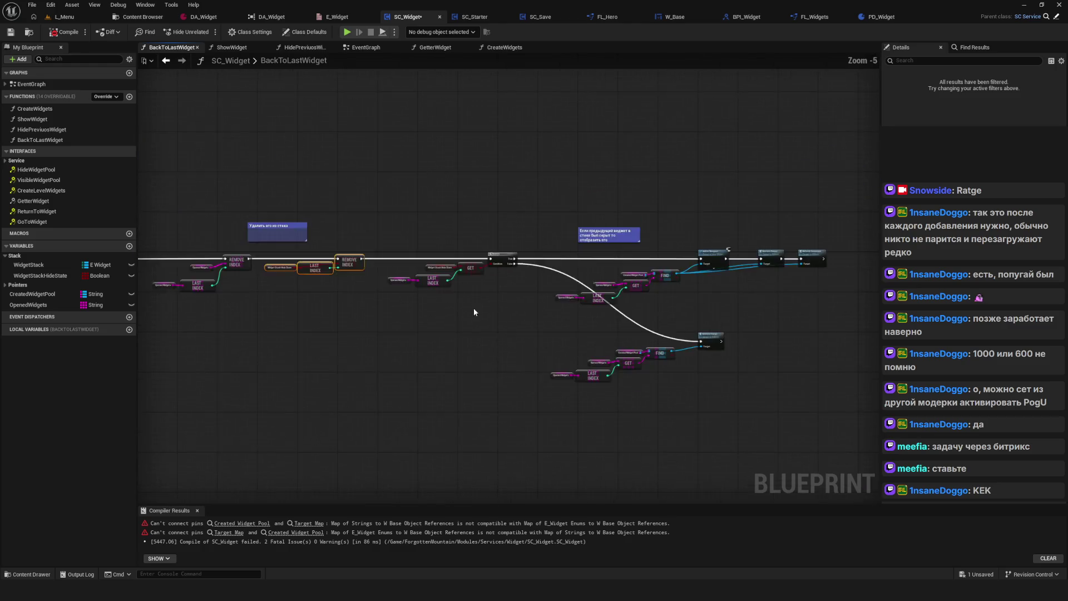
Move the hide-state check and Branch nodes slightly to the right.
scroll(460, 298, "up", 4)
left_click_drag(461, 298, 475, 298)
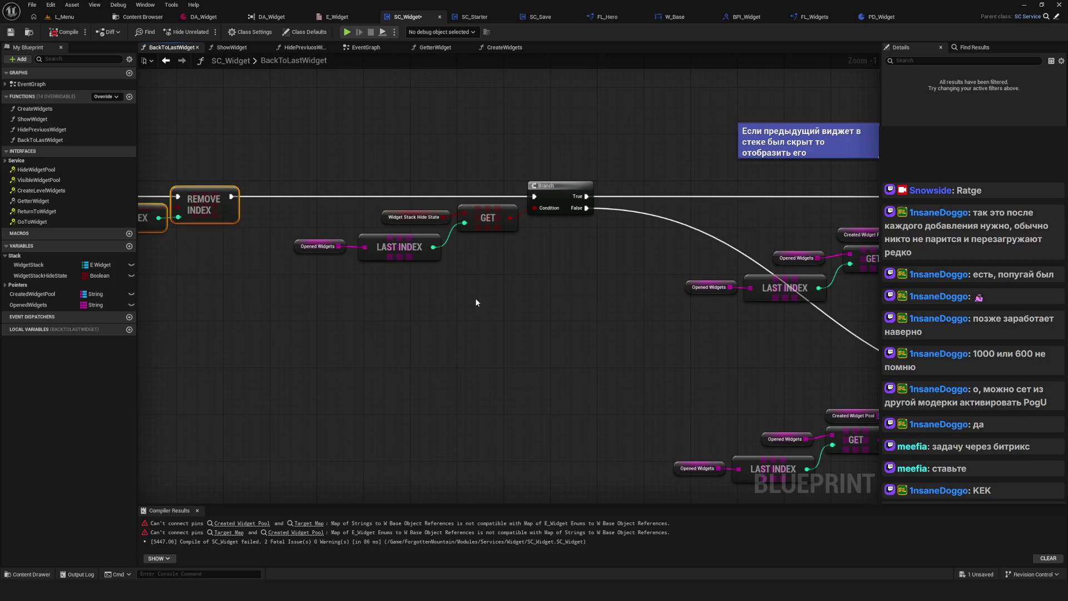
left_click_drag(306, 159, 556, 253)
left_click_drag(549, 195, 631, 195)
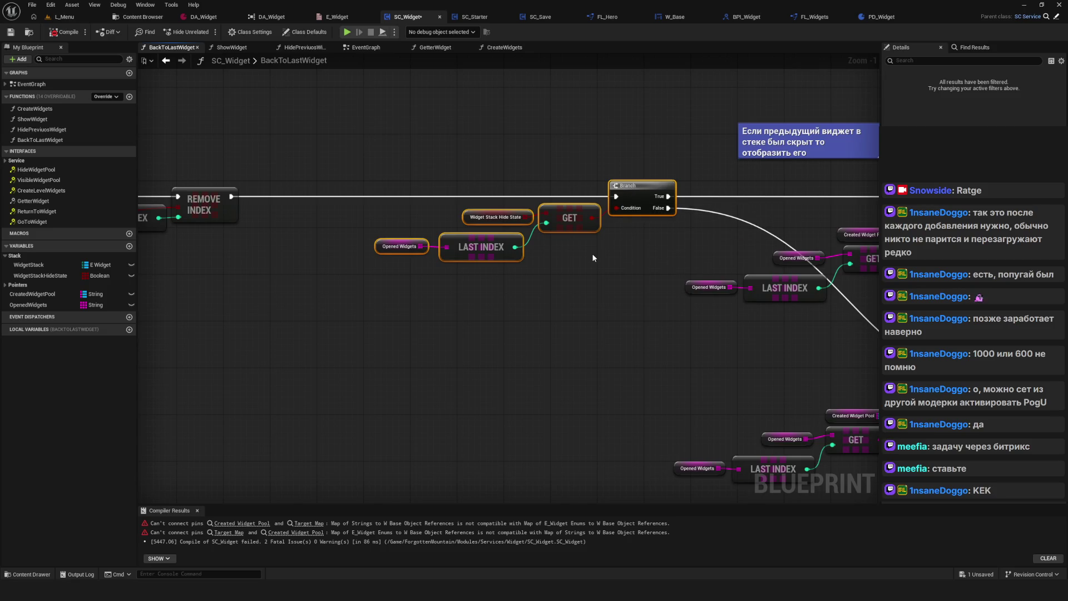
scroll(579, 249, "up", 1)
mouse_move(389, 174)
left_mouse_down()
mouse_move(433, 211)
mouse_move(402, 211)
left_mouse_up()
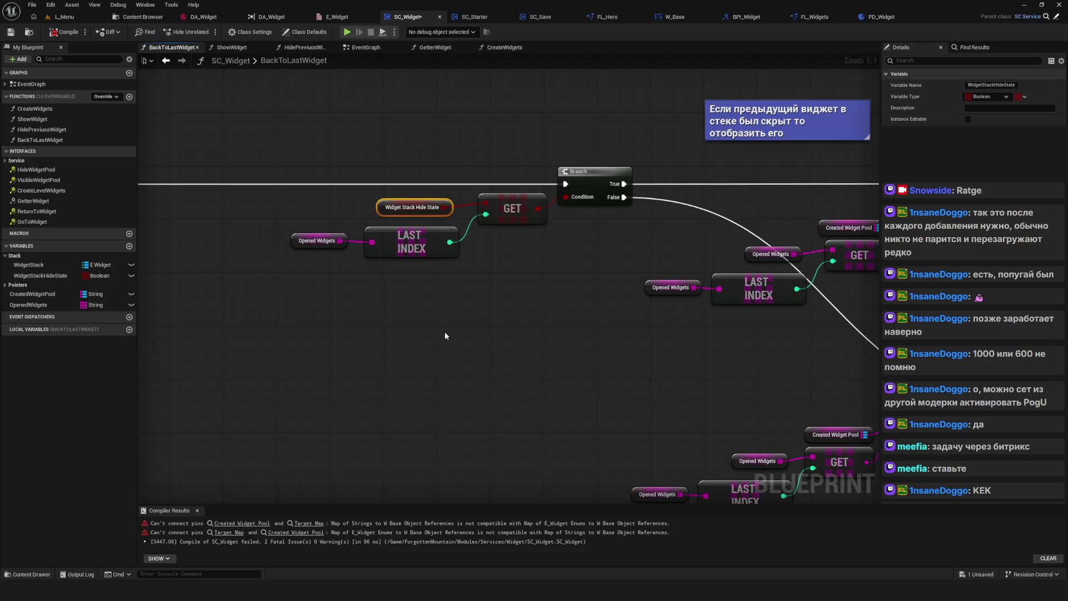
Check the Opened Widgets, LAST INDEX and FIND chains around the Branch outputs.
scroll(549, 243, "down", 3)
left_click_drag(495, 229, 550, 242)
scroll(544, 232, "up", 3)
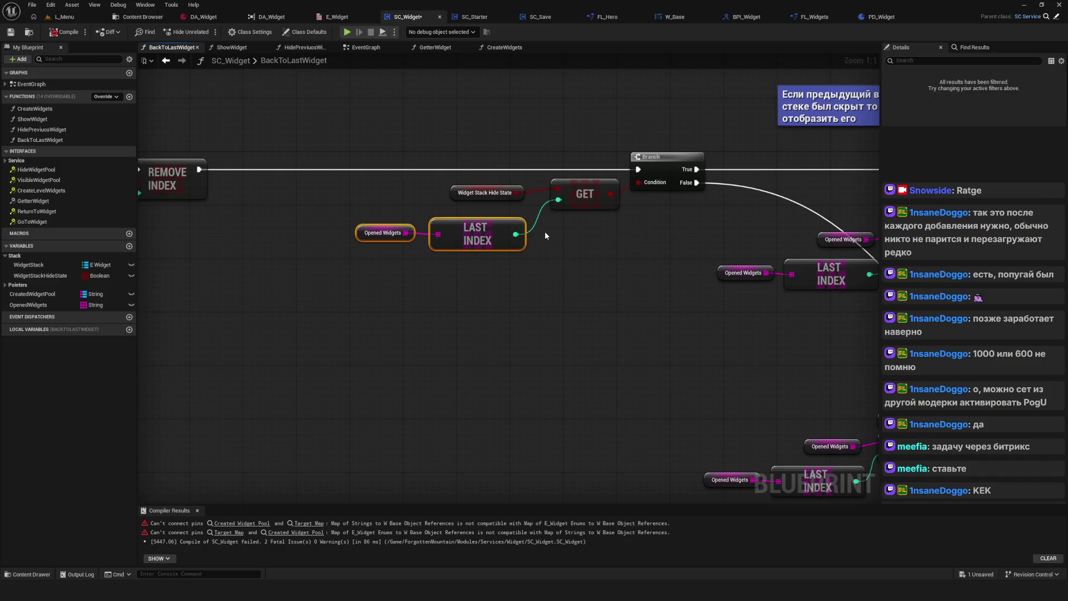
scroll(572, 250, "down", 3)
scroll(823, 289, "up", 3)
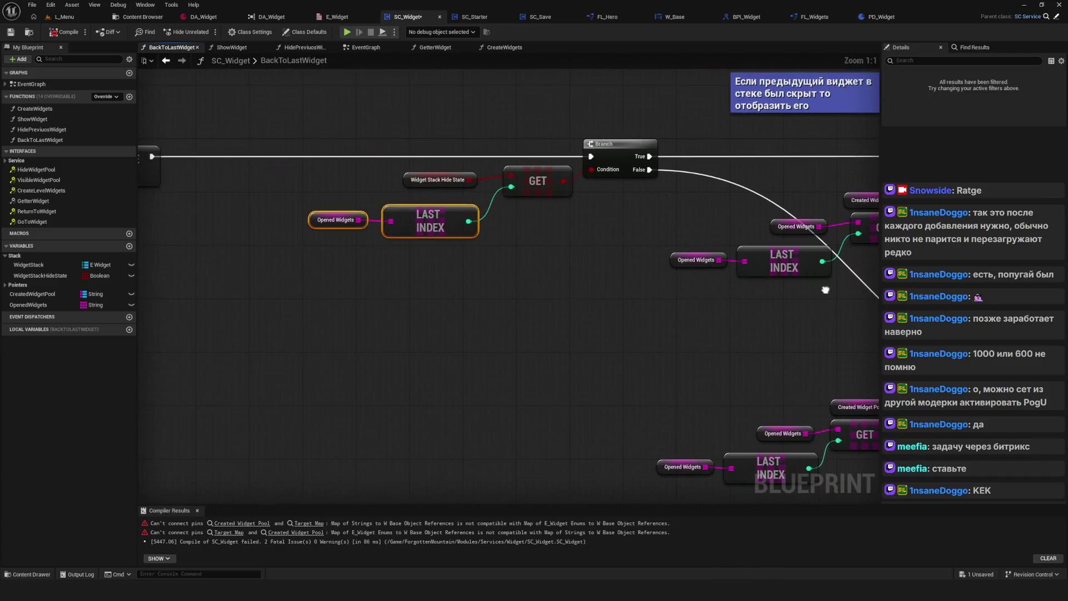
left_click_drag(823, 289, 820, 289)
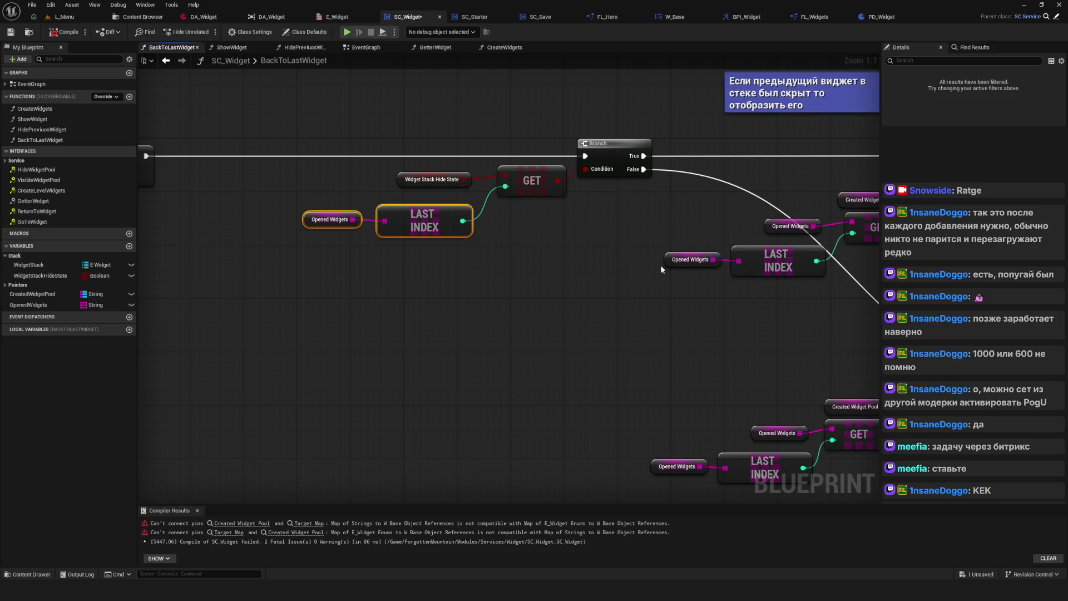
left_click_drag(544, 251, 525, 271)
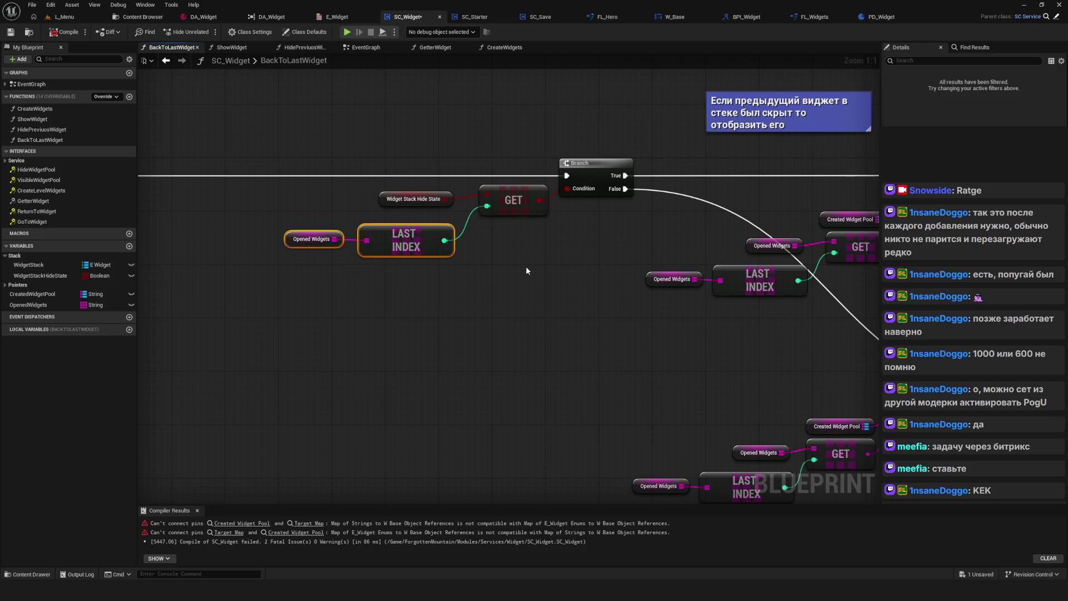
scroll(548, 229, "down", 2)
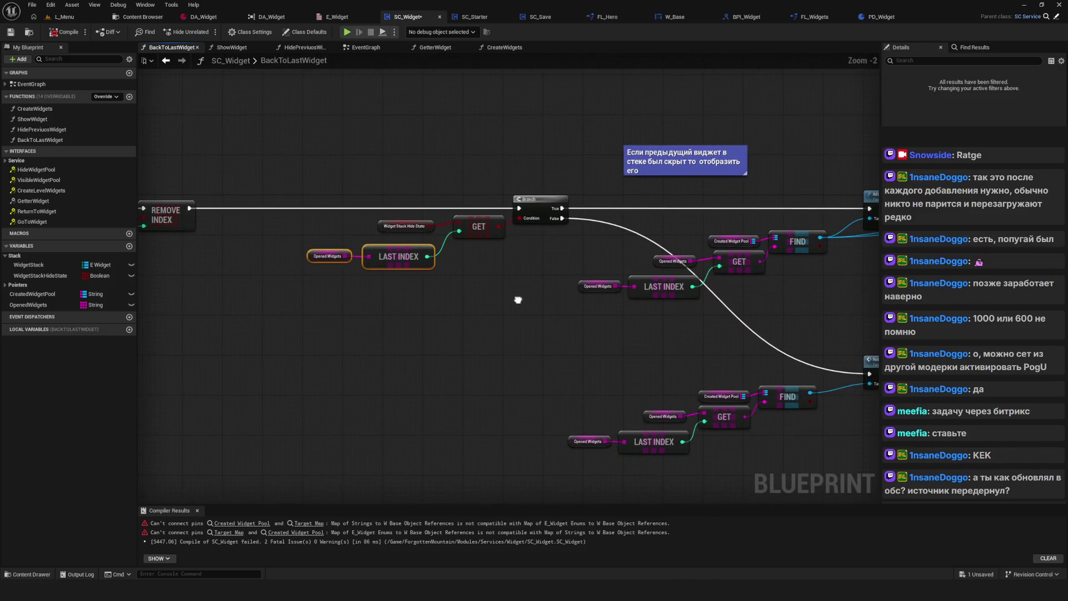
left_click_drag(520, 301, 532, 285)
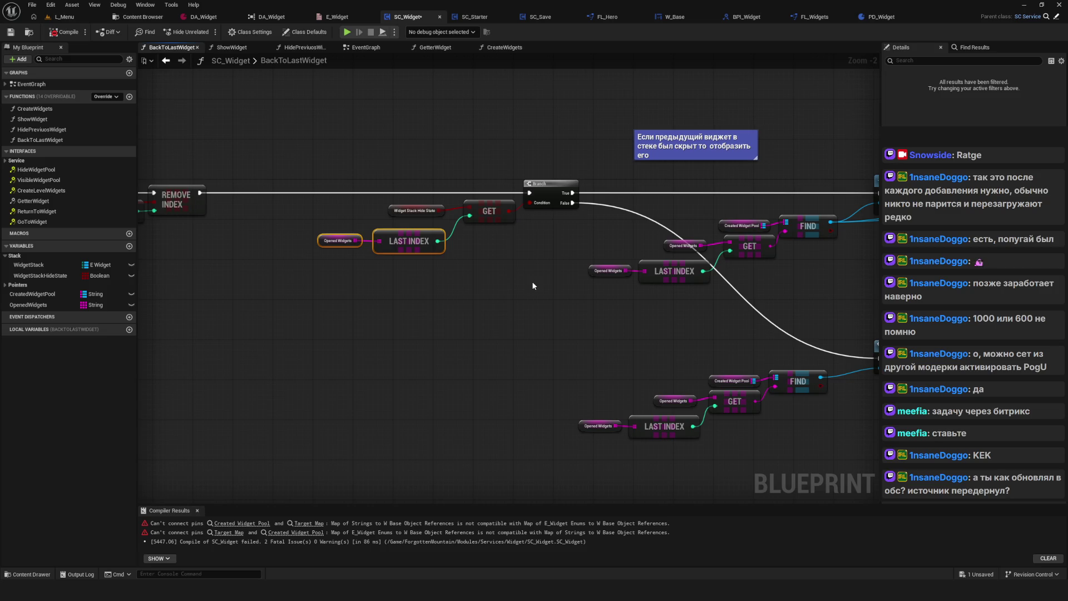
left_click_drag(533, 282, 519, 295)
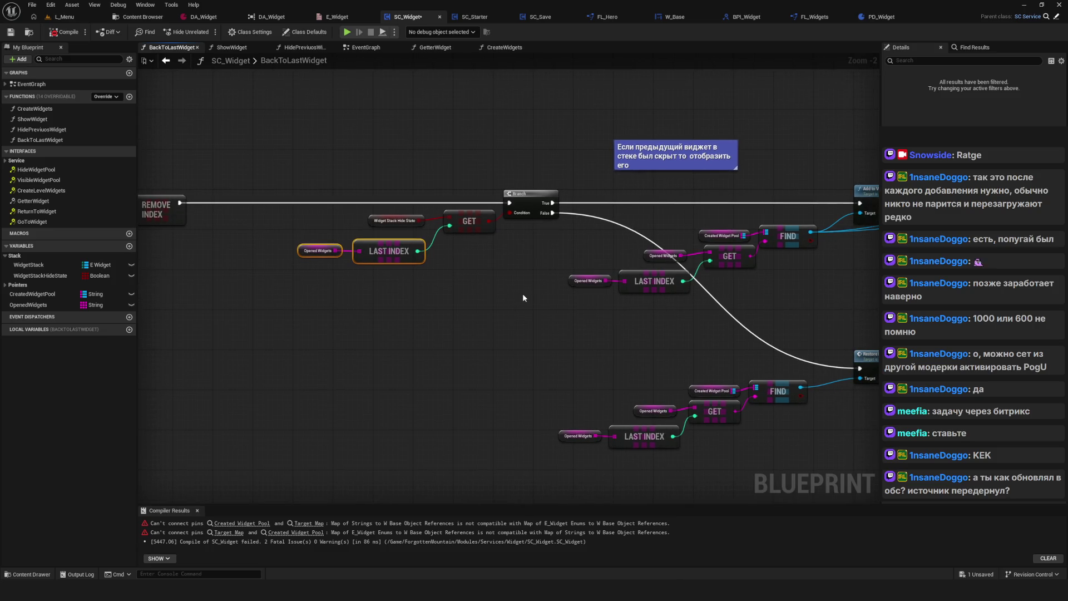
mouse_move(524, 297)
left_mouse_down()
mouse_move(525, 261)
mouse_move(501, 298)
mouse_move(483, 302)
mouse_move(447, 273)
mouse_move(405, 317)
mouse_move(474, 317)
left_mouse_up()
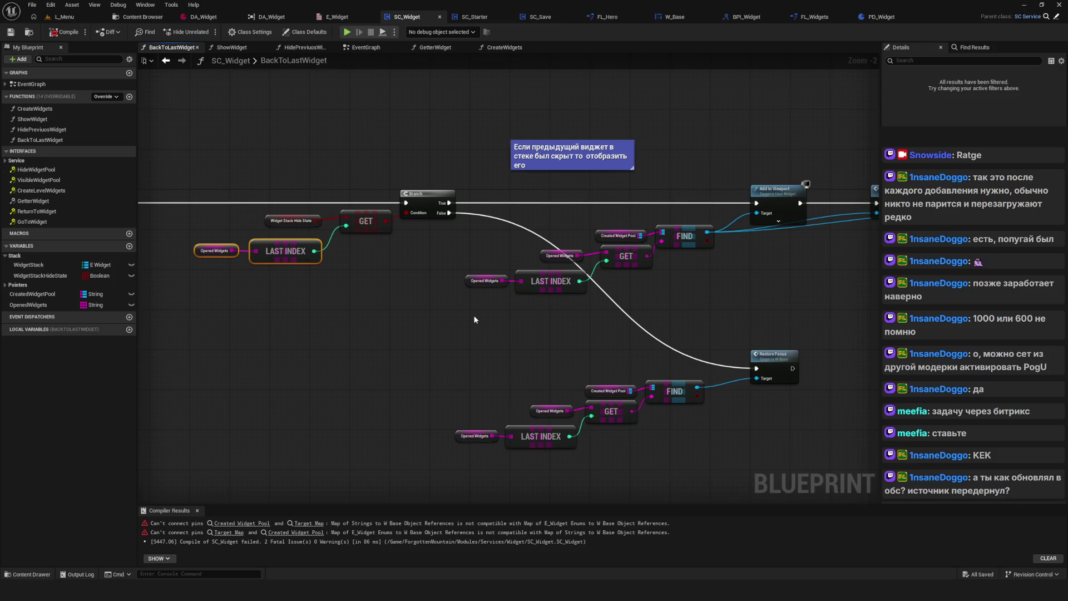
Review the Branch inputs and select the True-branch Add to Viewport and Restore Focus chain.
scroll(472, 315, "down", 4)
scroll(475, 305, "up", 3)
mouse_move(472, 350)
left_mouse_down()
mouse_move(434, 350)
mouse_move(513, 350)
mouse_move(495, 349)
left_mouse_up()
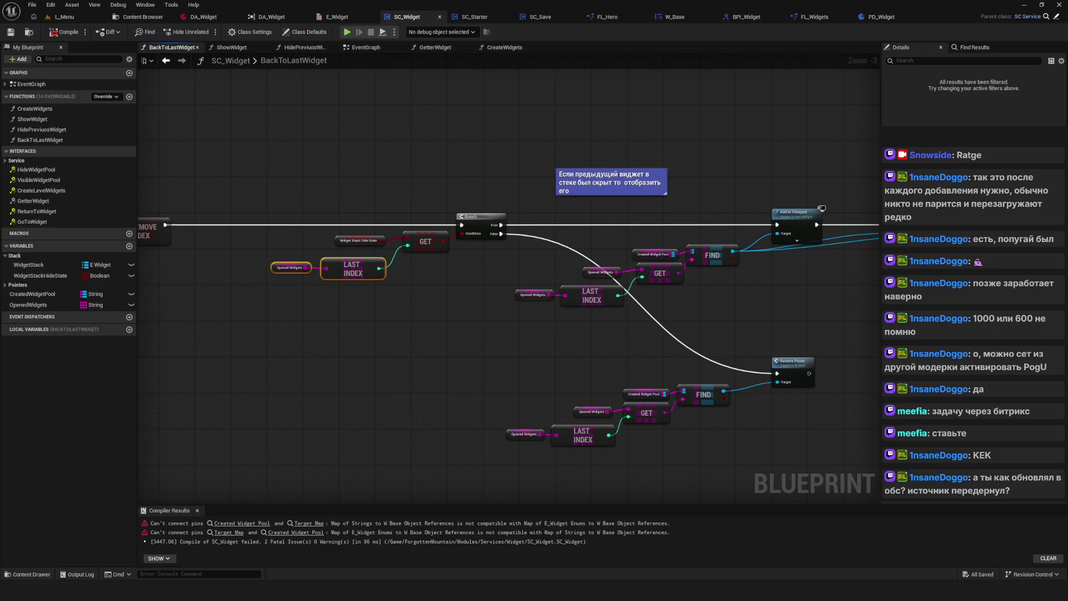
scroll(499, 320, "up", 1)
scroll(501, 311, "down", 4)
scroll(510, 297, "up", 4)
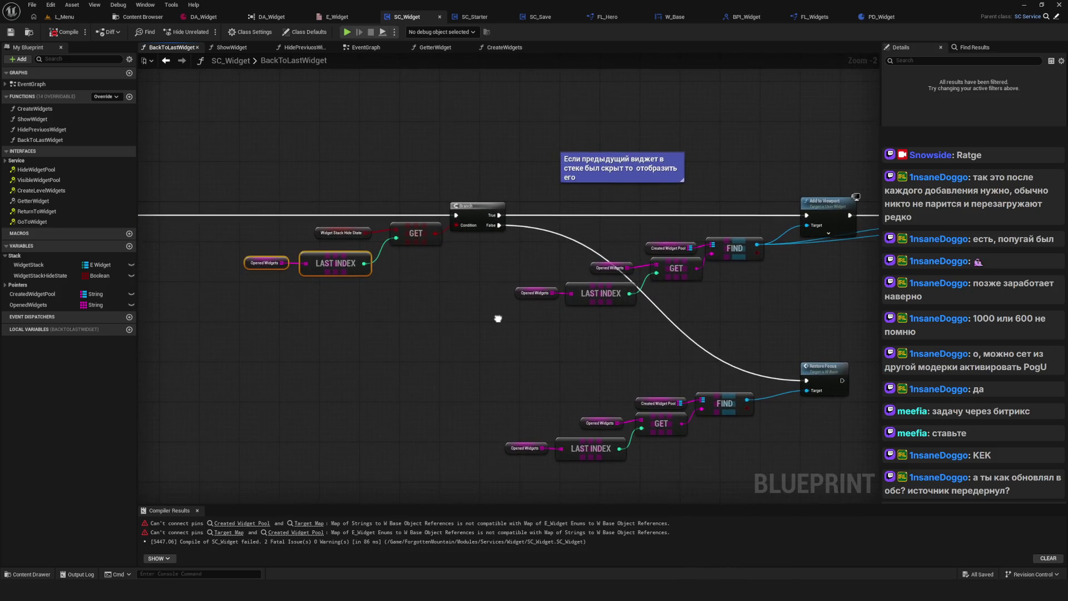
scroll(506, 306, "up", 1)
scroll(579, 323, "up", 1)
scroll(428, 322, "down", 3)
scroll(511, 319, "up", 2)
mouse_move(545, 332)
left_mouse_down()
mouse_move(867, 334)
mouse_move(676, 298)
mouse_move(719, 261)
left_mouse_up()
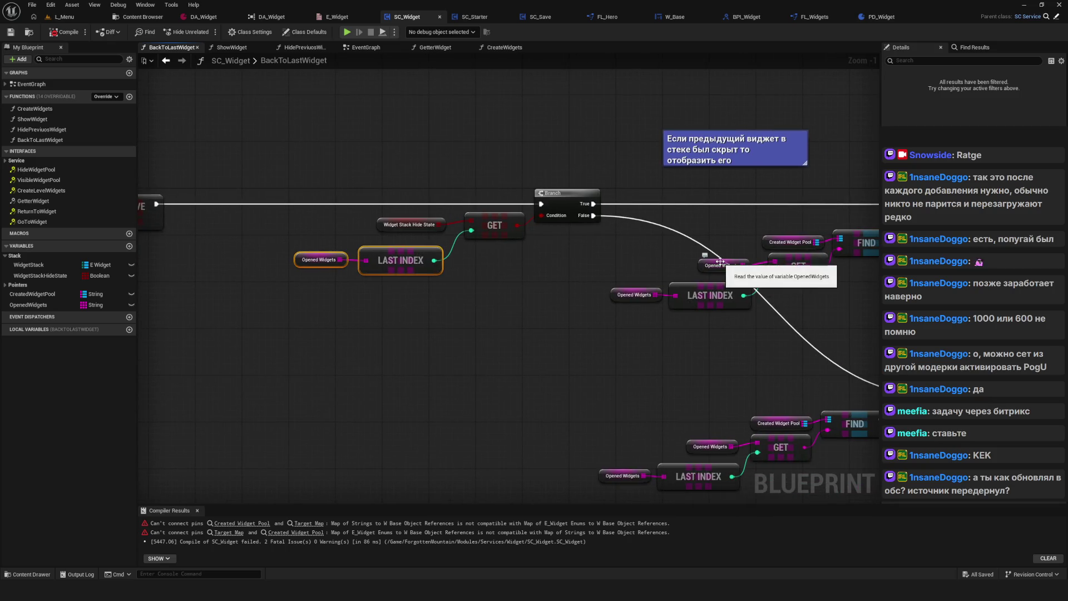
mouse_move(472, 270)
left_mouse_down()
mouse_move(274, 309)
mouse_move(247, 297)
mouse_move(818, 274)
mouse_move(485, 252)
left_mouse_up()
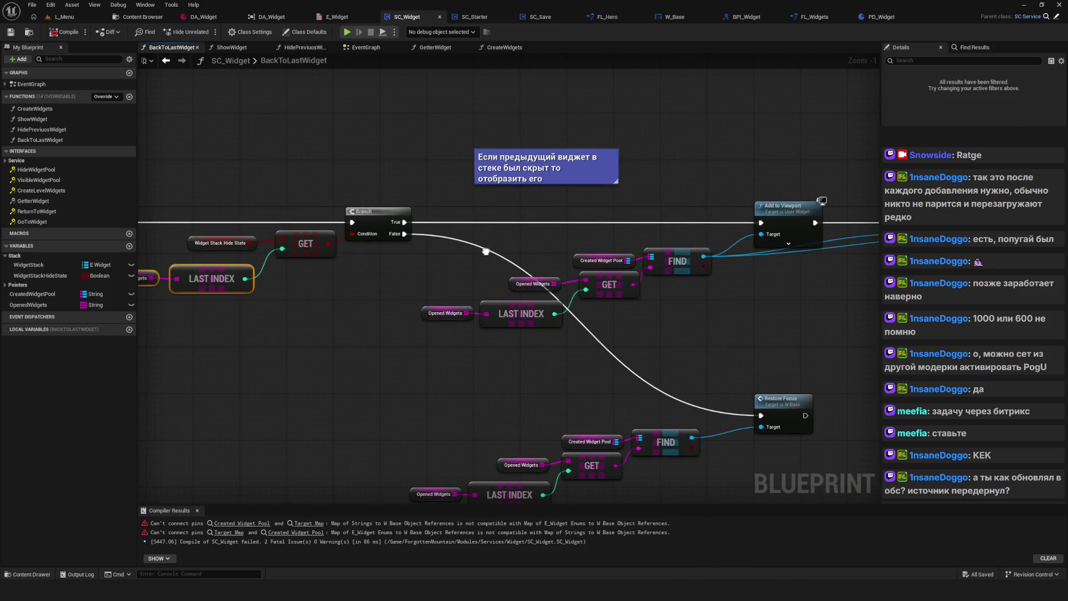
mouse_move(485, 251)
left_mouse_down()
mouse_move(240, 246)
mouse_move(827, 314)
left_mouse_up()
Nudge the Widget Stack Hide State node and select the Refresh Construct node.
left_click_drag(387, 178, 913, 166)
left_click(523, 224)
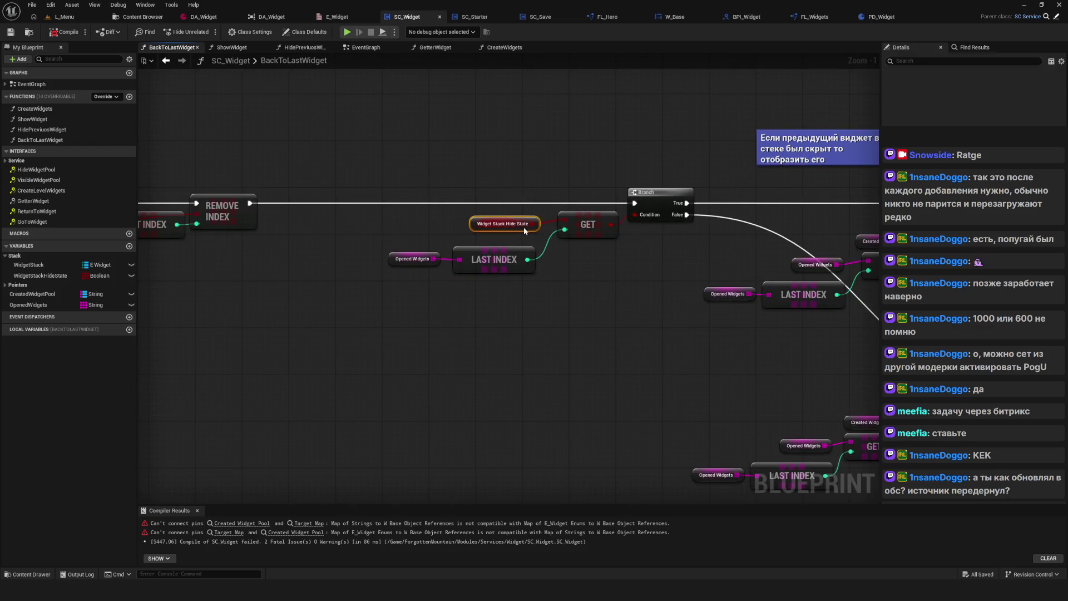
scroll(523, 225, "up", 1)
left_click_drag(500, 225, 514, 234)
mouse_move(950, 198)
left_mouse_down()
mouse_move(355, 194)
mouse_move(399, 187)
mouse_move(837, 294)
mouse_move(712, 306)
left_mouse_up()
left_click_drag(711, 157, 771, 286)
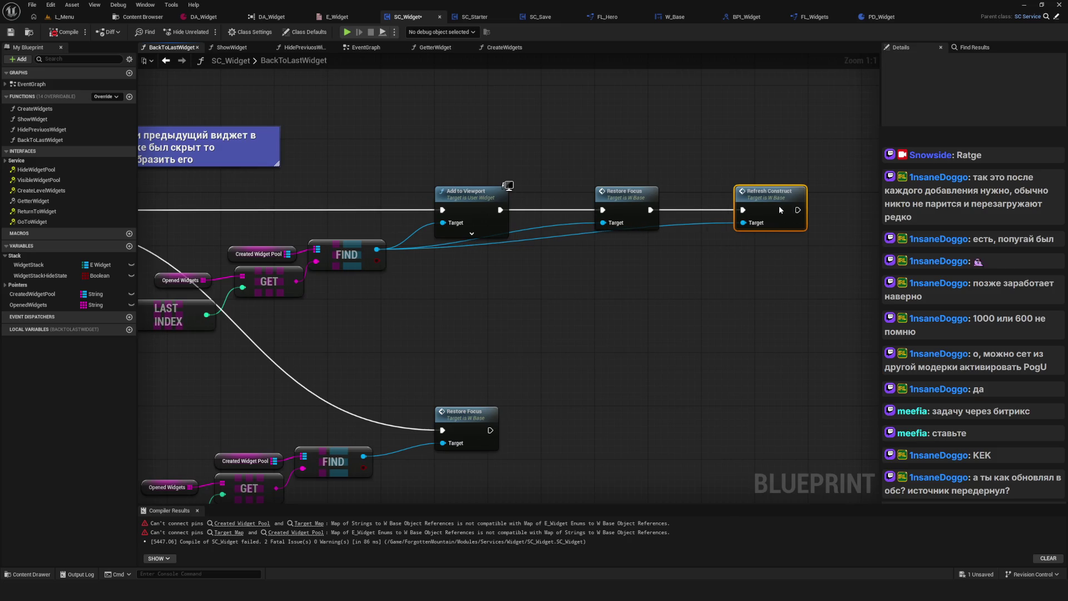
Look at the RefreshConstruct event in W_Base, then return to SC_Widget.
double_click(770, 206)
scroll(756, 212, "down", 7)
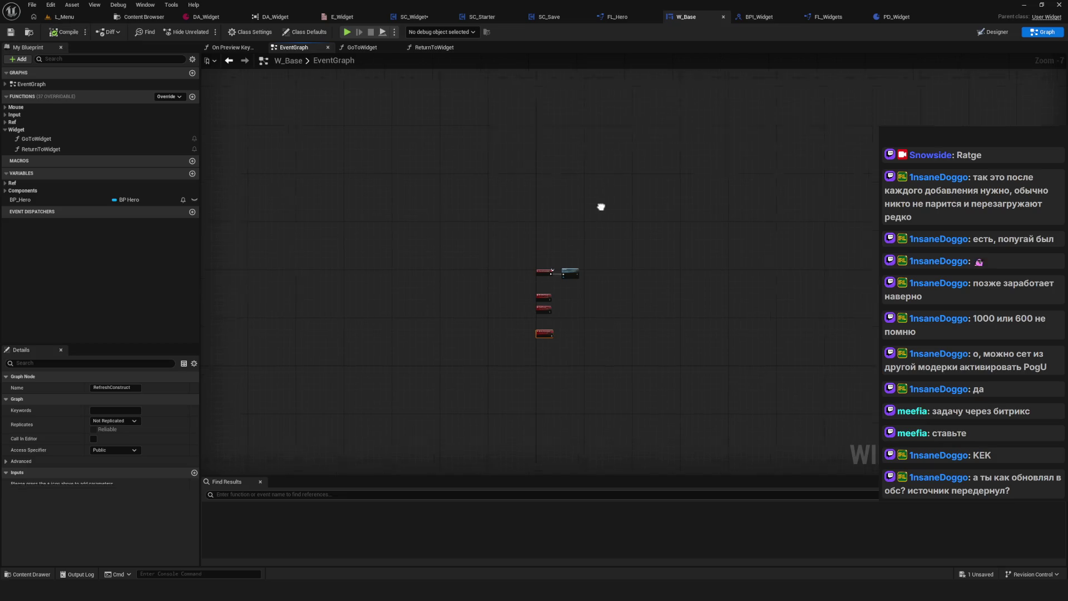
left_click(428, 20)
Move the lower Restore Focus group (Find, Get, Last Index) slightly down.
scroll(562, 257, "down", 4)
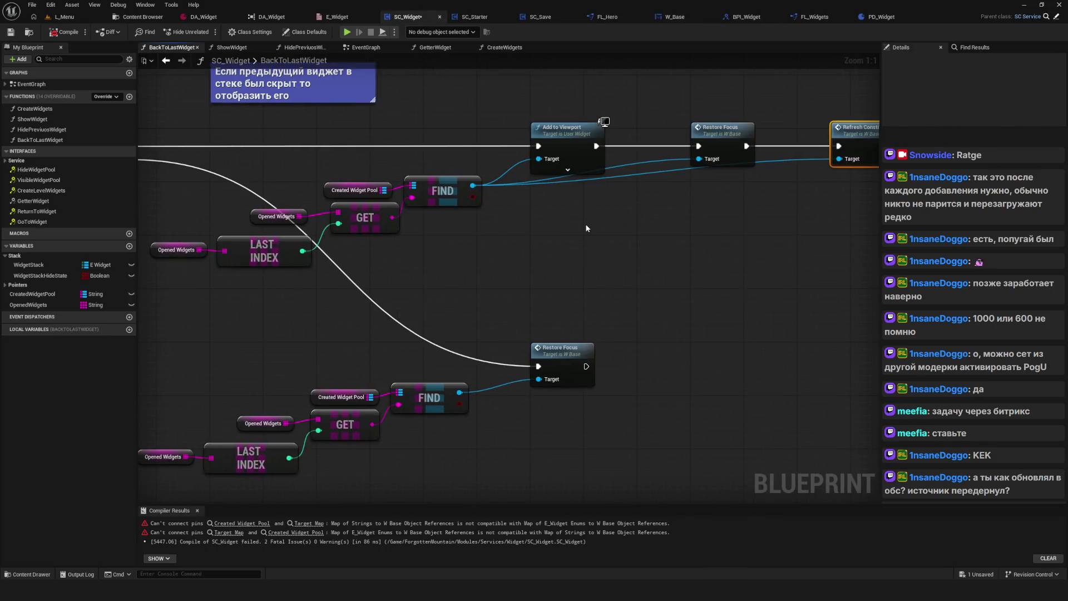
scroll(509, 261, "up", 4)
left_click_drag(283, 243, 818, 407)
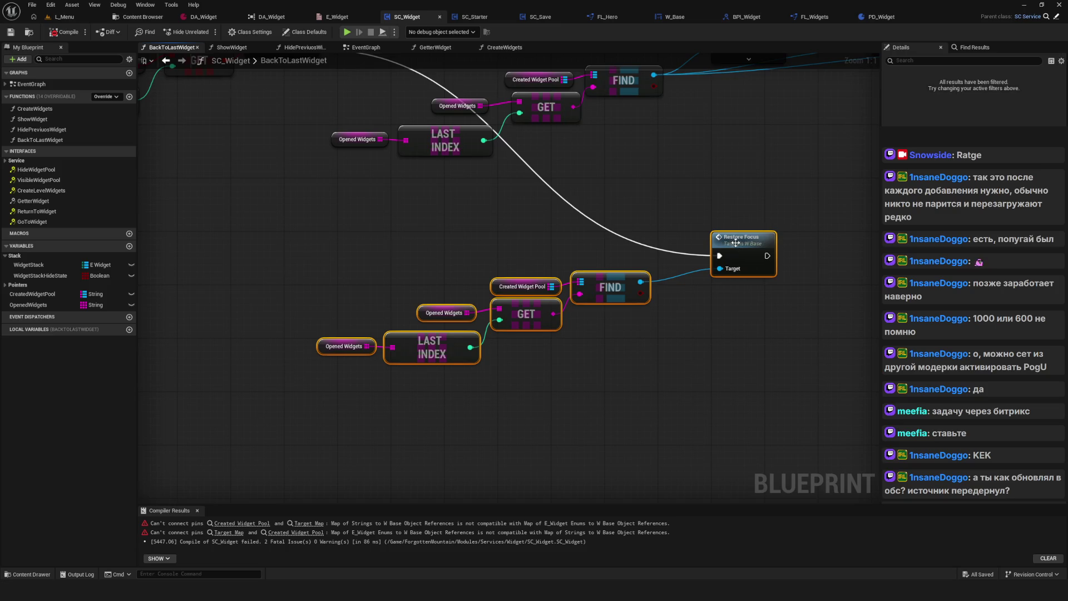
left_click_drag(738, 238, 738, 274)
scroll(586, 251, "down", 7)
scroll(586, 251, "up", 7)
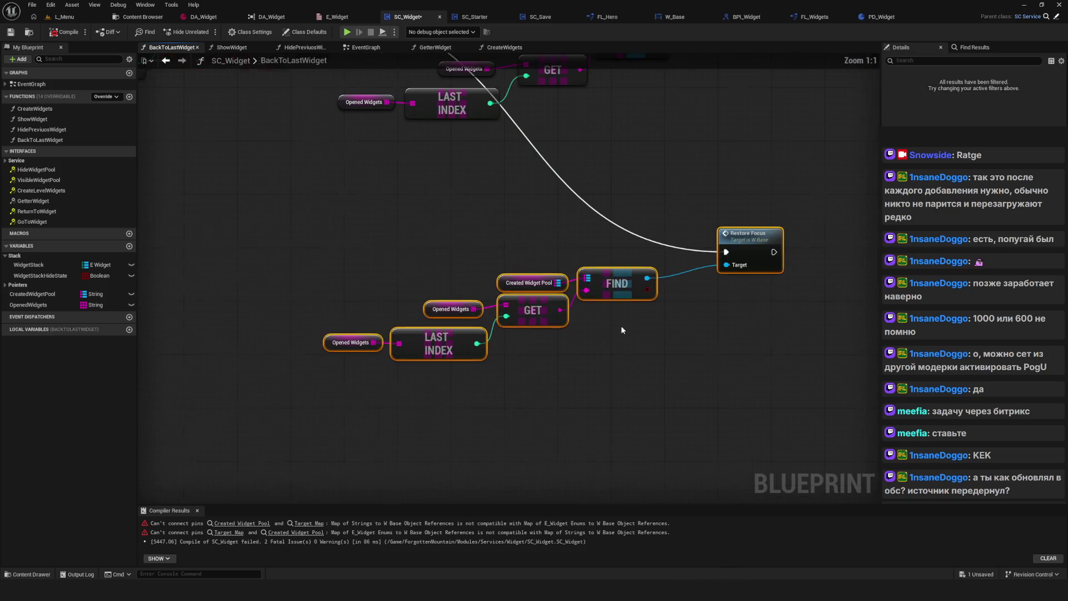
left_click_drag(630, 318, 635, 333)
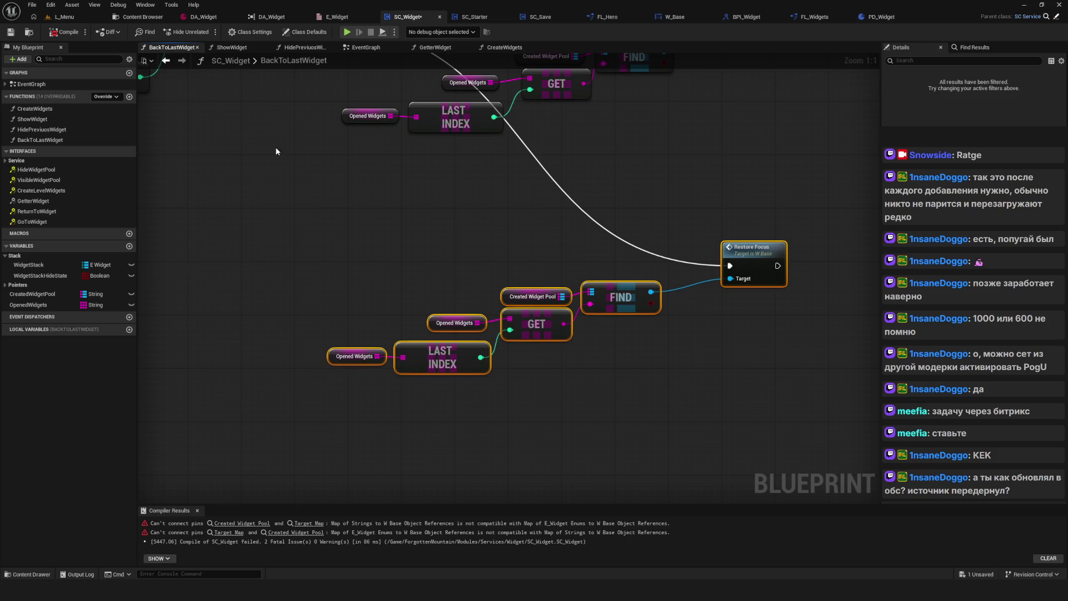
scroll(275, 147, "down", 7)
scroll(396, 195, "up", 2)
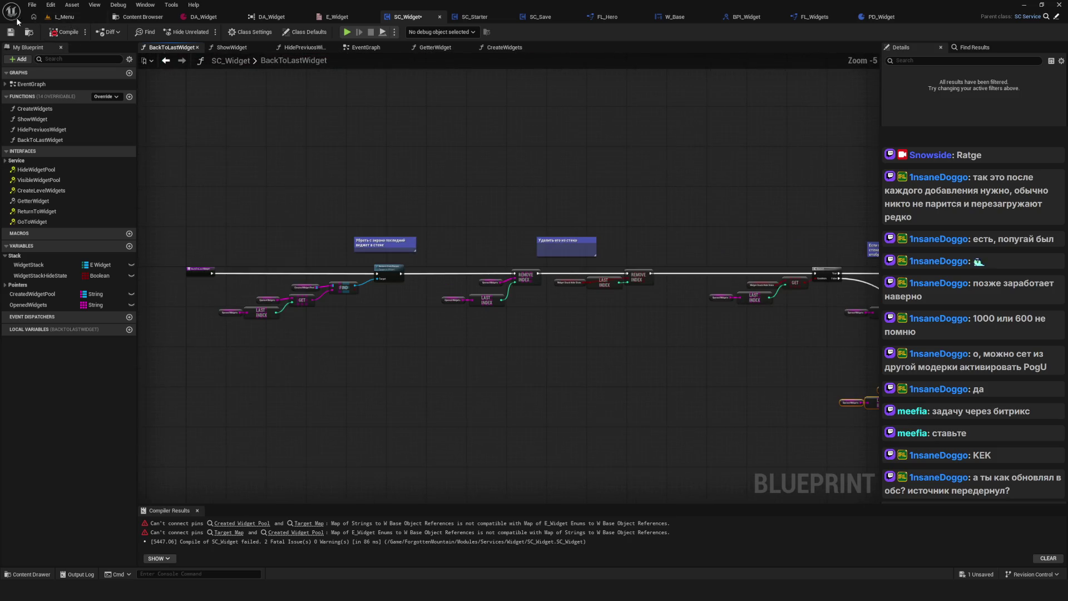
Compile and save the SC_Widget blueprint.
left_click(65, 31)
scroll(479, 113, "down", 5)
scroll(452, 231, "up", 3)
left_click(55, 35)
left_click_drag(631, 249, 364, 249)
scroll(449, 255, "up", 1)
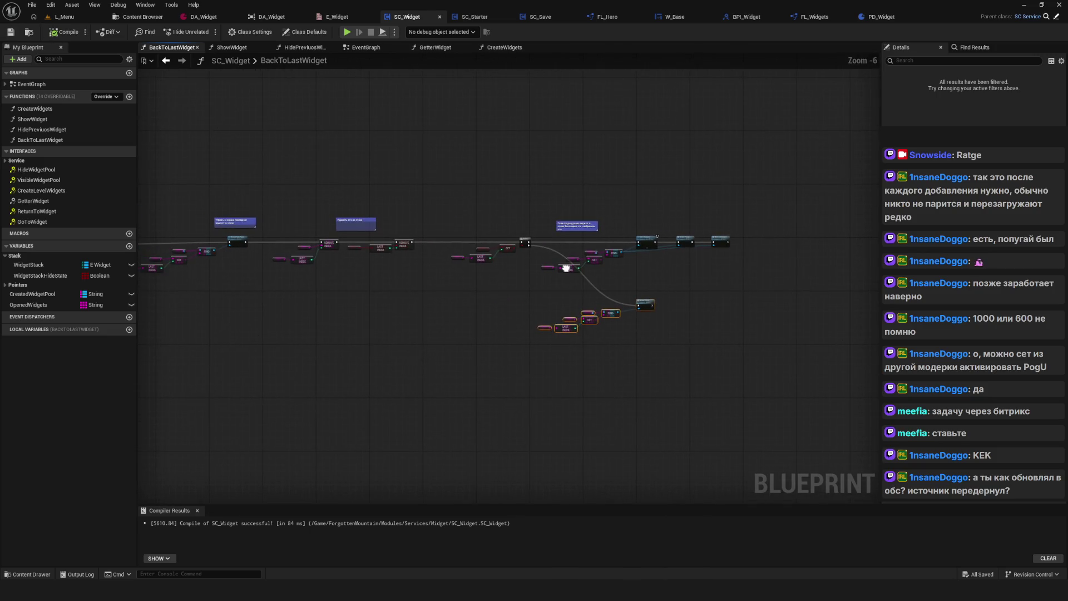
Show the EventGraph with the GoToWidget and ReturnToWidget event chains.
left_click(364, 47)
left_click_drag(656, 428, 770, 429)
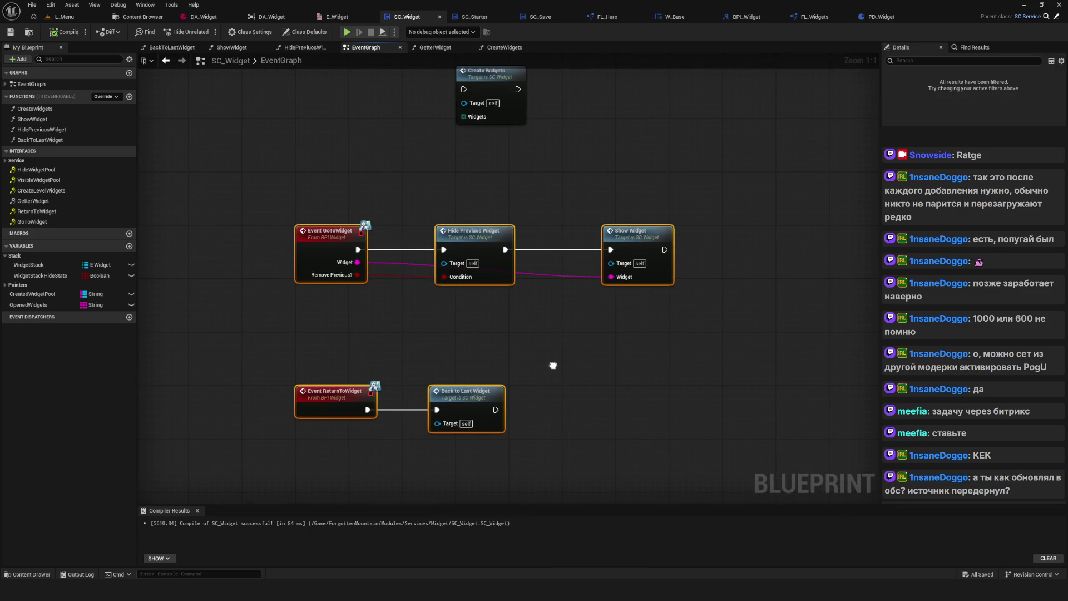
left_click_drag(552, 366, 559, 372)
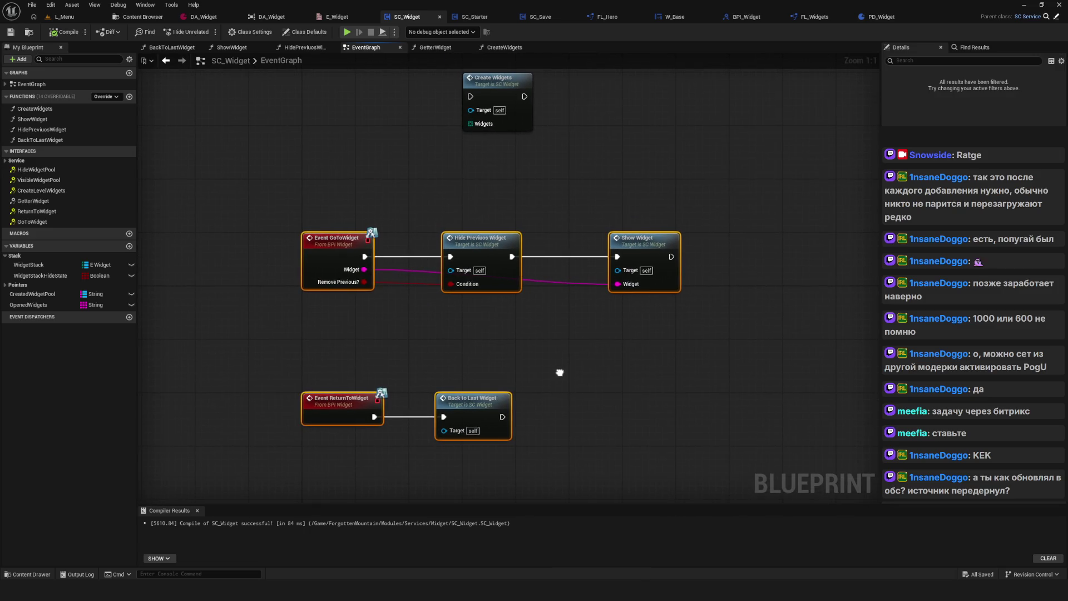
left_click_drag(559, 372, 561, 385)
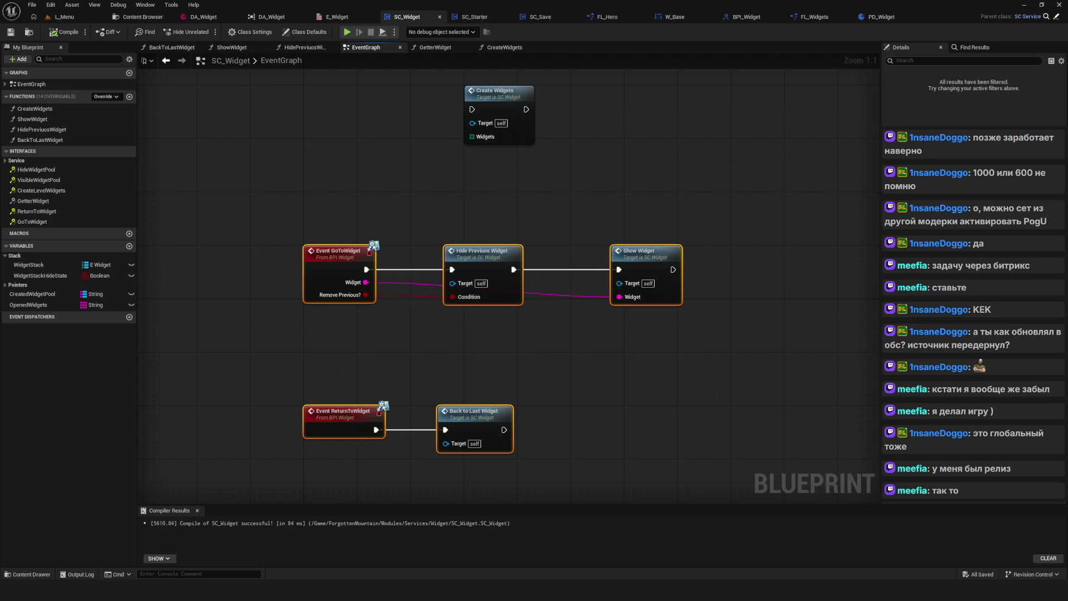
scroll(529, 349, "down", 3)
Delete the Create Widgets call node from the event graph.
scroll(469, 321, "up", 3)
scroll(504, 335, "down", 7)
scroll(528, 345, "up", 3)
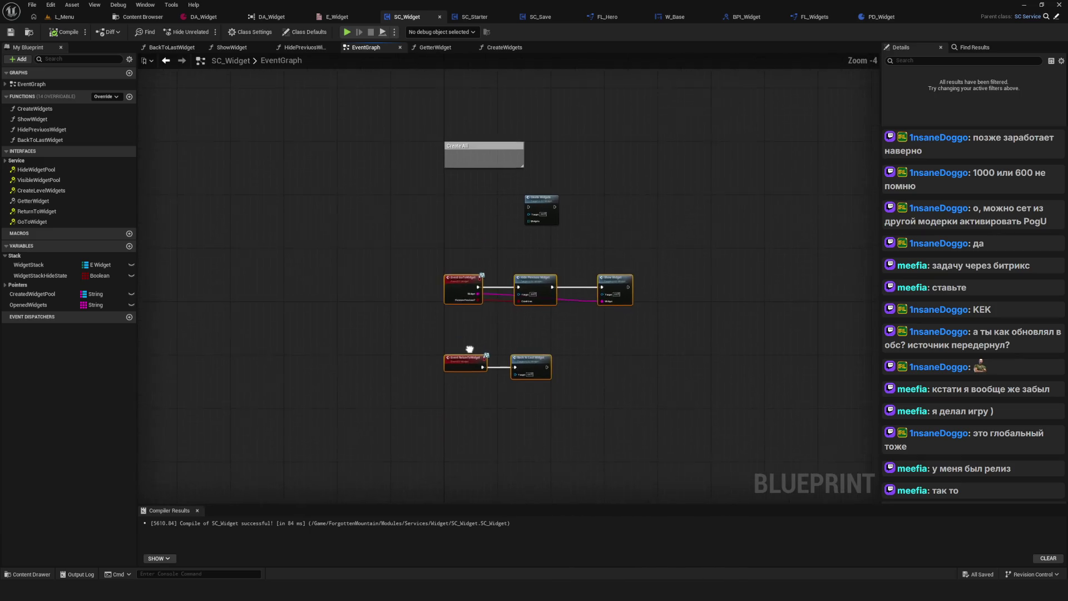
scroll(502, 351, "up", 4)
mouse_move(528, 78)
left_mouse_down()
mouse_move(432, 317)
mouse_move(512, 315)
mouse_move(582, 342)
left_mouse_up()
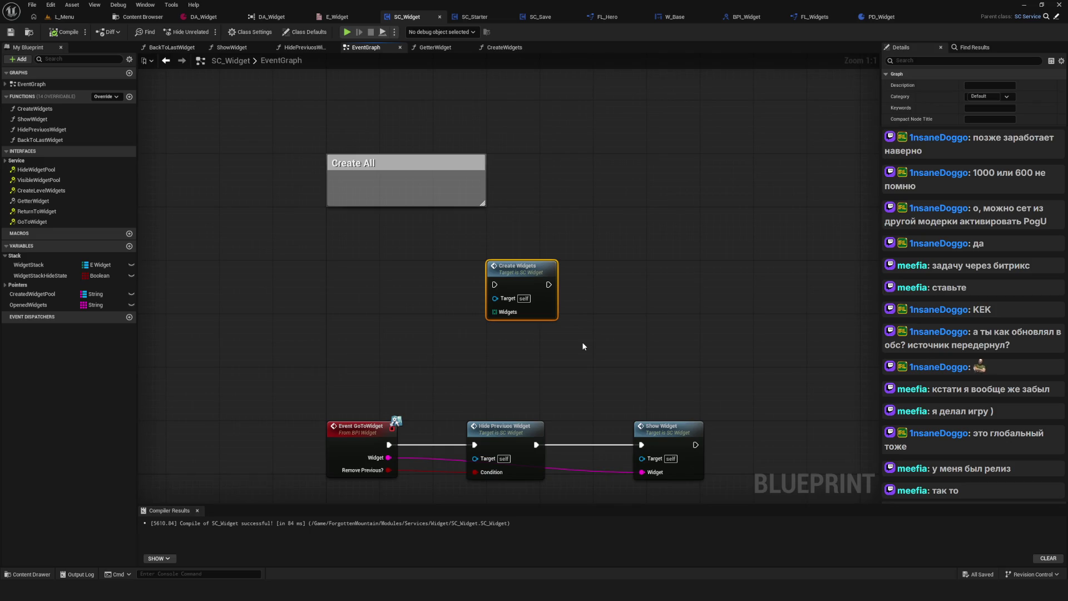
double_click(533, 278)
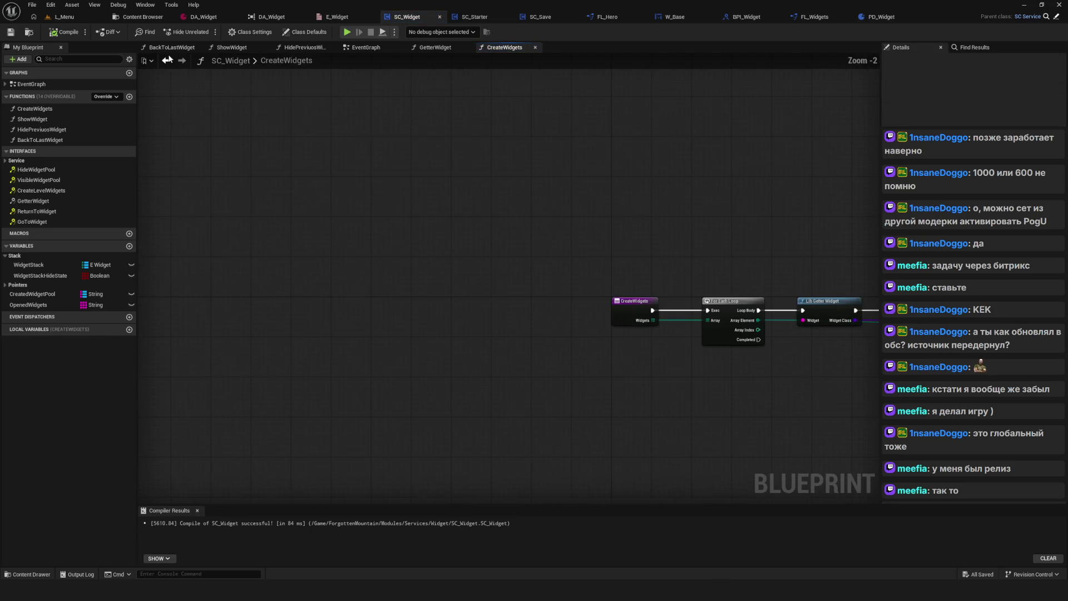
left_click(167, 60)
left_click_drag(498, 235, 583, 312)
key("Delete")
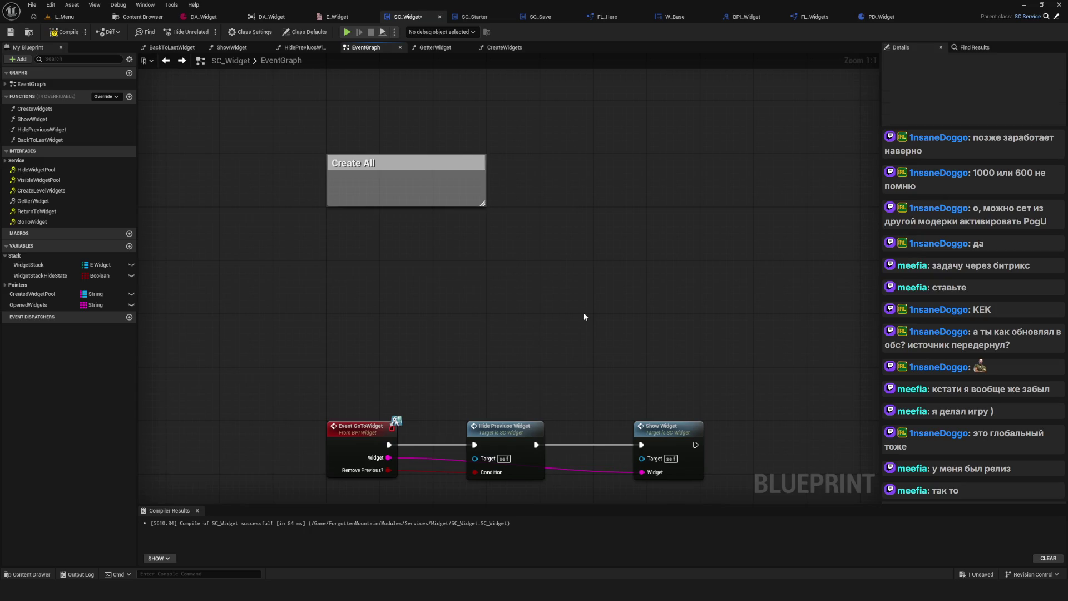
Delete the Create All comment, save, and remove the CreateWidgets function.
scroll(584, 313, "down", 1)
left_click_drag(452, 232, 680, 331)
key("Delete")
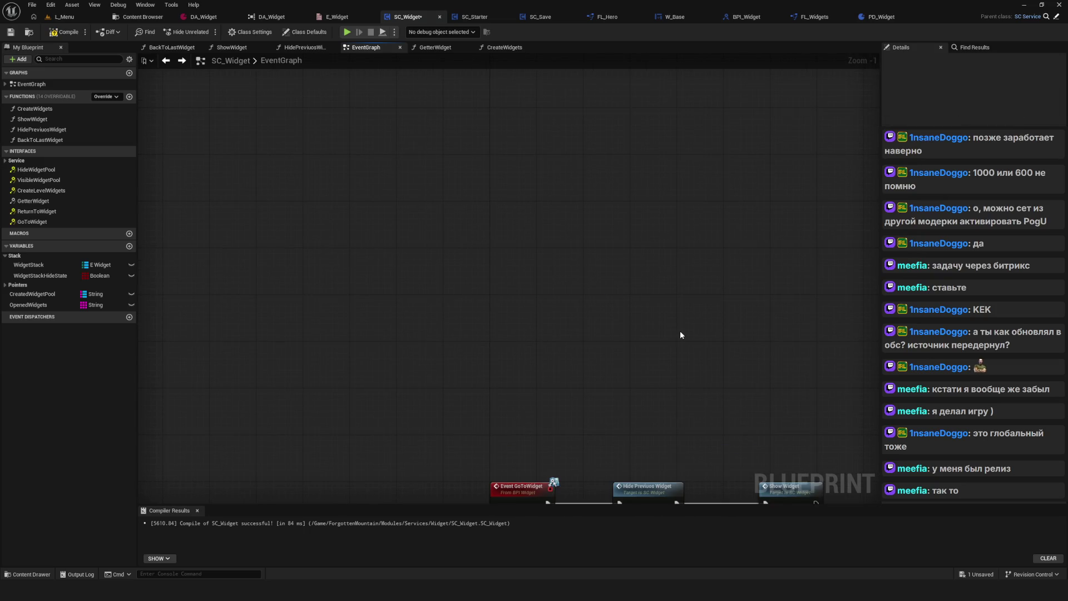
key("Home")
key("ctrl+s")
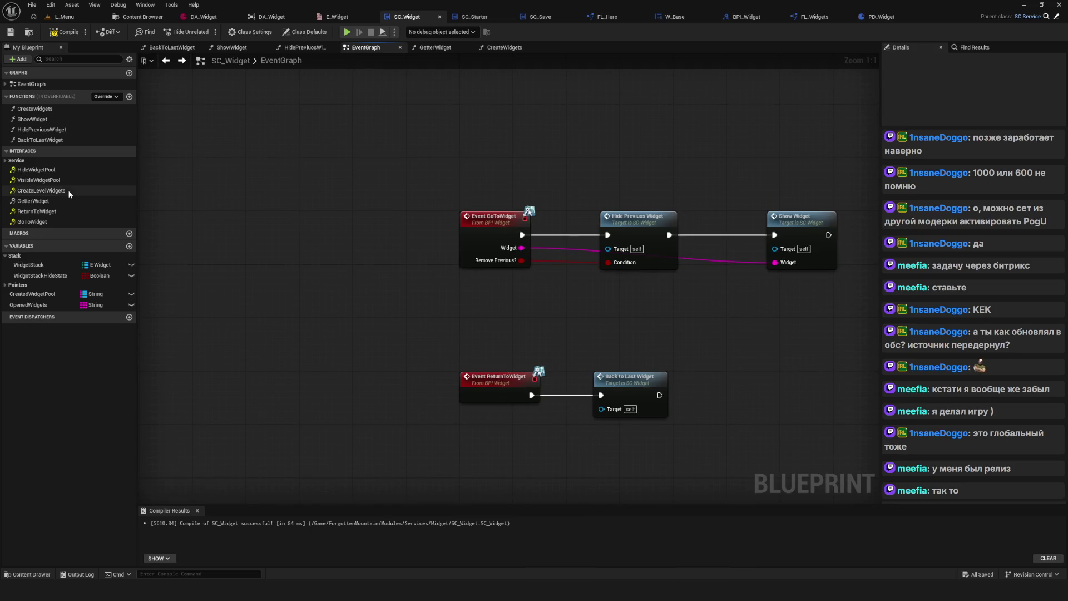
left_click(43, 112)
key("Delete")
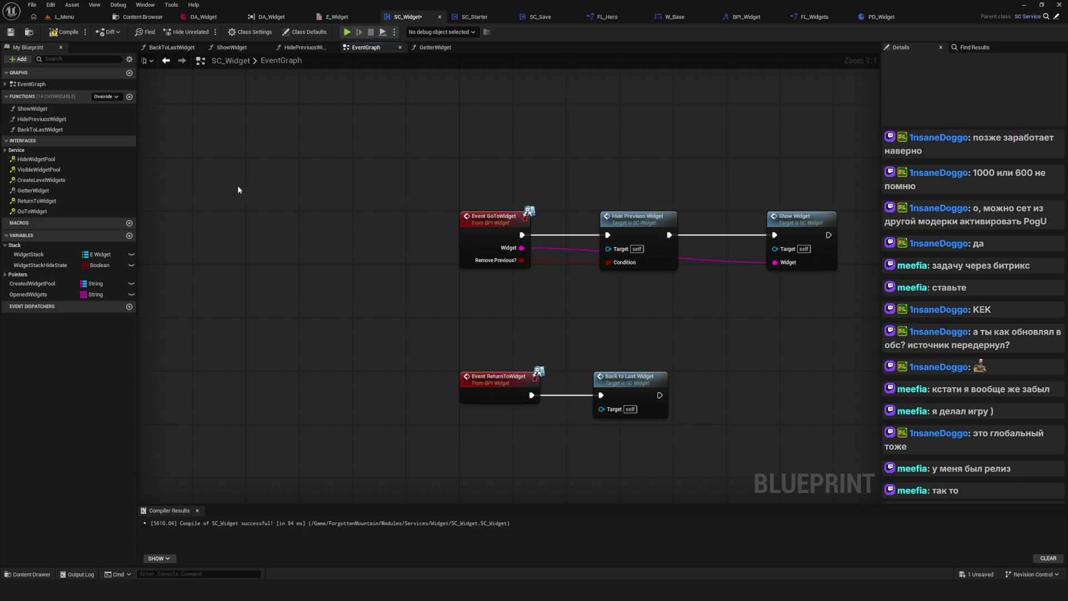
Delete WidgetStack, W_Item_Keystones and W_Info_Keystones variables and save.
left_click(29, 254)
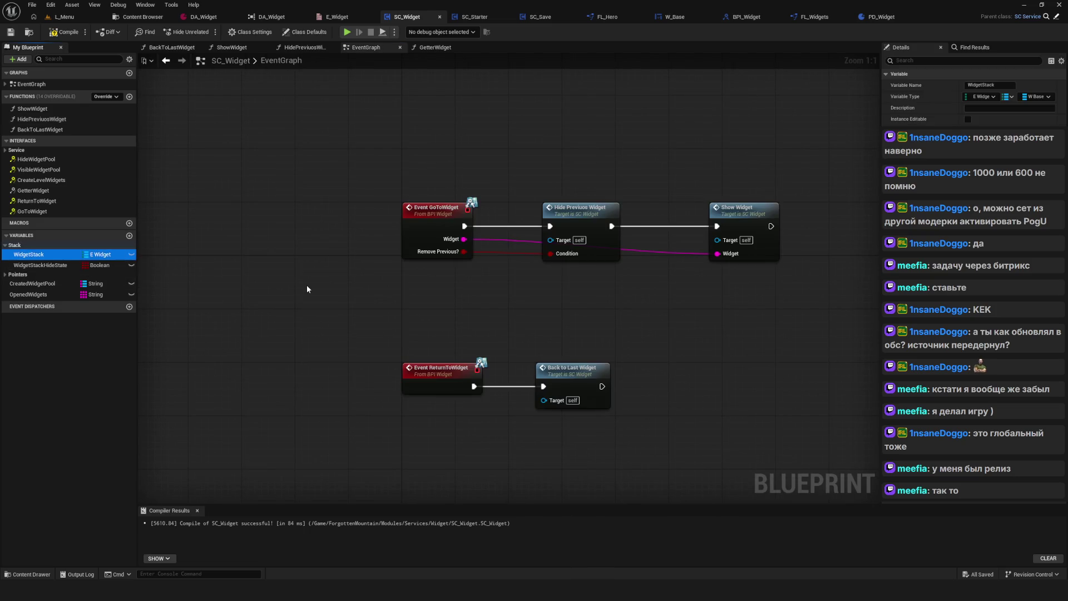
key("Delete")
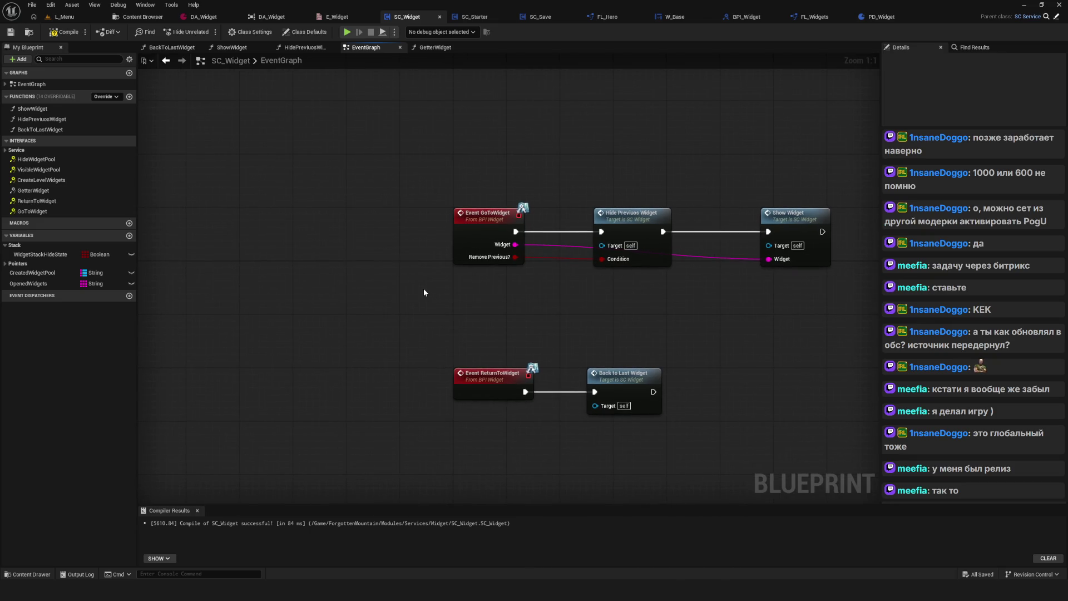
left_click(6, 264)
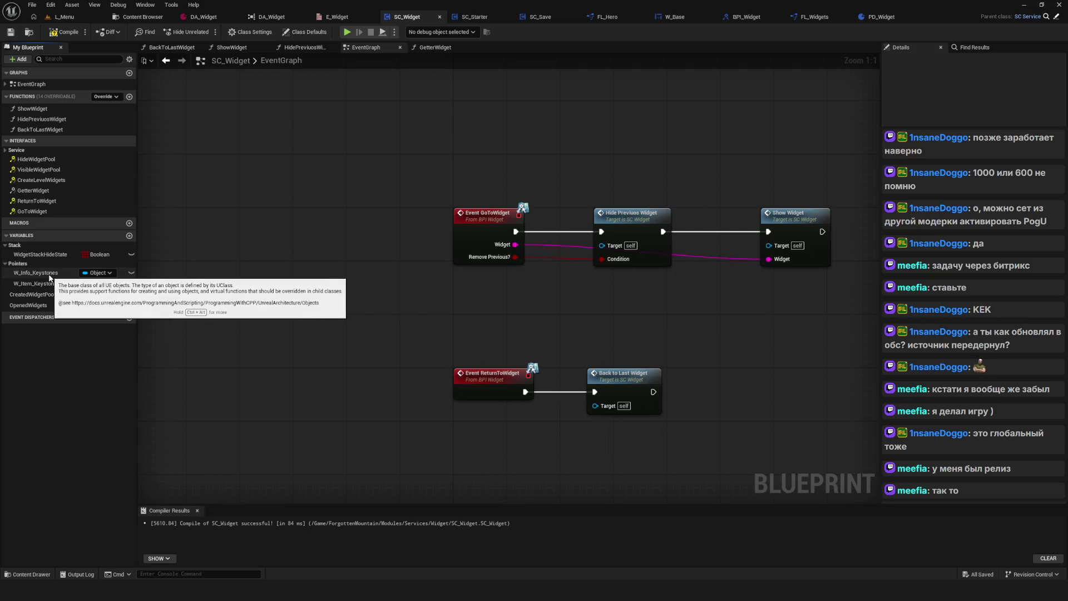
left_click(78, 288)
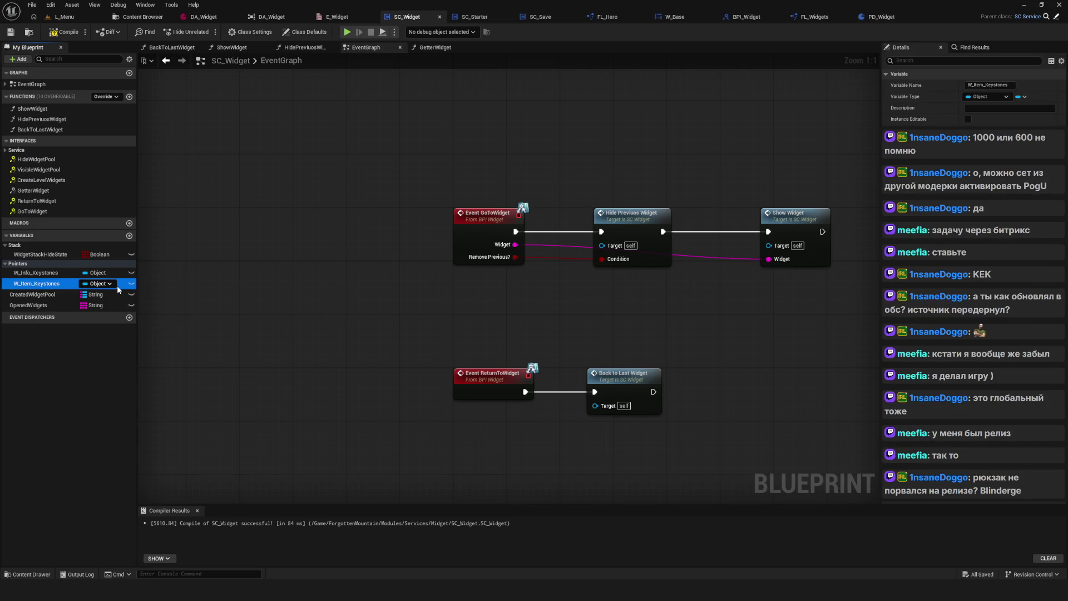
key("Delete")
left_click(62, 273)
key("Delete")
key("ctrl+s")
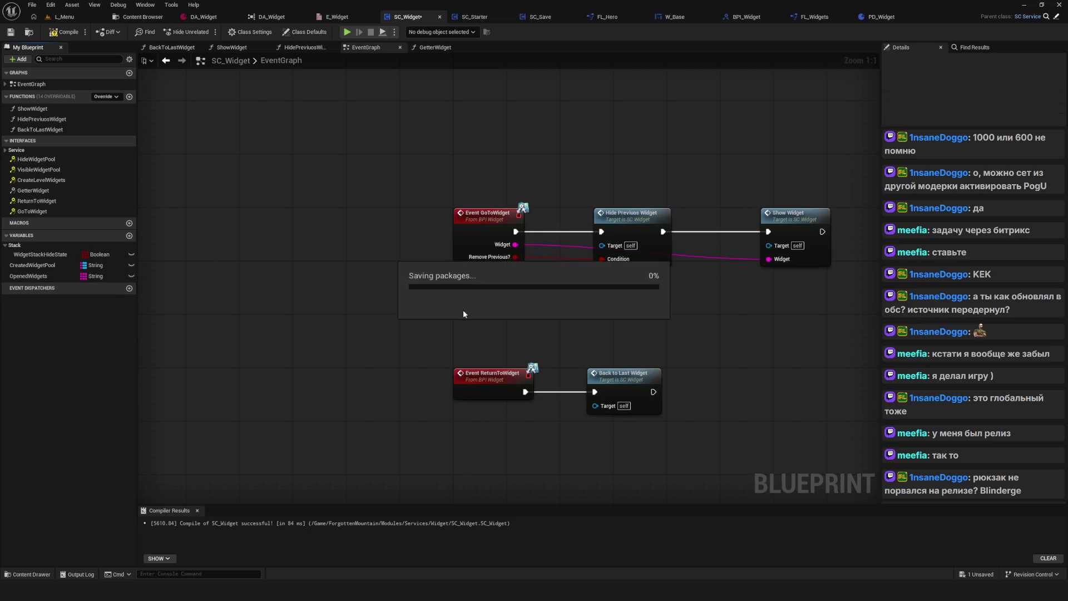
Move WidgetStackHideState out of the Stack category and save SC_Widget.
scroll(473, 334, "down", 6)
scroll(456, 325, "up", 6)
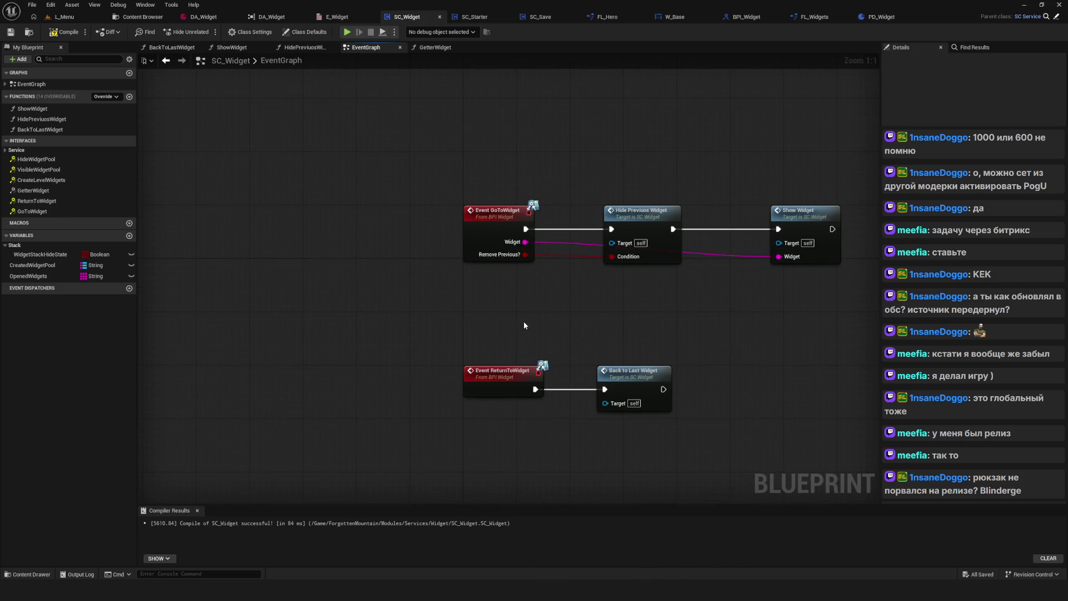
left_click_drag(524, 325, 440, 326)
left_click_drag(362, 315, 626, 415)
left_click(335, 328)
left_click(43, 246)
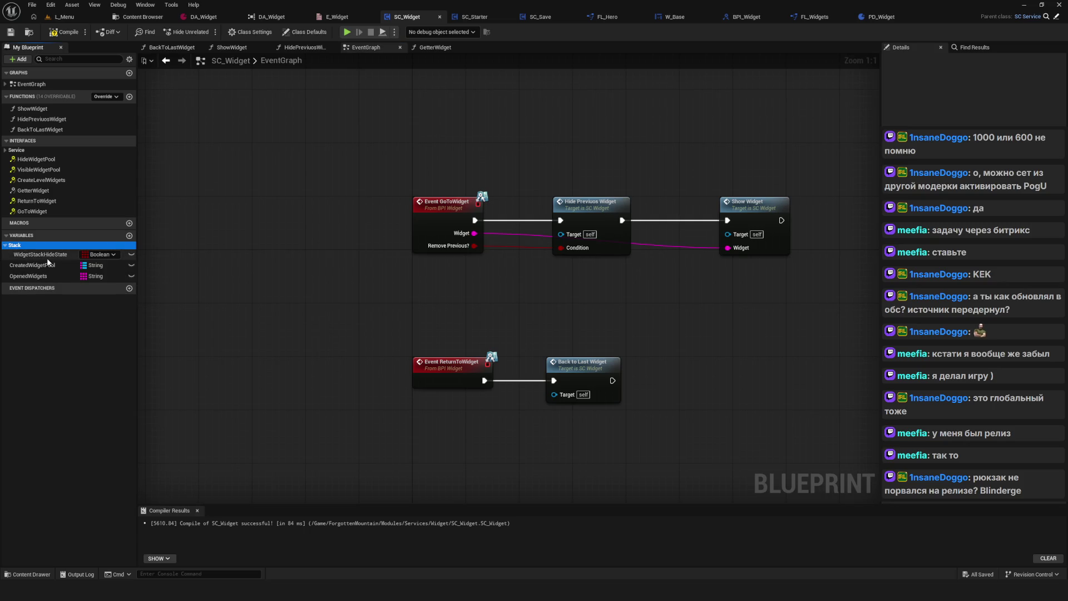
left_click(47, 257)
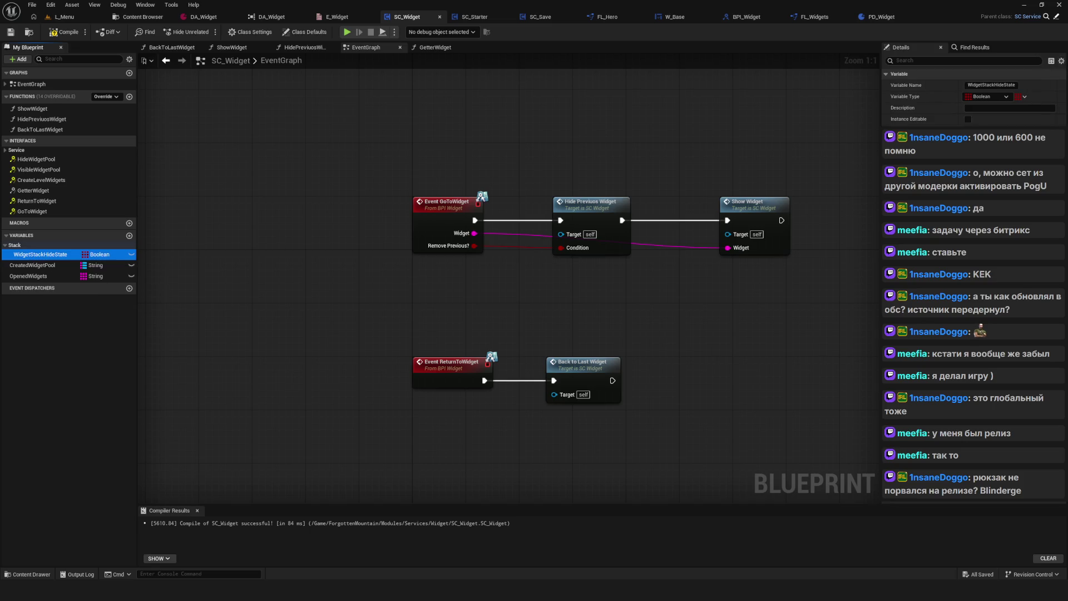
left_click_drag(46, 254, 55, 265)
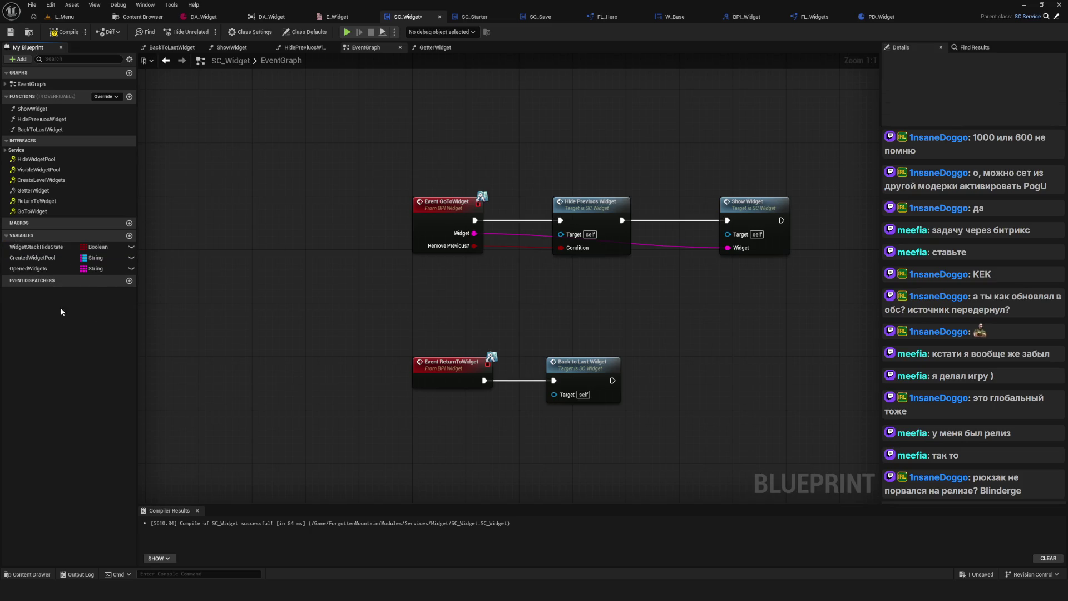
left_click(40, 258)
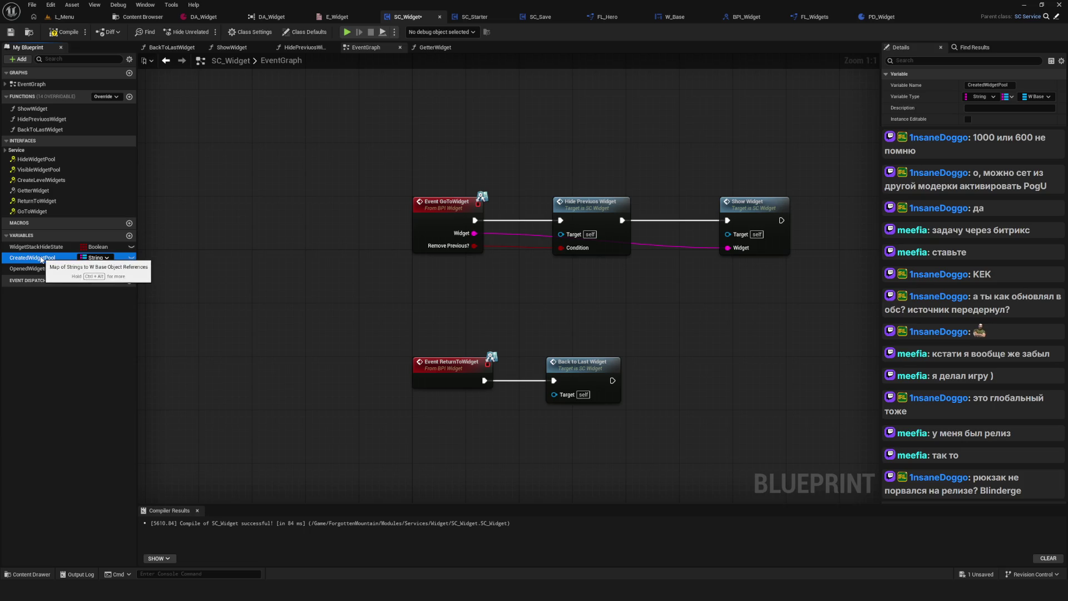
key("ctrl+s")
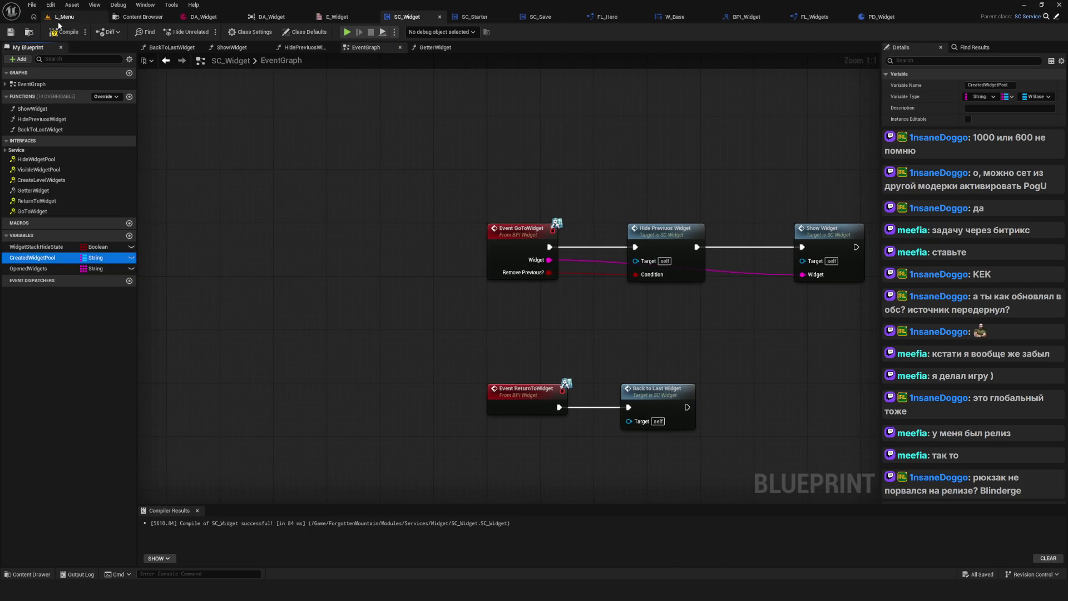
Glance at the L_Menu level, then return to SC_Widget and select the WidgetStackHideState variable.
left_click(64, 17)
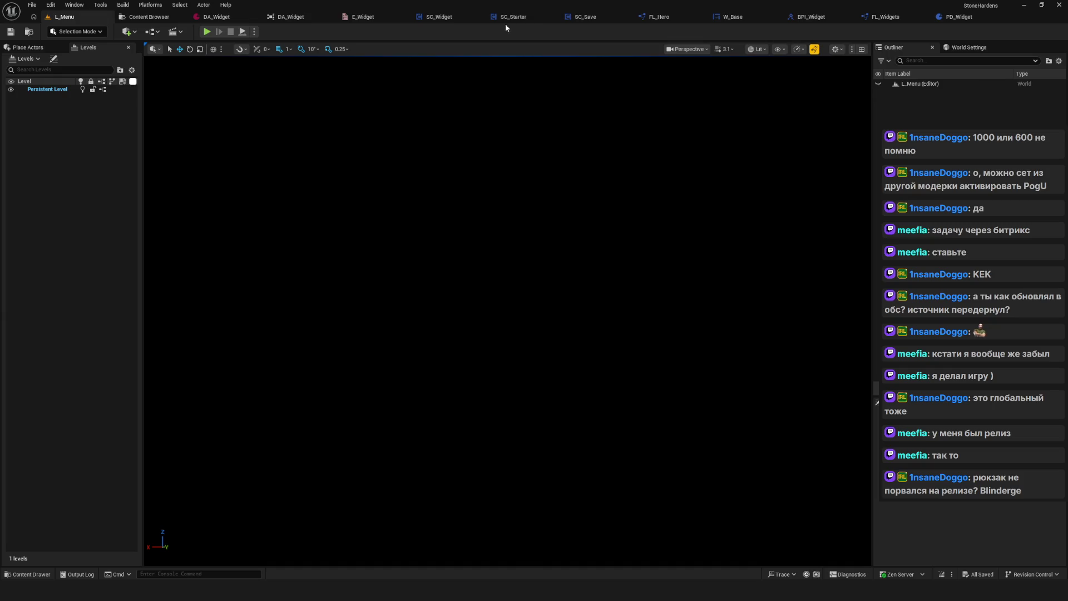
left_click(473, 17)
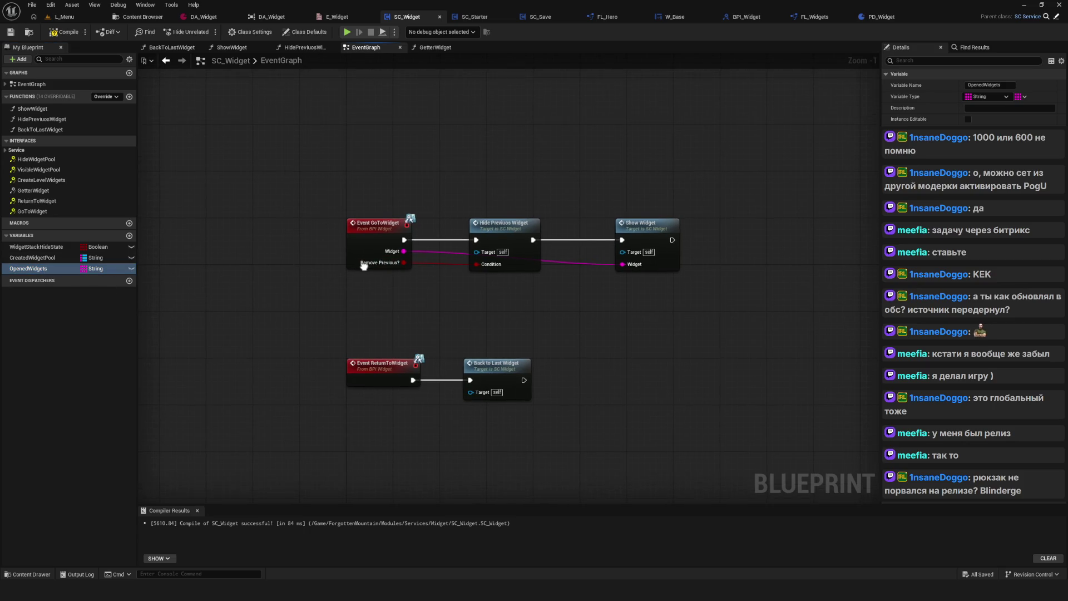
left_click(32, 246)
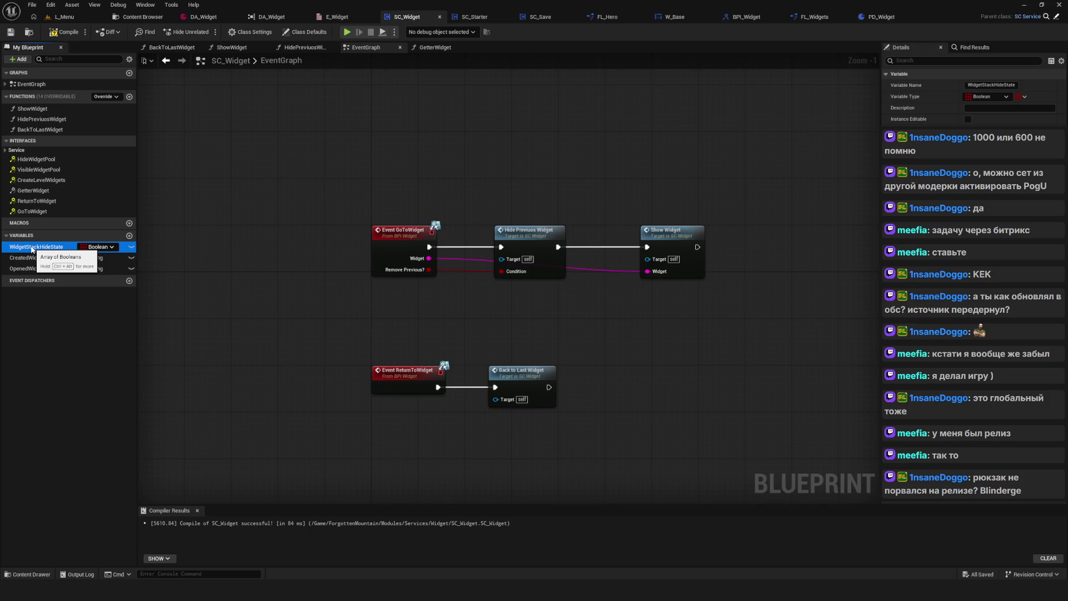
scroll(294, 283, "down", 1)
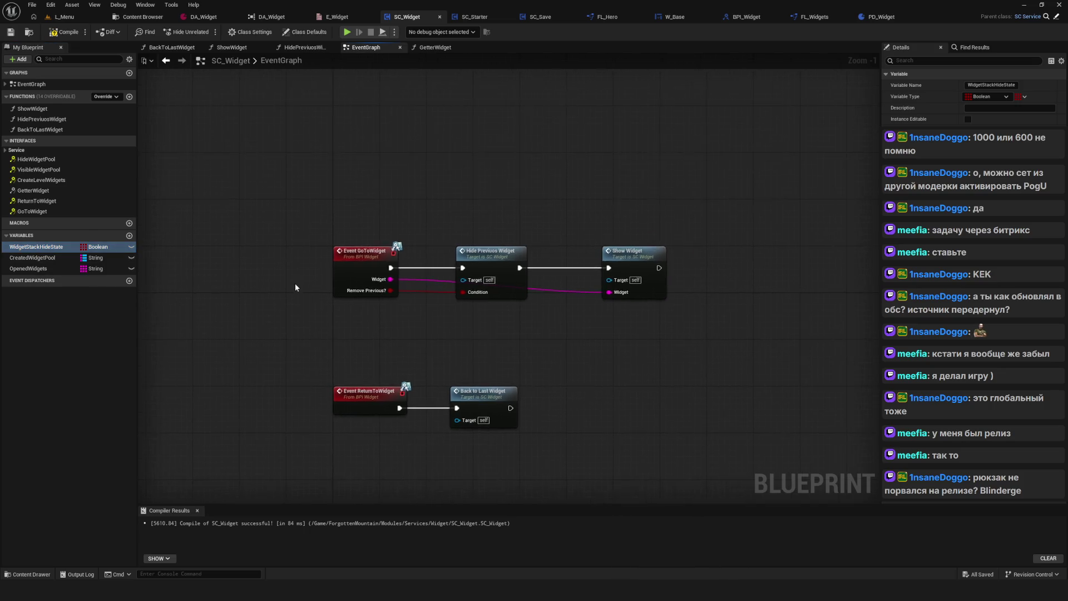
Compile SC_Widget and recentre the GoToWidget and ReturnToWidget event nodes.
left_click(64, 36)
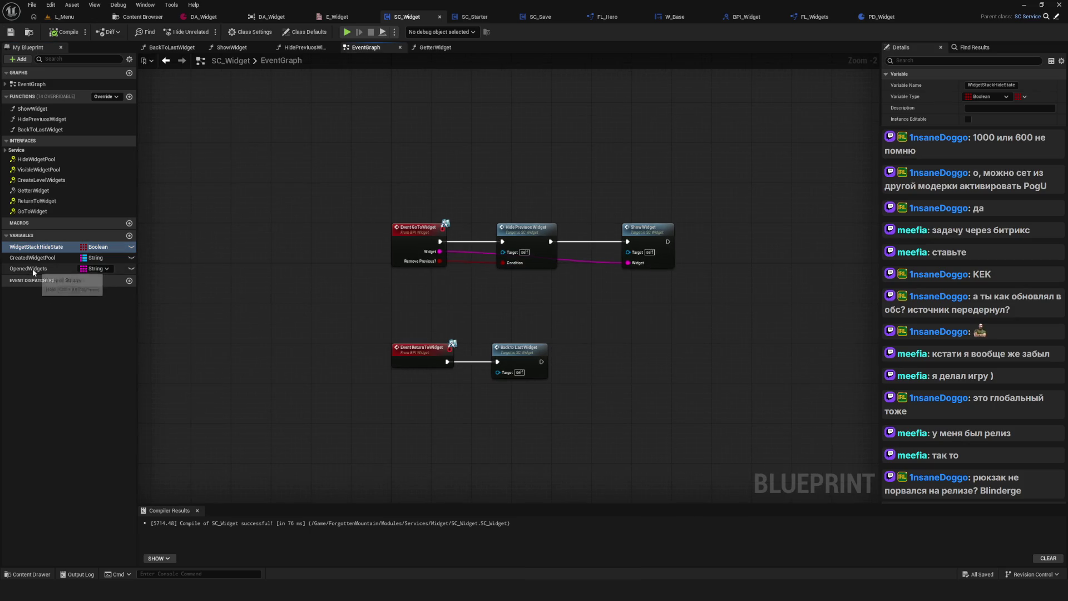
left_click_drag(550, 275, 511, 314)
scroll(512, 314, "down", 4)
scroll(512, 314, "up", 3)
mouse_move(540, 279)
left_mouse_down()
mouse_move(529, 204)
mouse_move(539, 175)
mouse_move(553, 171)
mouse_move(541, 197)
left_mouse_up()
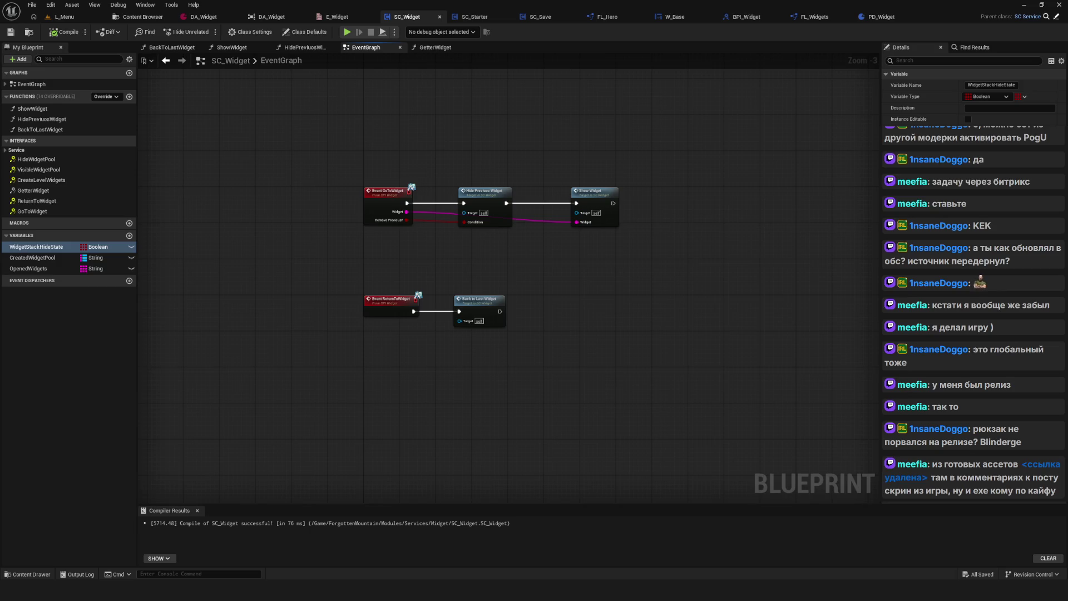
key("alt+Tab")
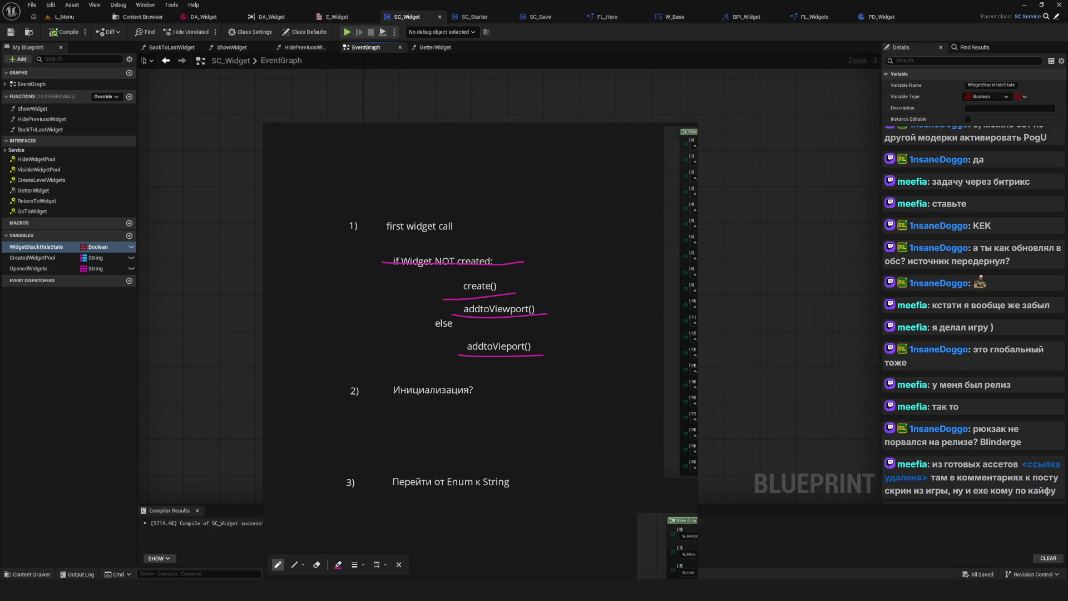
Paste and position the pixel-art image on the whiteboard, inspect it, then delete it.
key("ctrl+v")
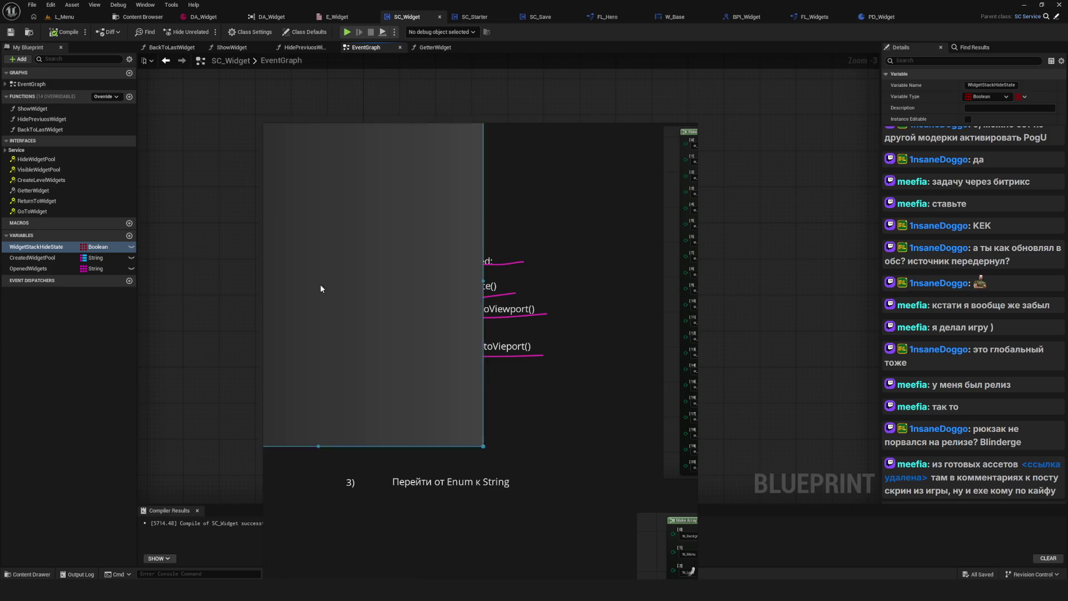
left_click_drag(355, 286, 612, 265)
scroll(611, 265, "down", 3)
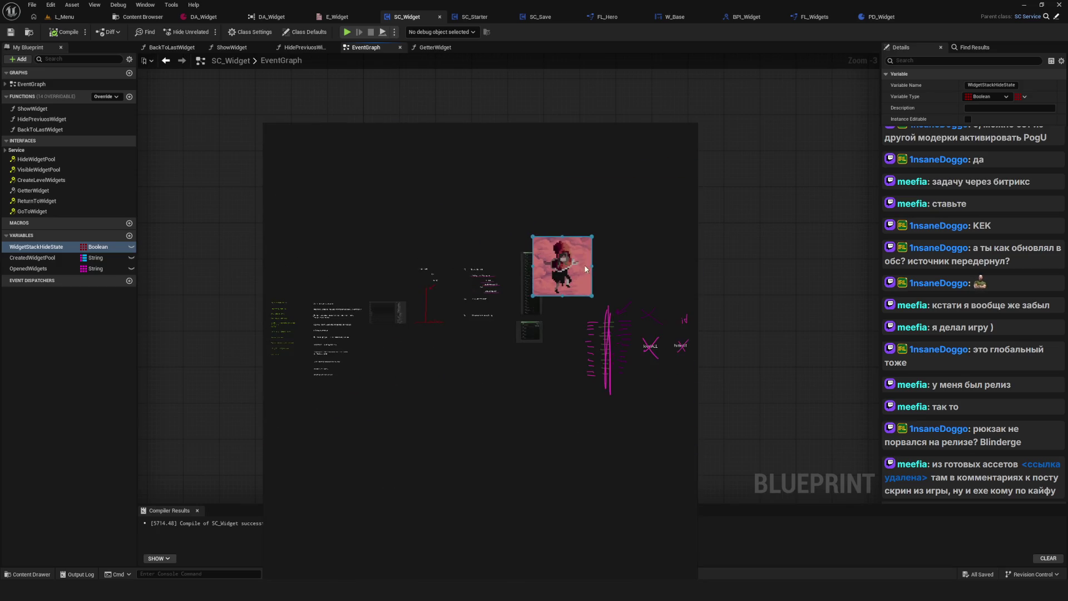
scroll(526, 261, "up", 5)
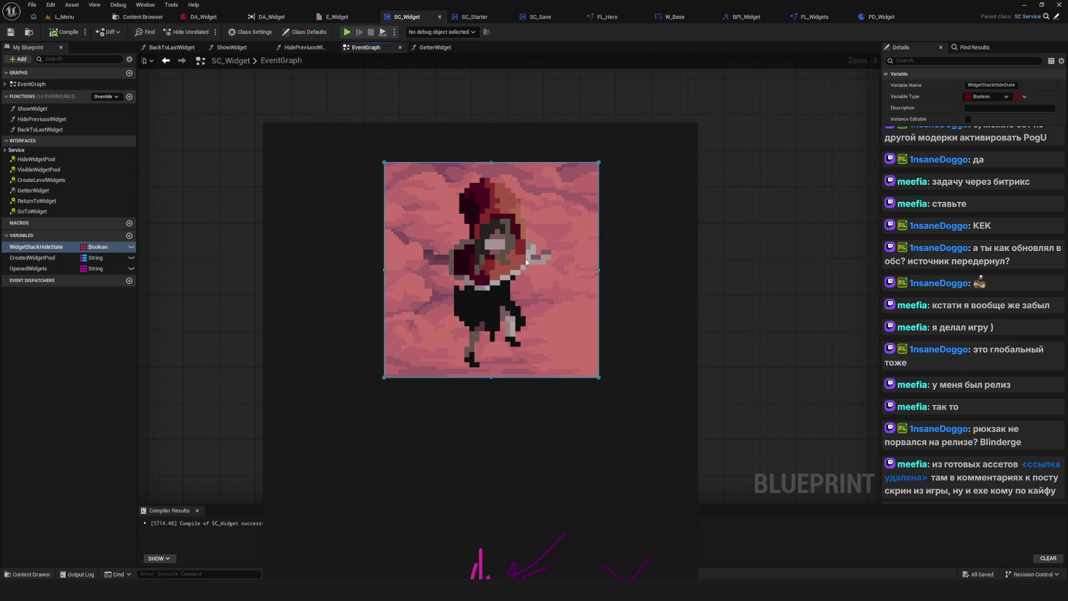
scroll(525, 262, "down", 3)
scroll(523, 260, "up", 2)
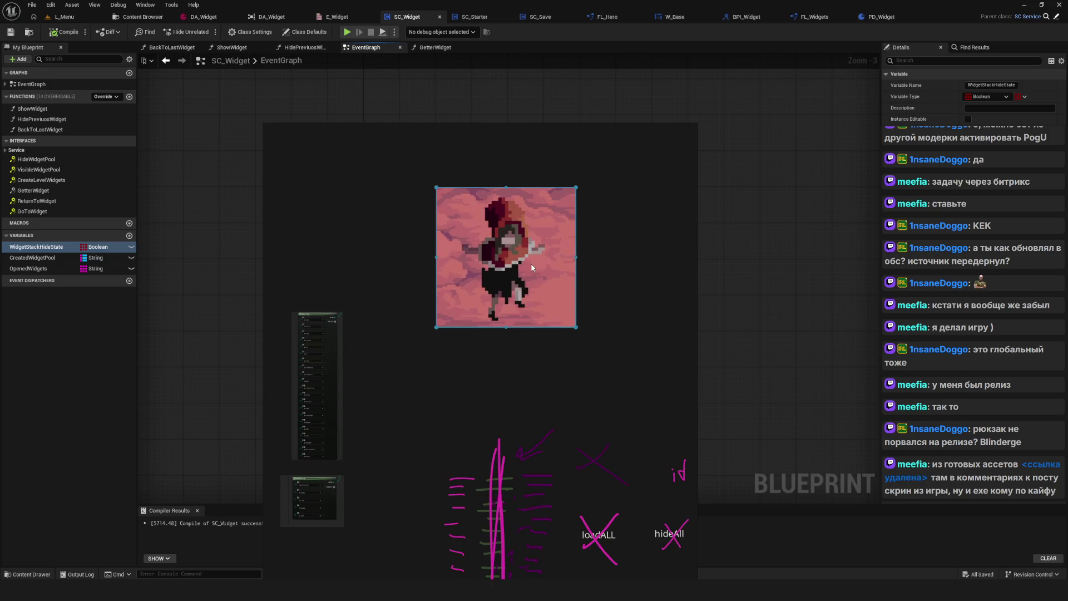
scroll(508, 295, "down", 3)
scroll(486, 286, "up", 4)
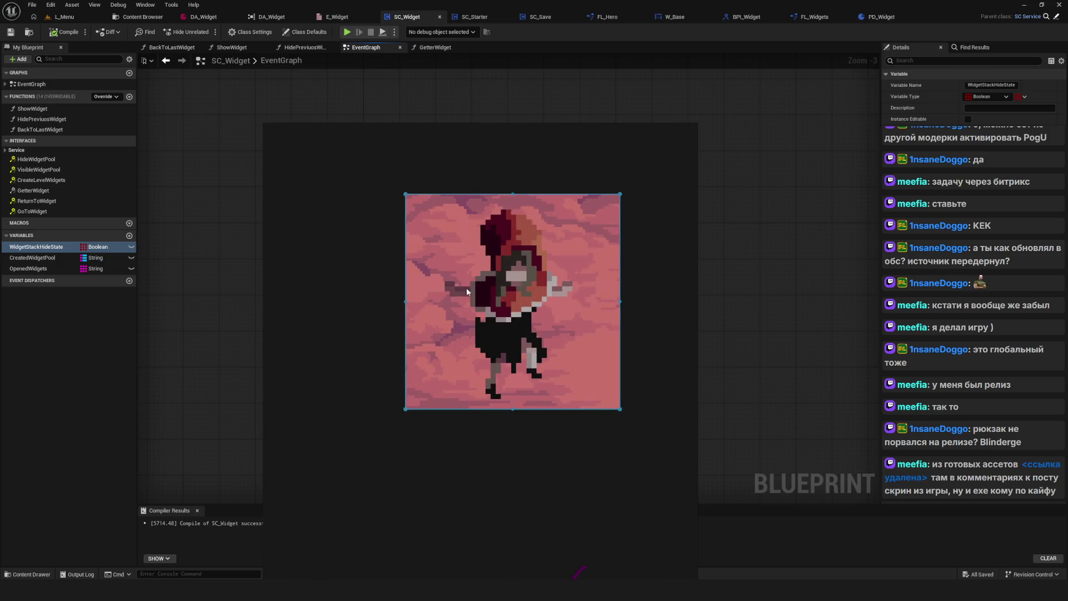
scroll(515, 320, "down", 3)
scroll(501, 302, "up", 2)
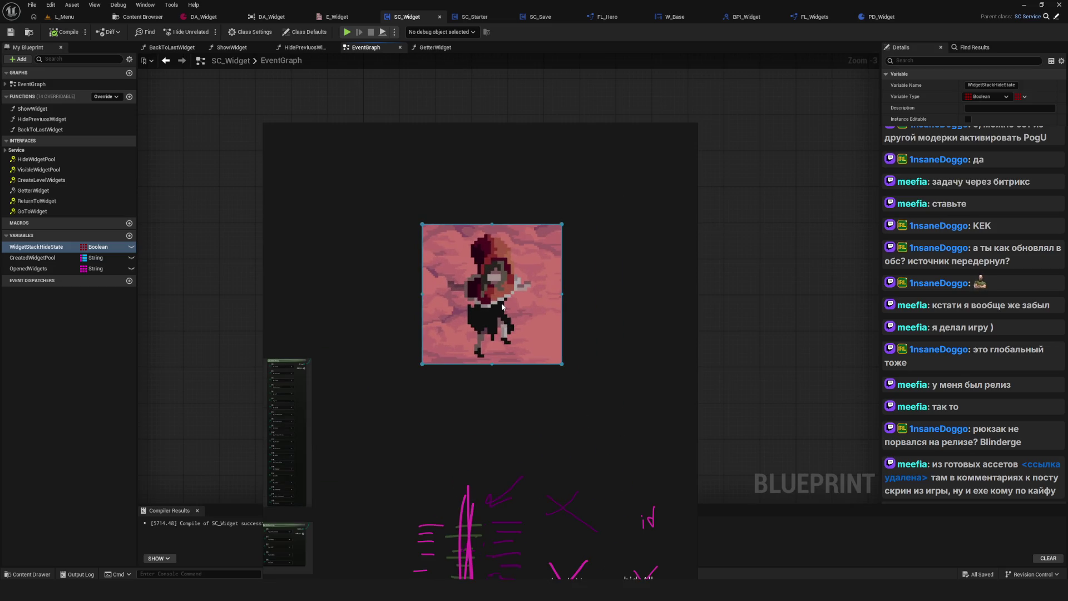
key("Delete")
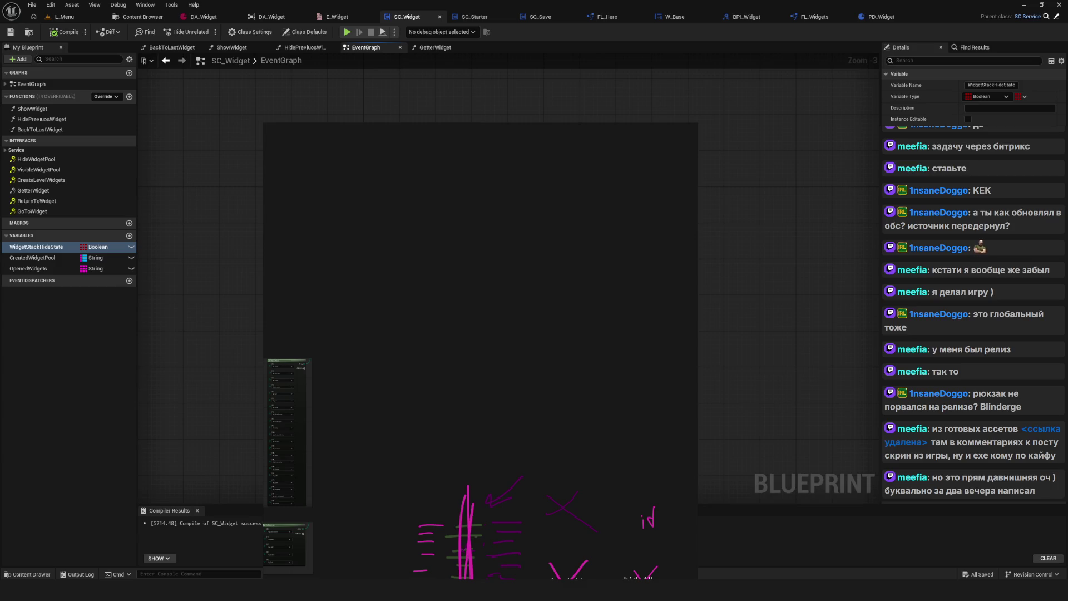
left_click(36, 247)
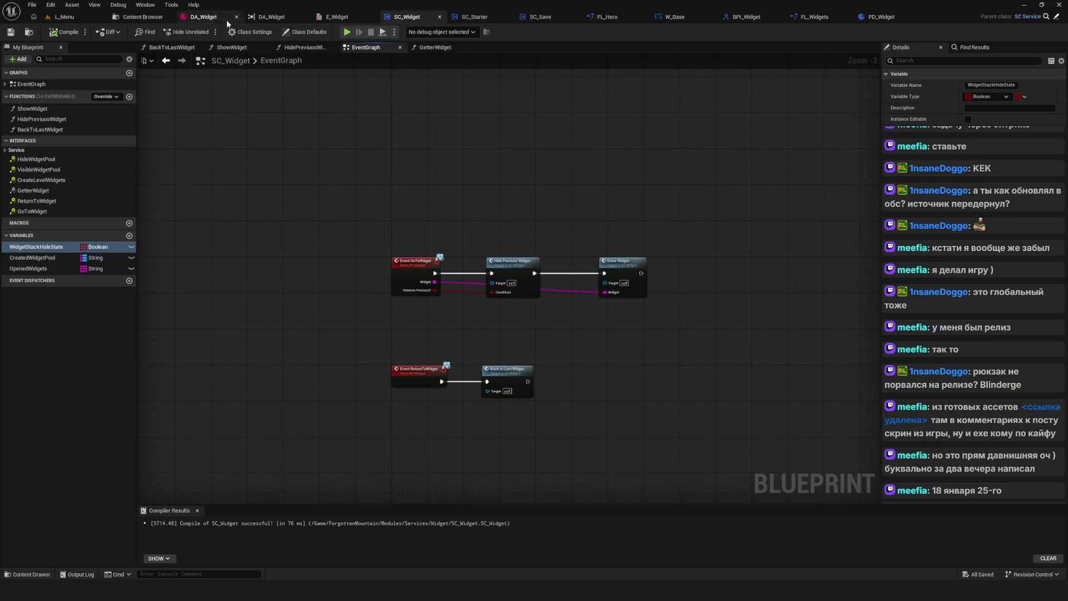
In DA_Widget, add one empty Widget Pool entry and show the 27-entry reference list.
left_click(204, 17)
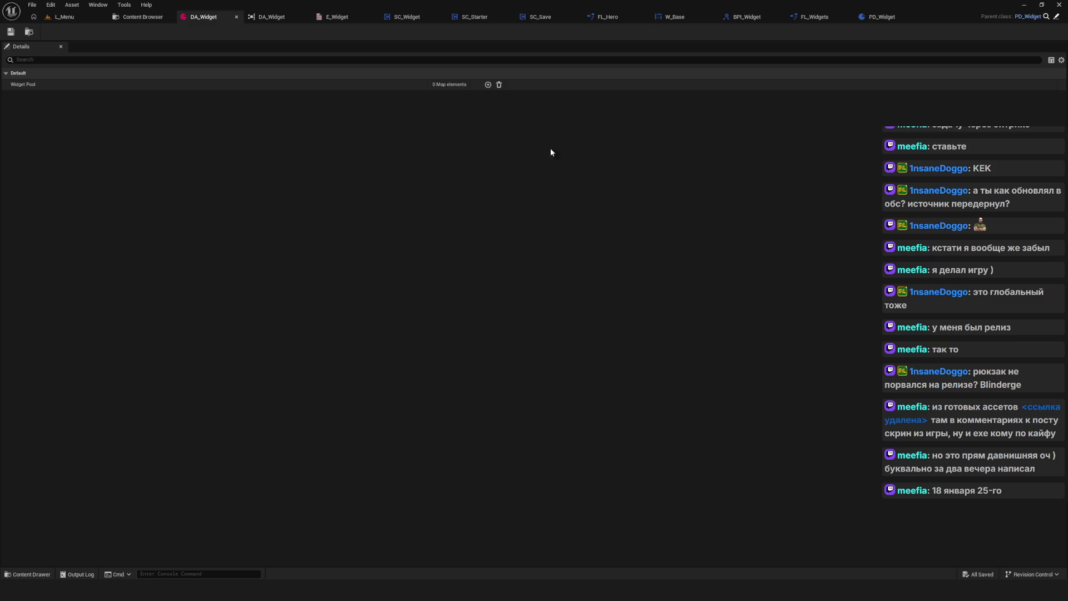
left_click(488, 84)
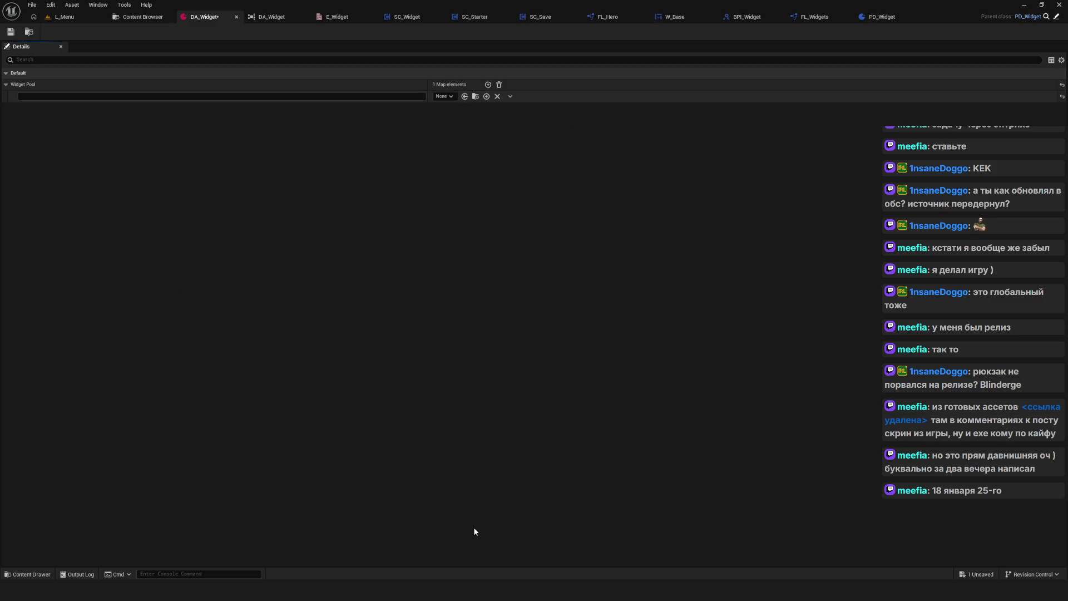
left_click(444, 96)
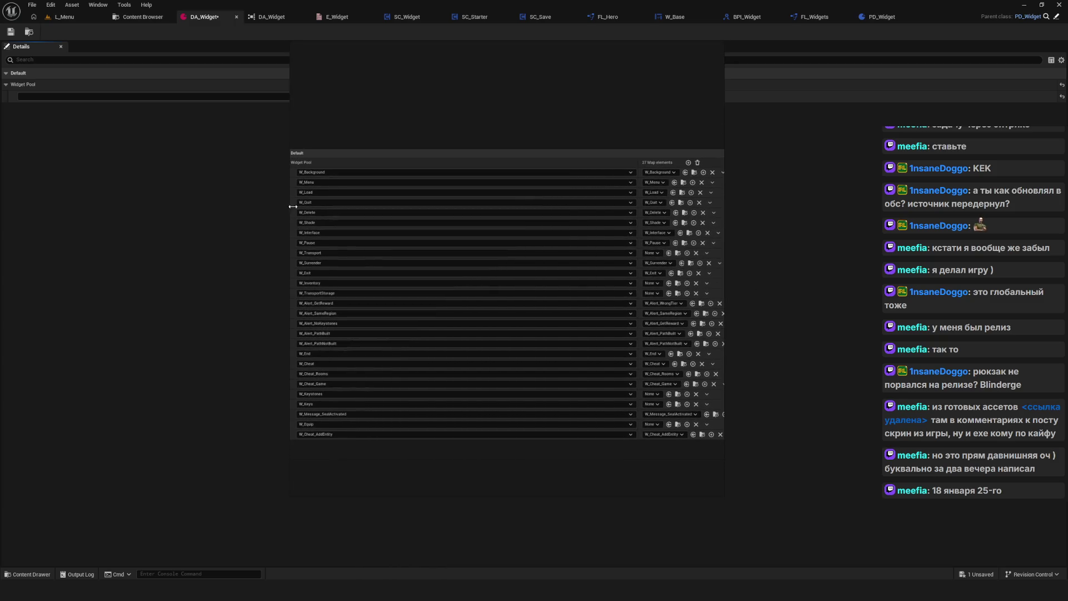
Move and resize the reference list window so the Widget Pool entry stays visible.
mouse_move(438, 47)
mouse_move(440, 40)
left_mouse_down()
mouse_move(440, 140)
mouse_move(391, 162)
mouse_move(685, 61)
left_mouse_up()
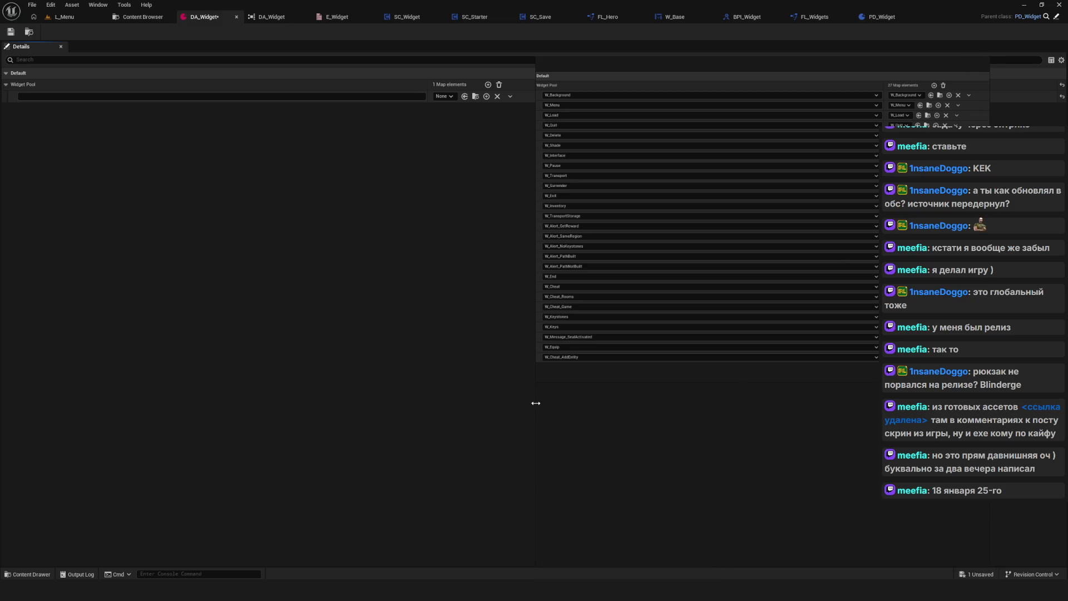
left_click_drag(533, 406, 419, 405)
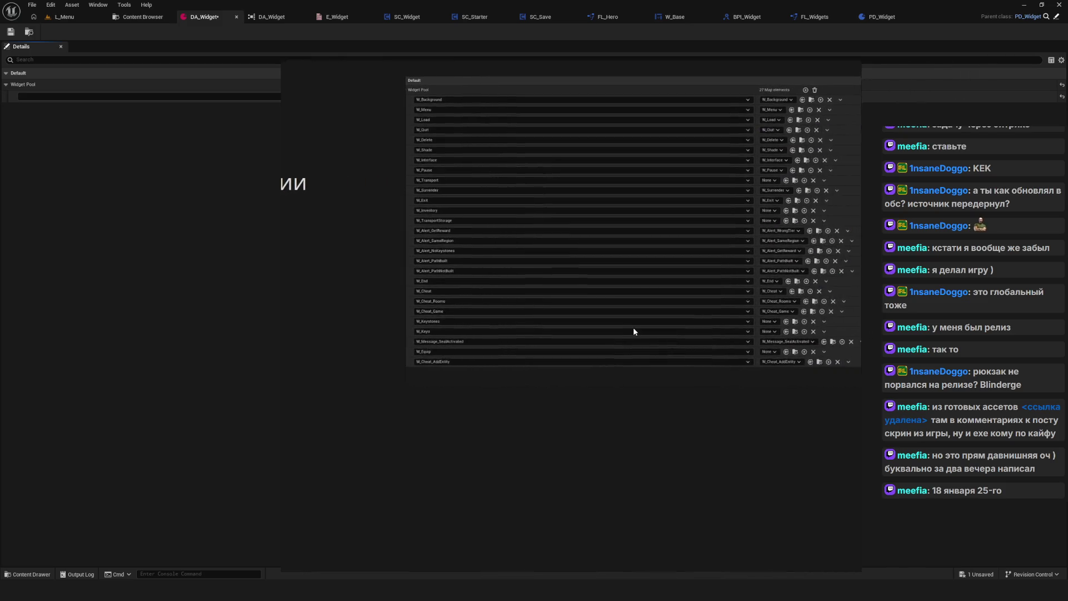
left_click_drag(328, 223, 514, 229)
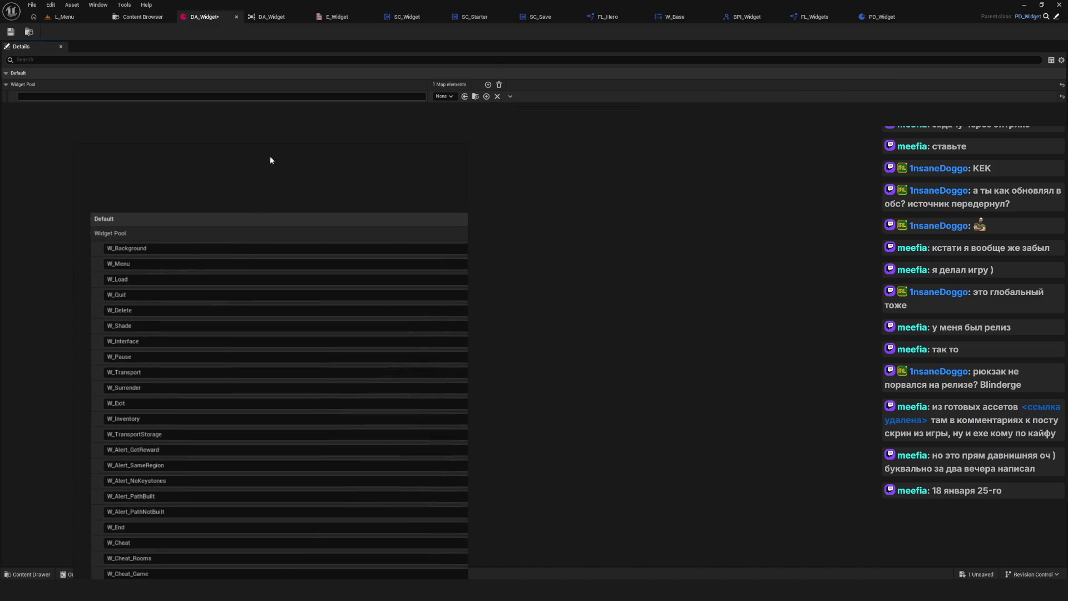
left_click_drag(281, 146, 282, 314)
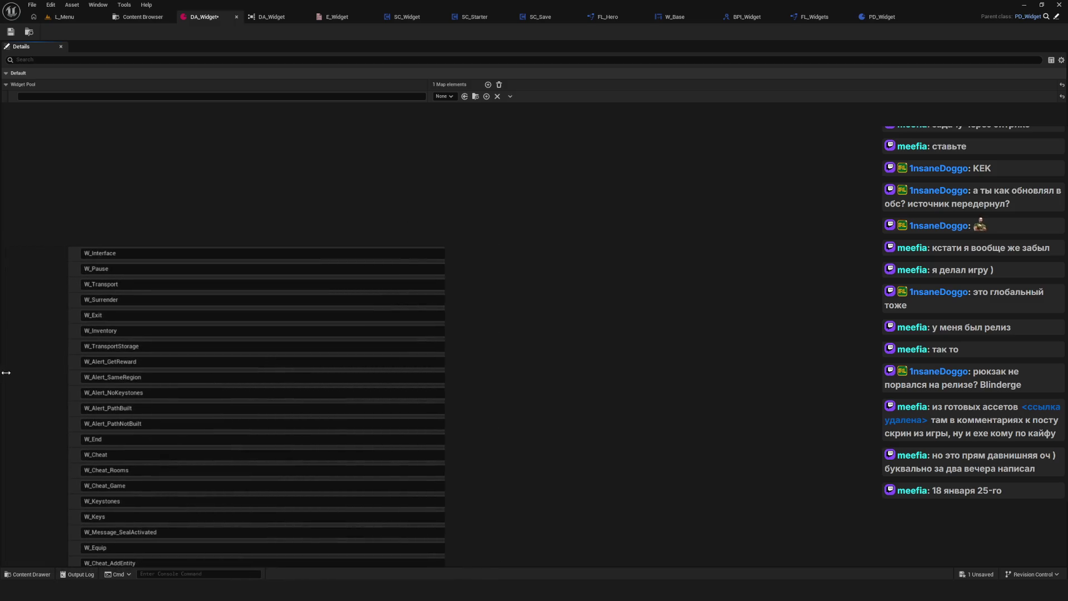
mouse_move(444, 355)
left_mouse_down()
mouse_move(740, 356)
mouse_move(694, 355)
left_mouse_up()
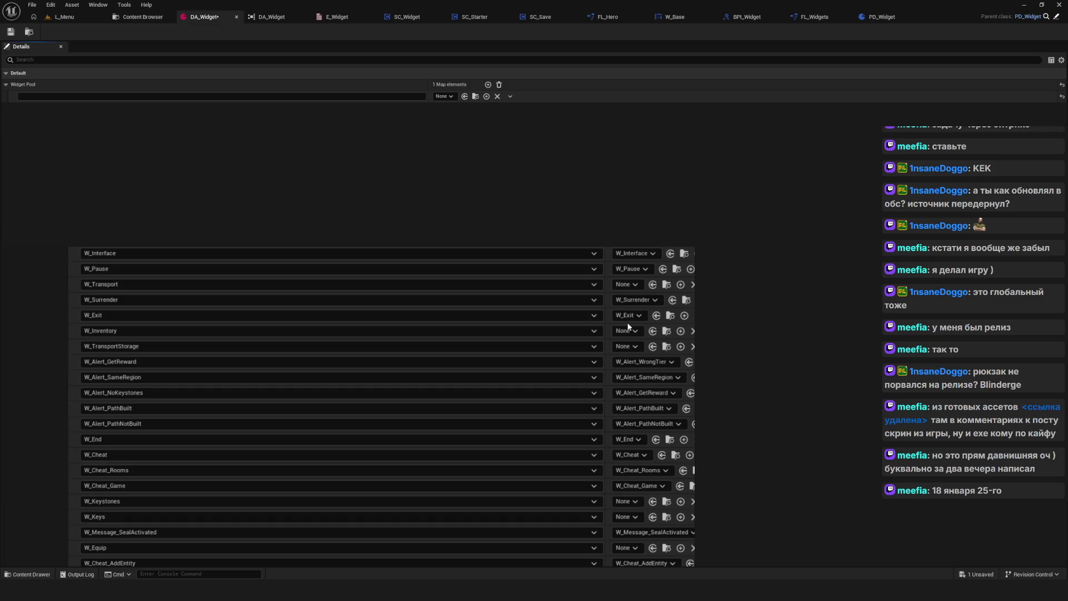
scroll(471, 335, "up", 5)
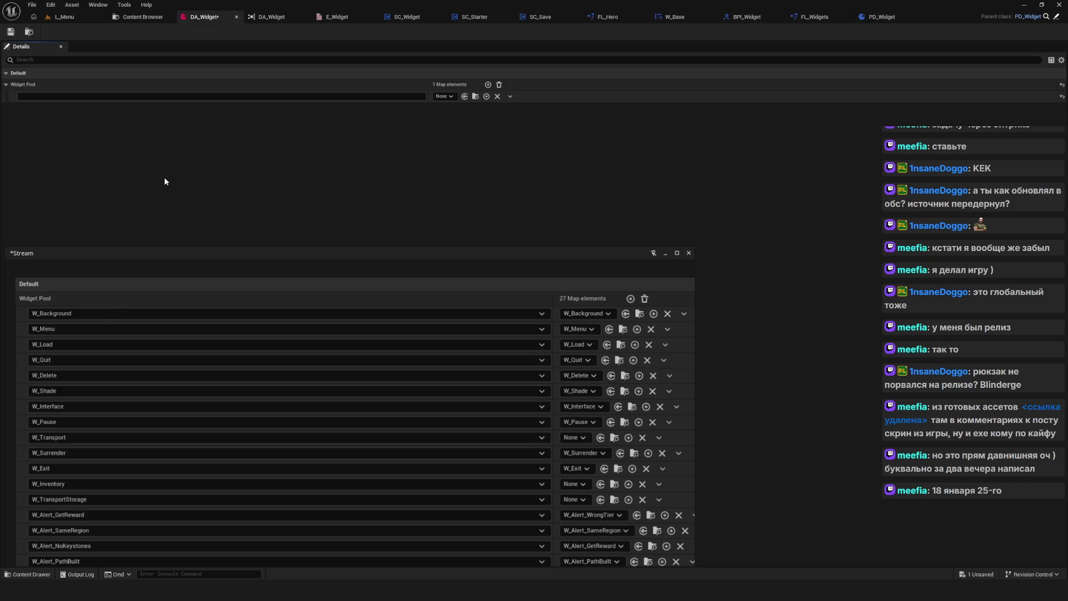
Set the first Widget Pool entry's value to W_Background and key to W_Background.
left_click(443, 96)
type("W")
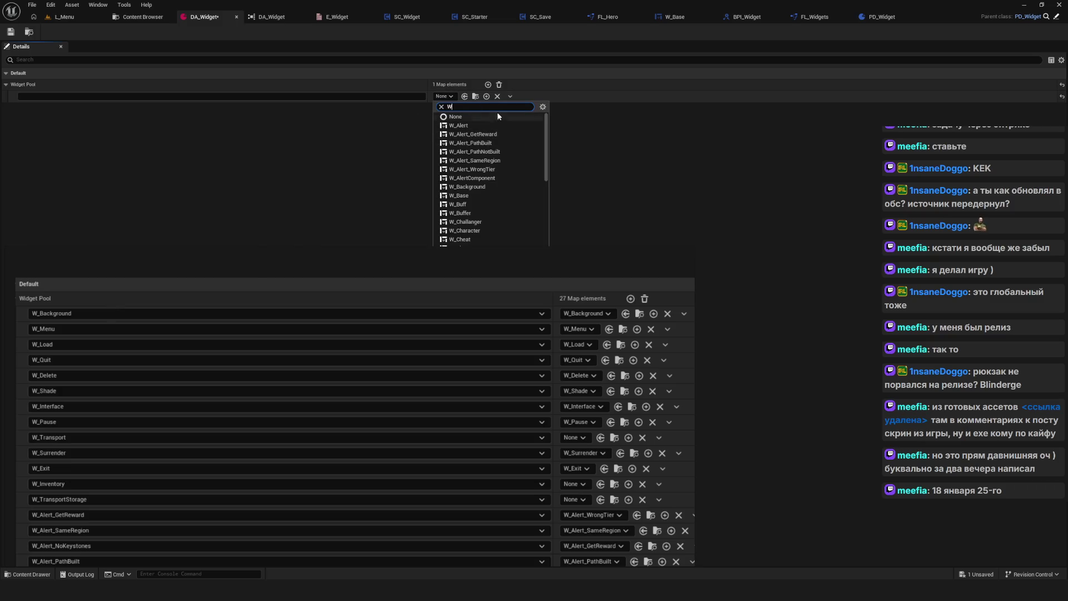
type("_Back")
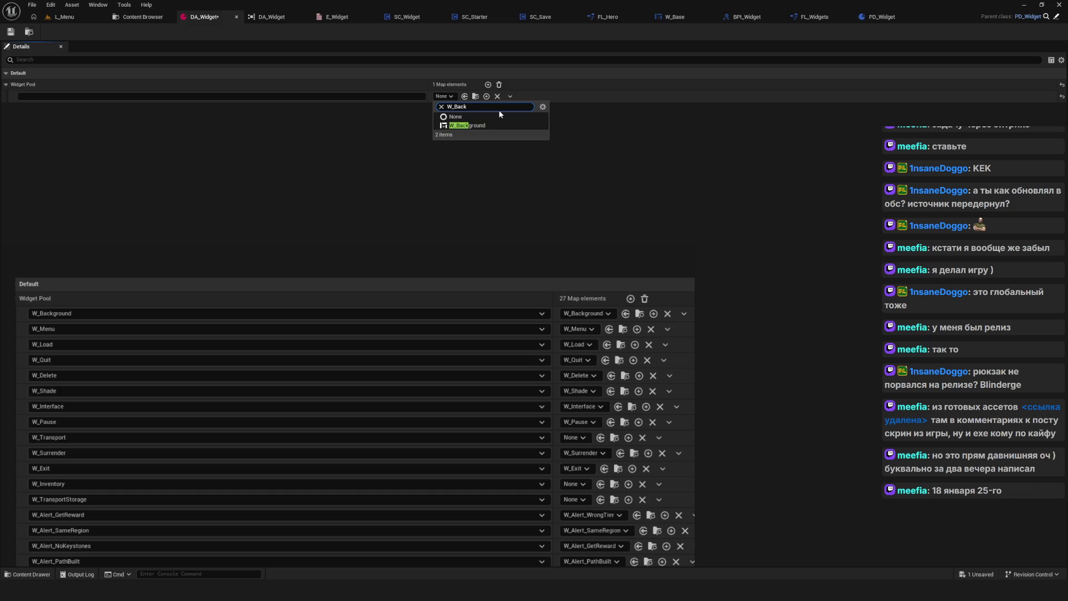
left_click(489, 125)
left_click(95, 98)
type("WQ")
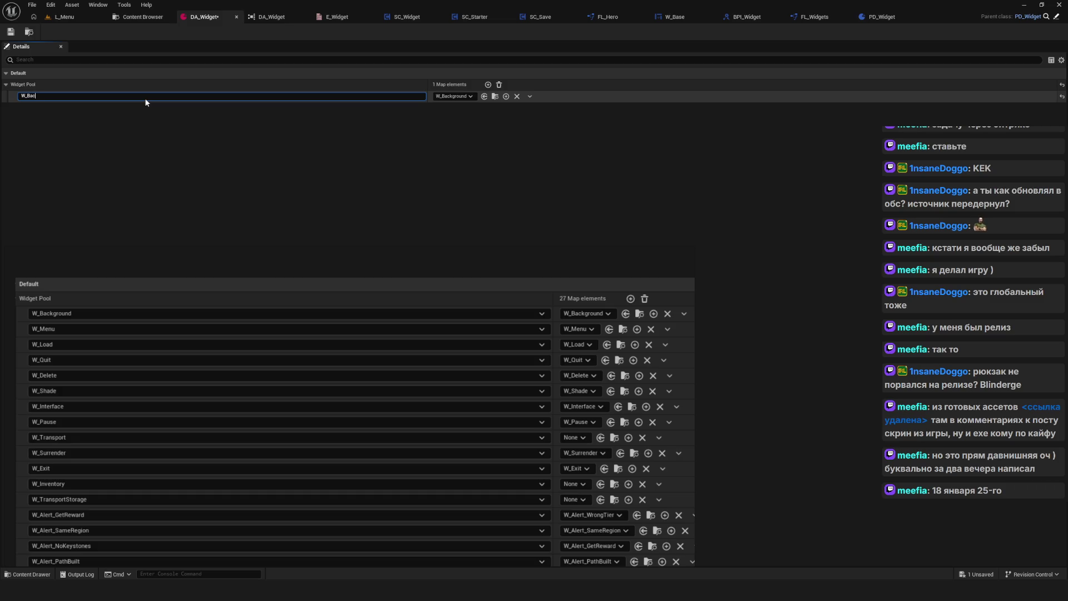
type("grou")
type("nd")
key("Return")
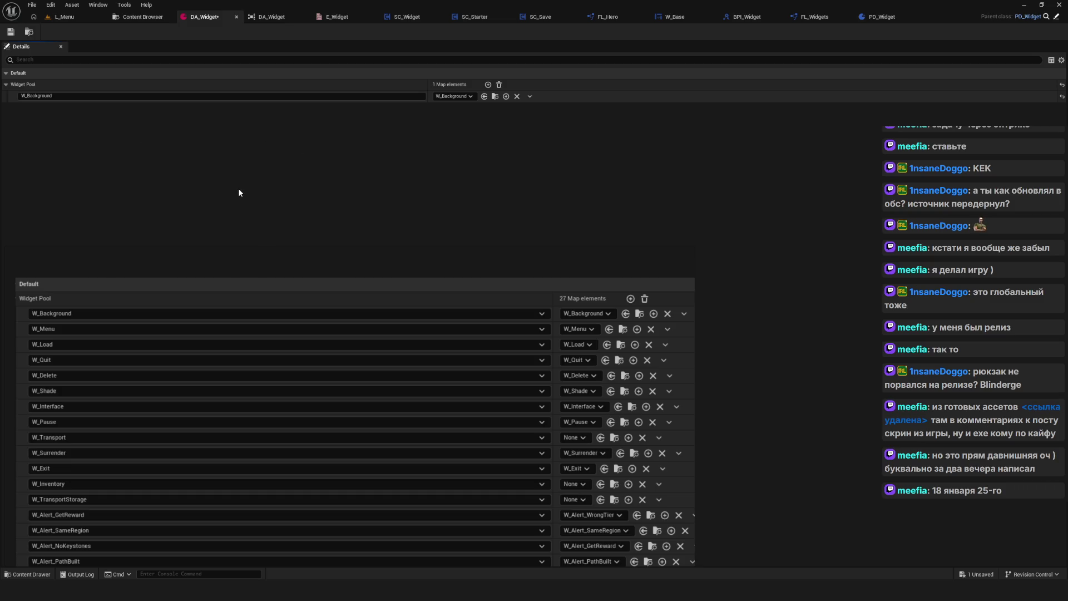
Add a second Widget Pool entry with the key W_Menu.
mouse_move(308, 266)
mouse_move(307, 257)
left_mouse_down()
mouse_move(312, 234)
mouse_move(309, 249)
left_mouse_up()
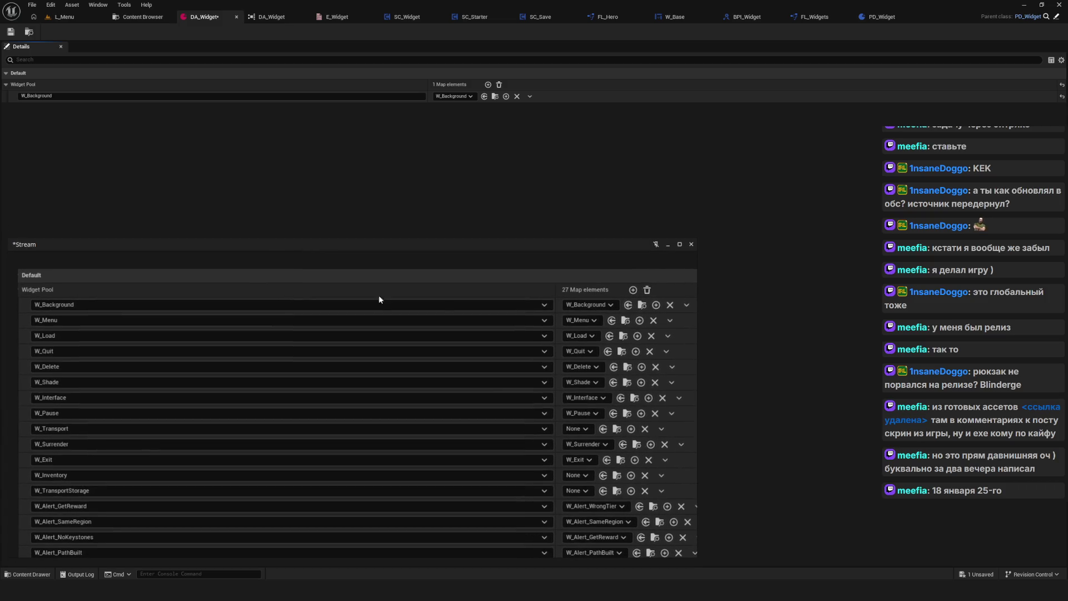
left_click_drag(245, 243, 249, 251)
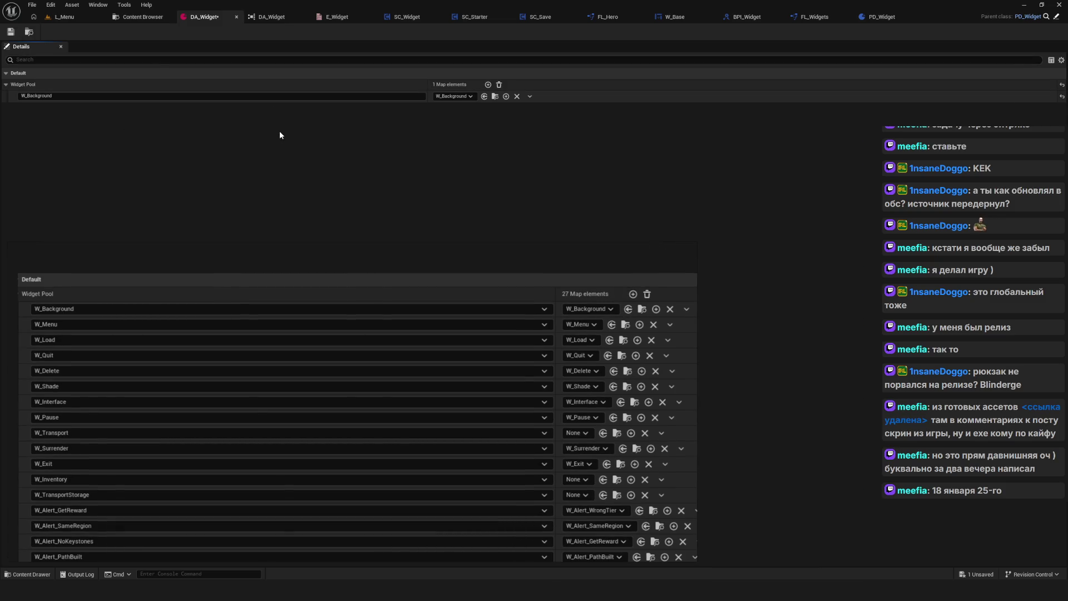
left_click(488, 85)
left_click(58, 109)
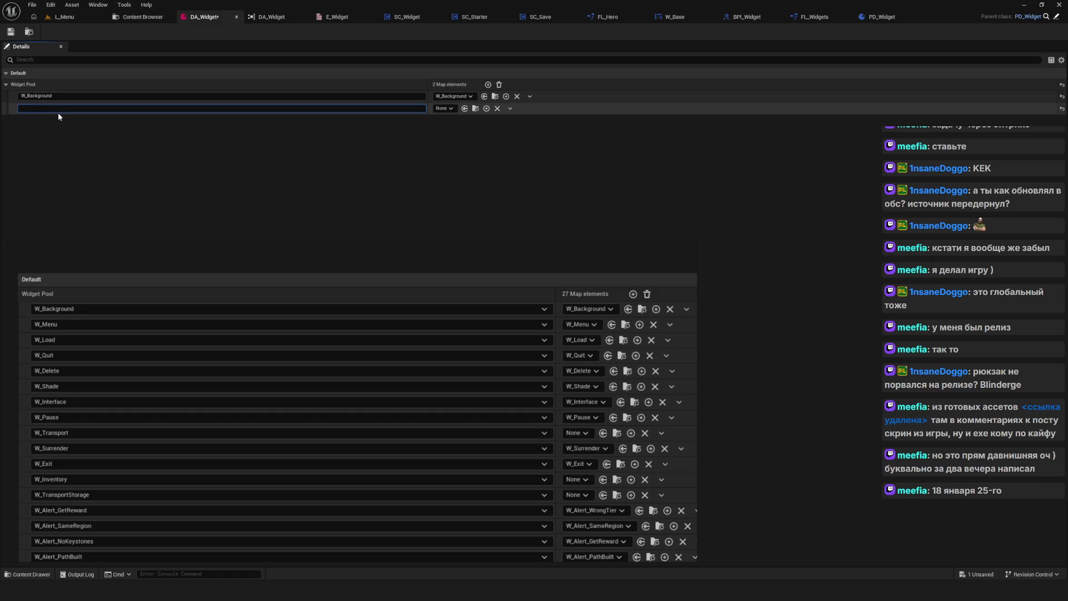
type("W_Menu")
key("Return")
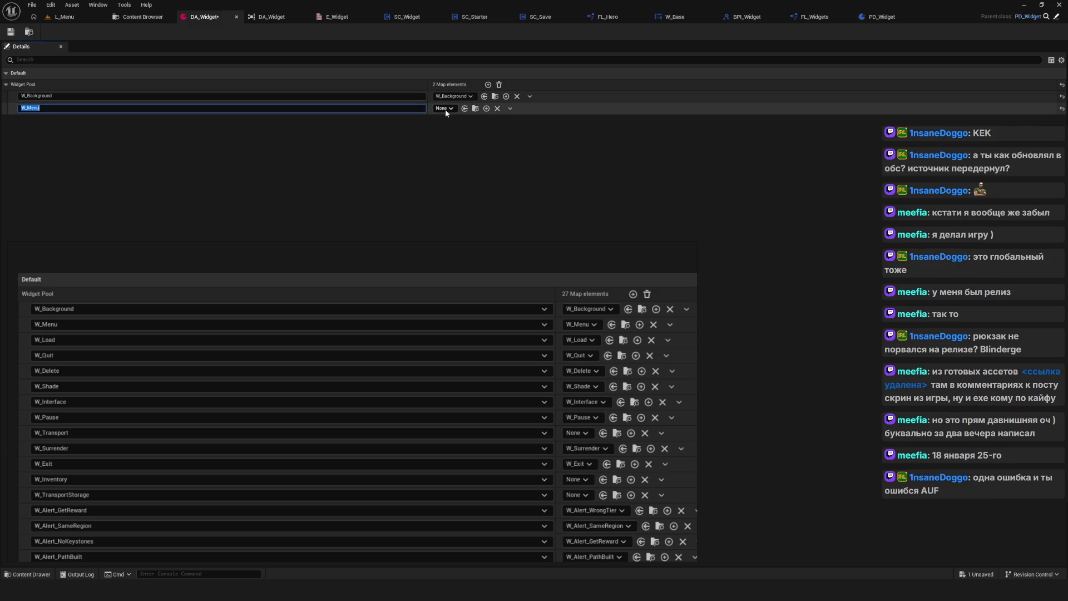
Map the second entry to the W_Menu widget and save DA_Widget.
left_click(446, 109)
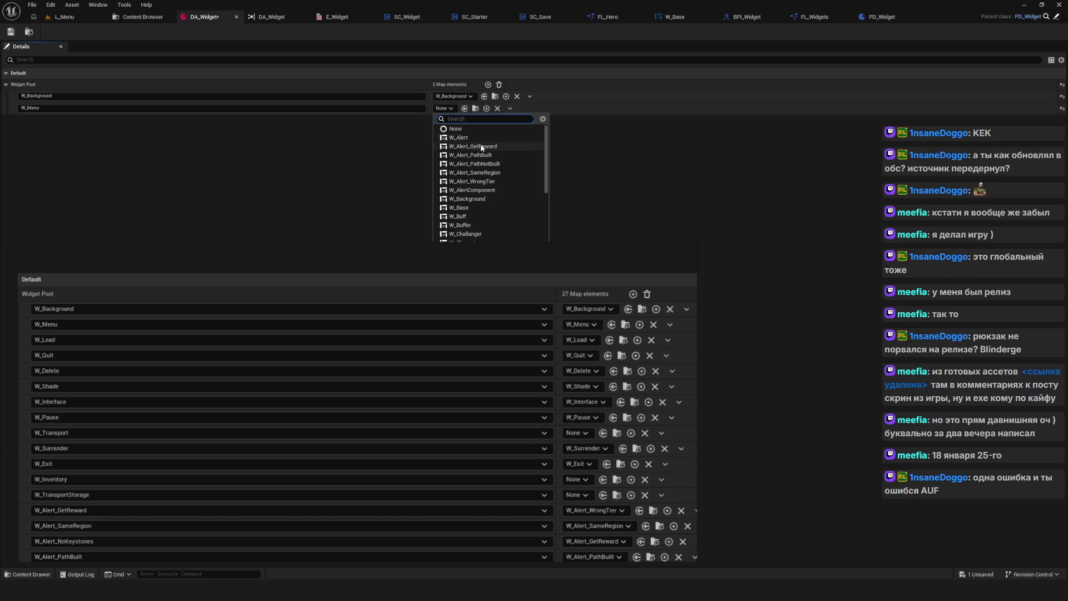
type("W_Menu")
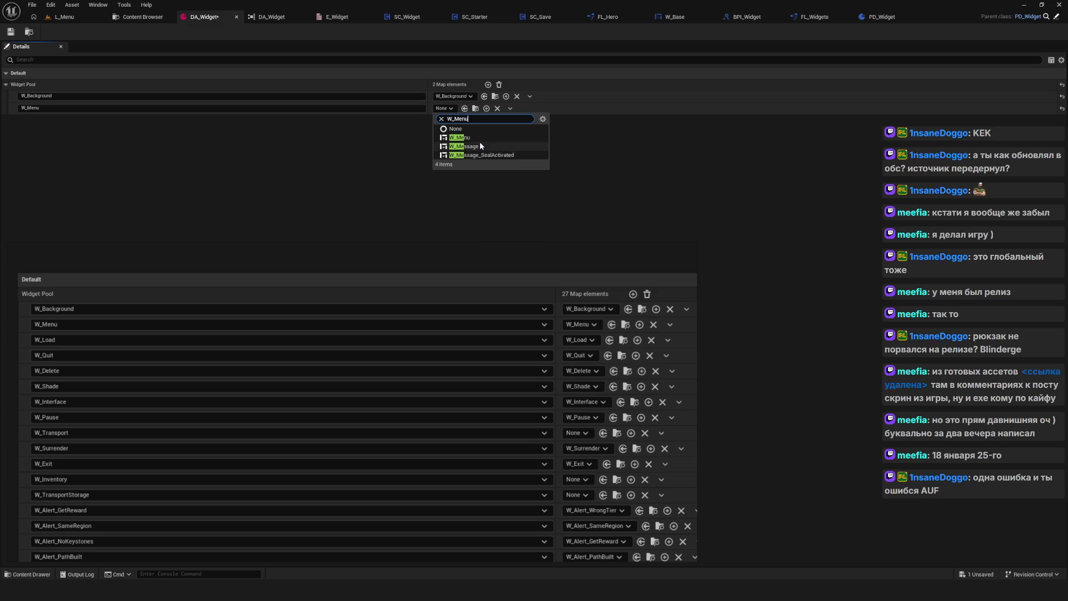
left_click(479, 139)
key("ctrl+s")
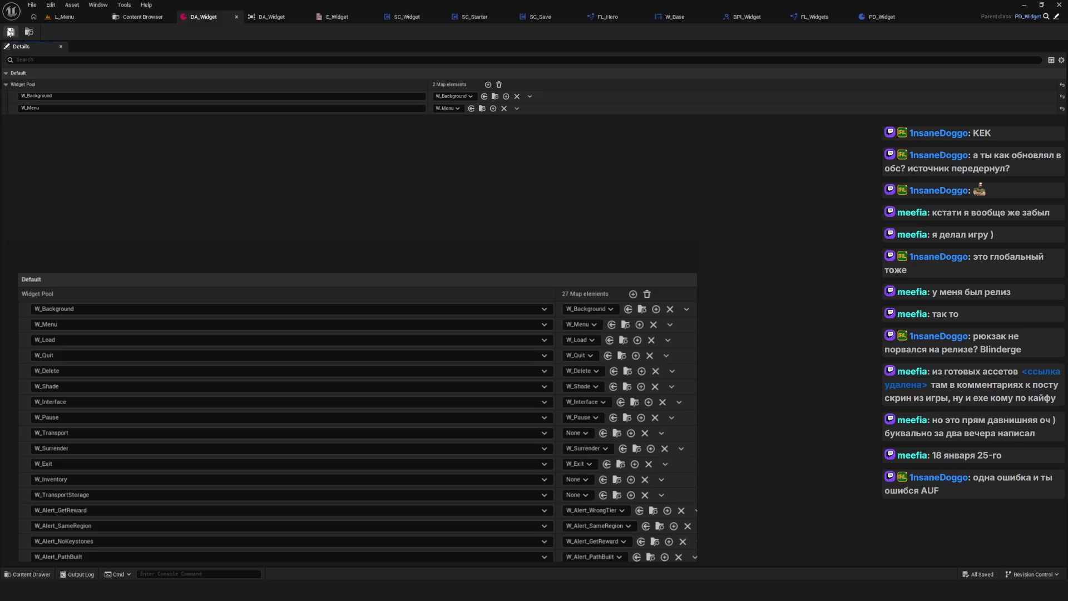
left_click(318, 161)
Leave the W_Menu key unchanged and reposition the reference list window.
left_click(30, 108)
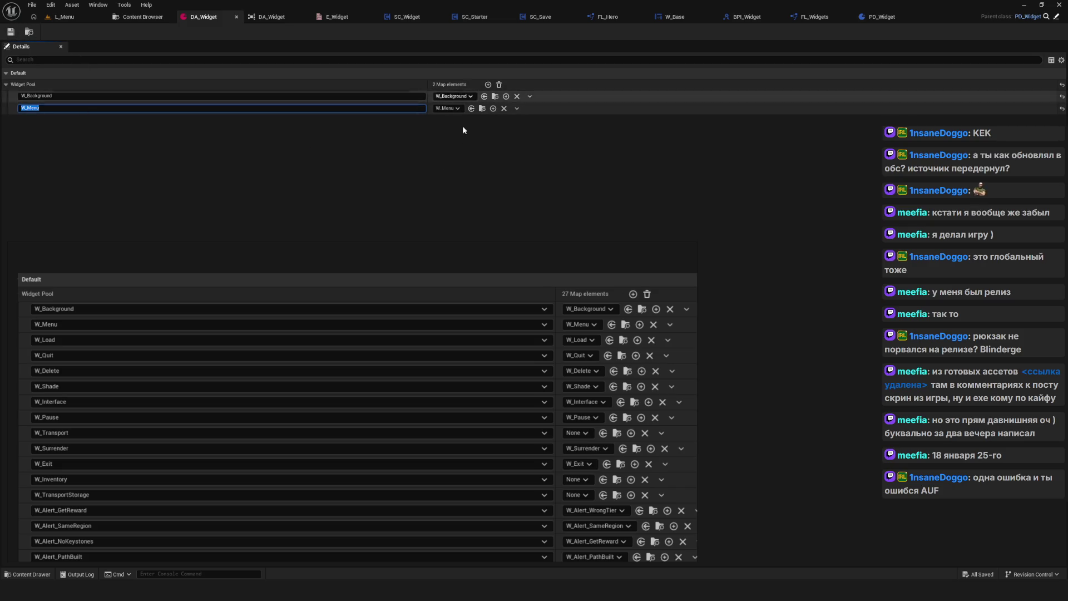
key("Escape")
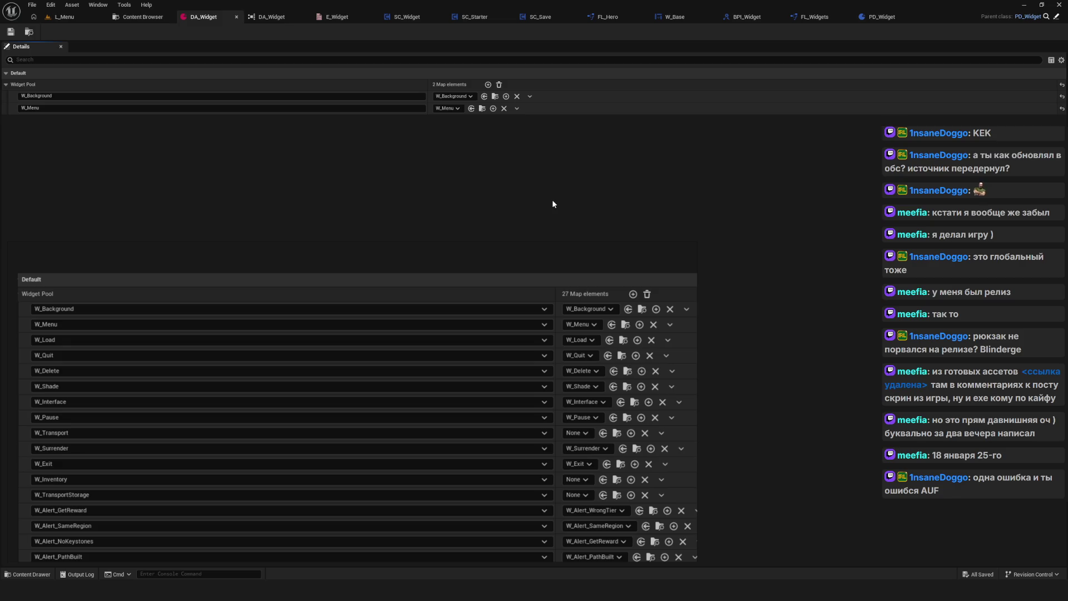
mouse_move(437, 258)
left_click_drag(442, 245, 428, 408)
mouse_move(439, 457)
left_mouse_down()
mouse_move(436, 194)
mouse_move(426, 453)
left_mouse_up()
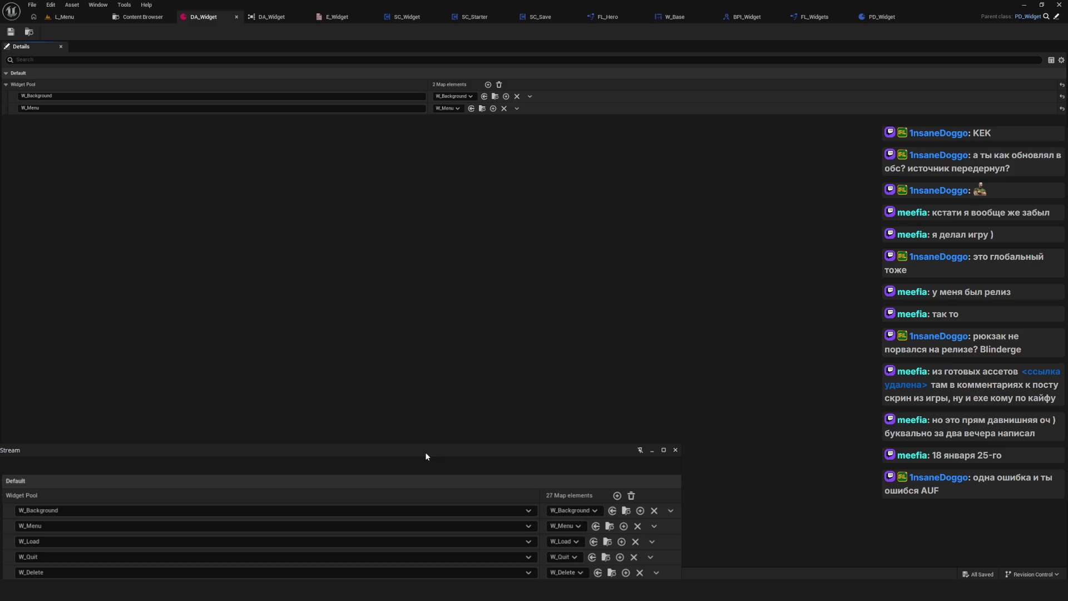
mouse_move(425, 452)
left_mouse_down()
mouse_move(448, 208)
mouse_move(433, 235)
left_mouse_up()
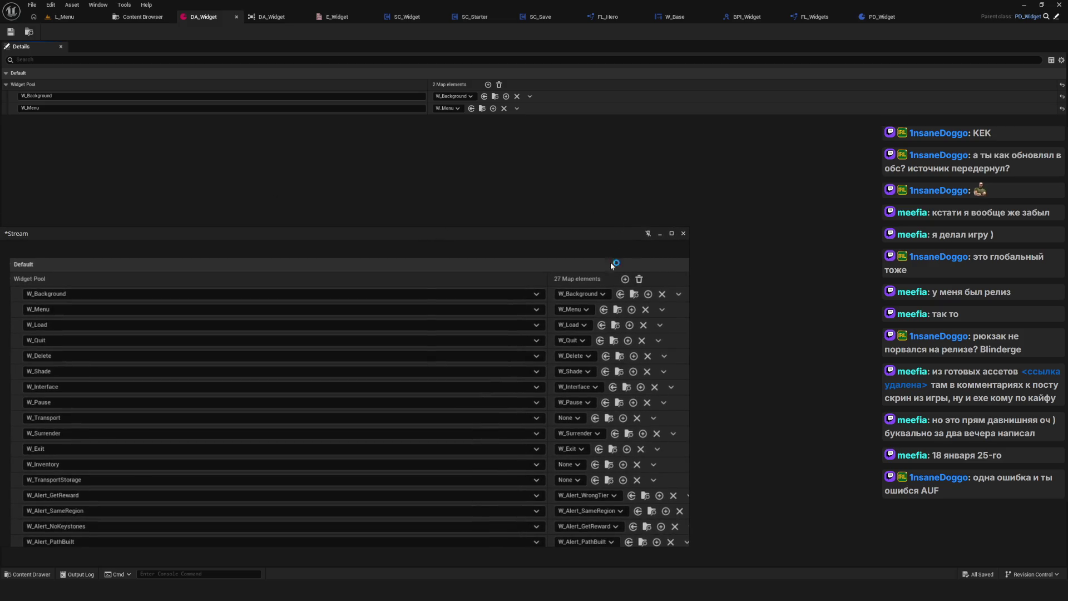
Move the floating Widget Pool window aside and switch to the SC_Widget blueprint.
left_click(21, 109)
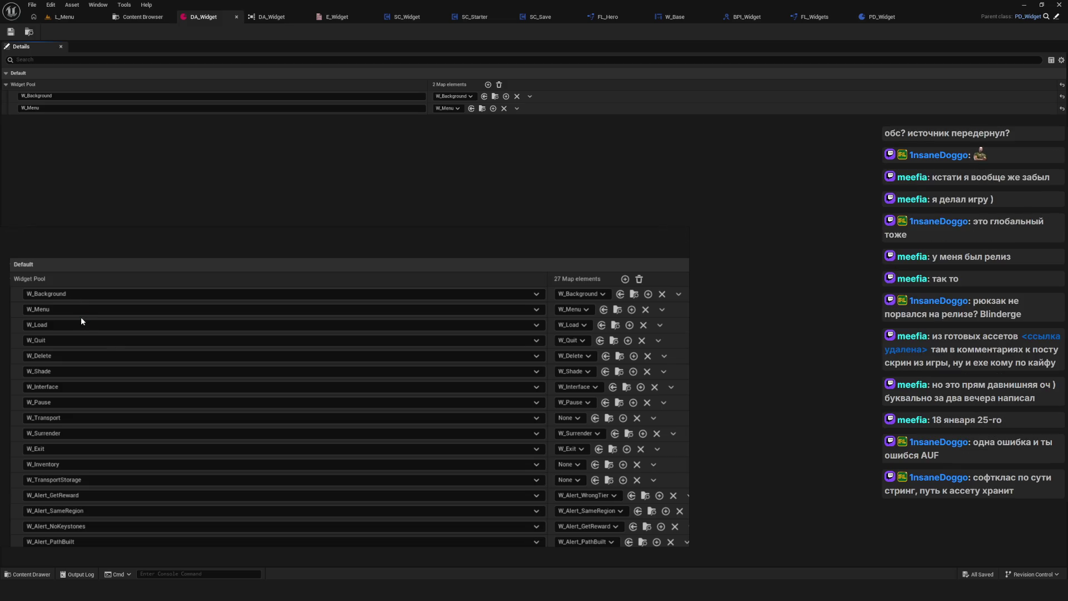
left_click_drag(89, 268, 99, 284)
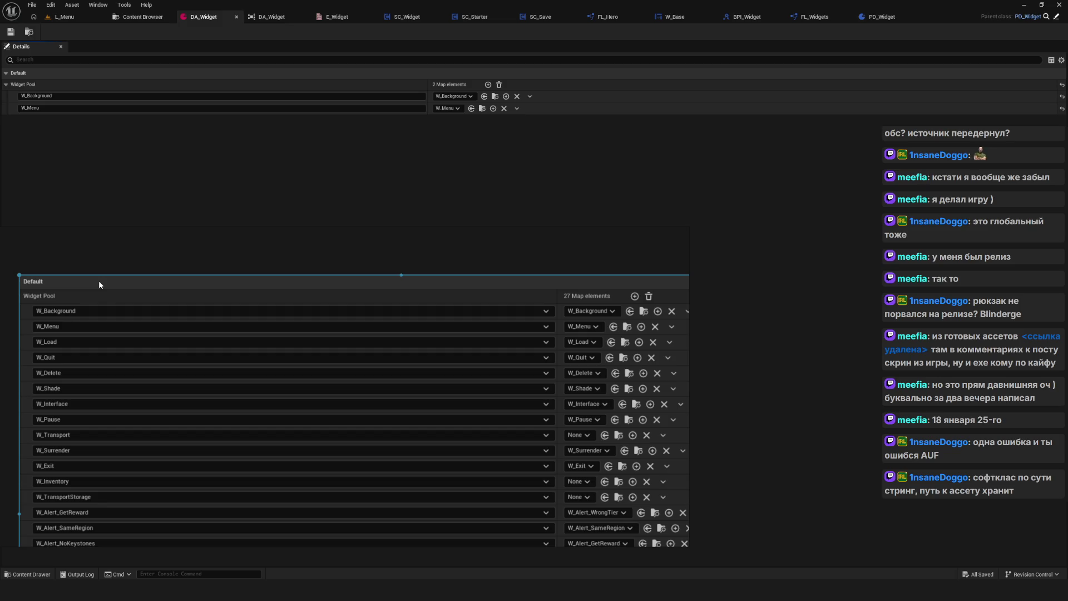
left_click(406, 17)
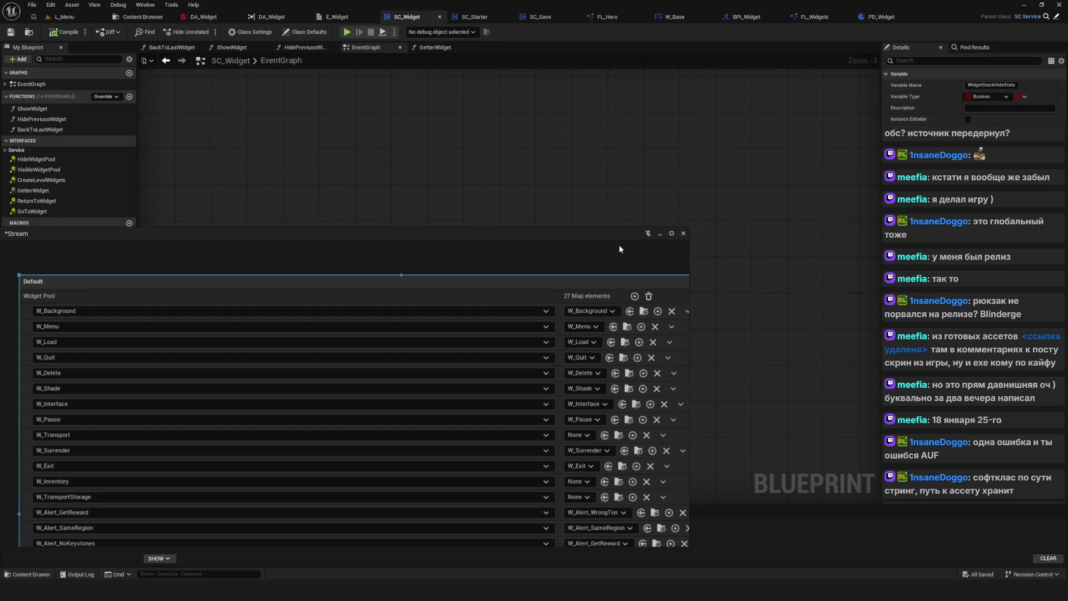
Dismiss the Widget Pool window, open BackToLastWidget, and select the Opened Widgets node.
left_click(654, 234)
scroll(416, 299, "up", 3)
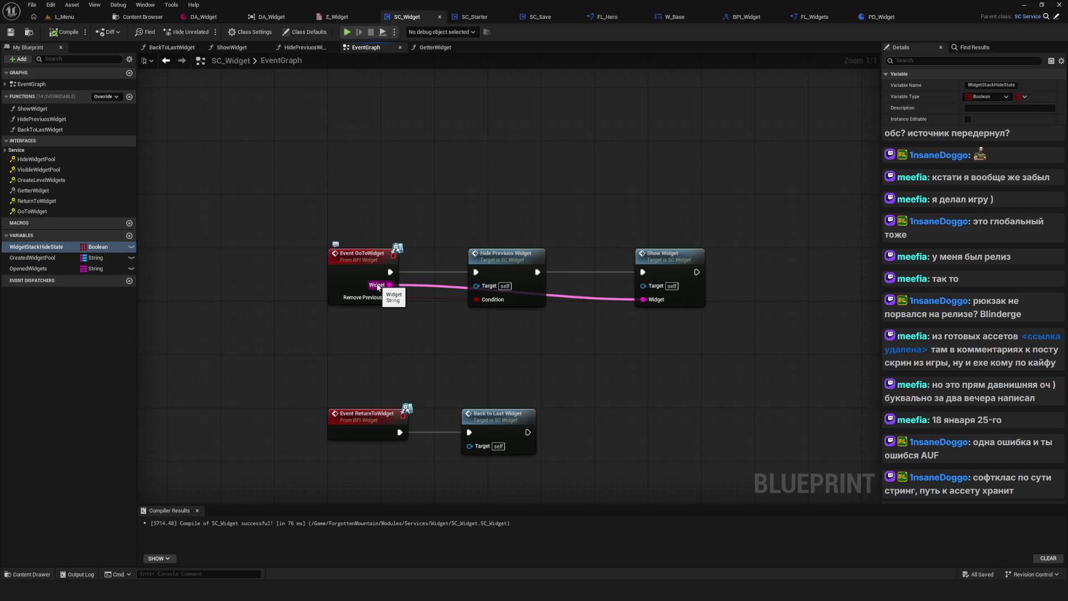
double_click(500, 417)
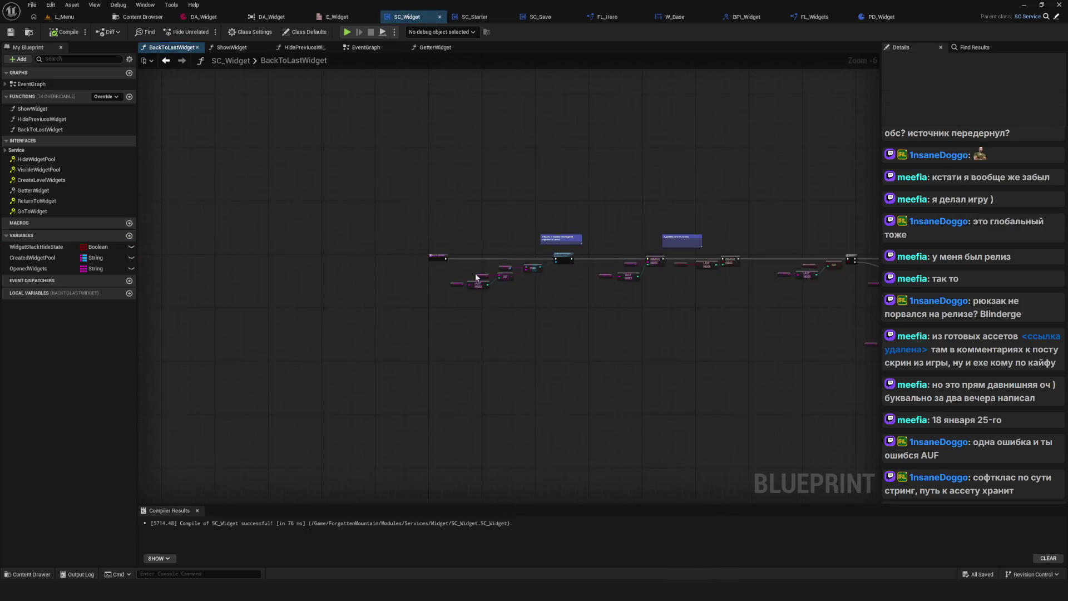
scroll(476, 276, "up", 7)
mouse_move(349, 254)
left_mouse_down()
mouse_move(508, 287)
mouse_move(482, 282)
left_mouse_up()
left_click_drag(365, 269, 445, 320)
Go back to the EventGraph, recentre the events, and select the Back to Last Widget call.
key("alt+Left")
scroll(511, 246, "down", 10)
scroll(488, 224, "up", 10)
mouse_move(529, 241)
left_mouse_down()
mouse_move(606, 258)
mouse_move(328, 176)
left_mouse_up()
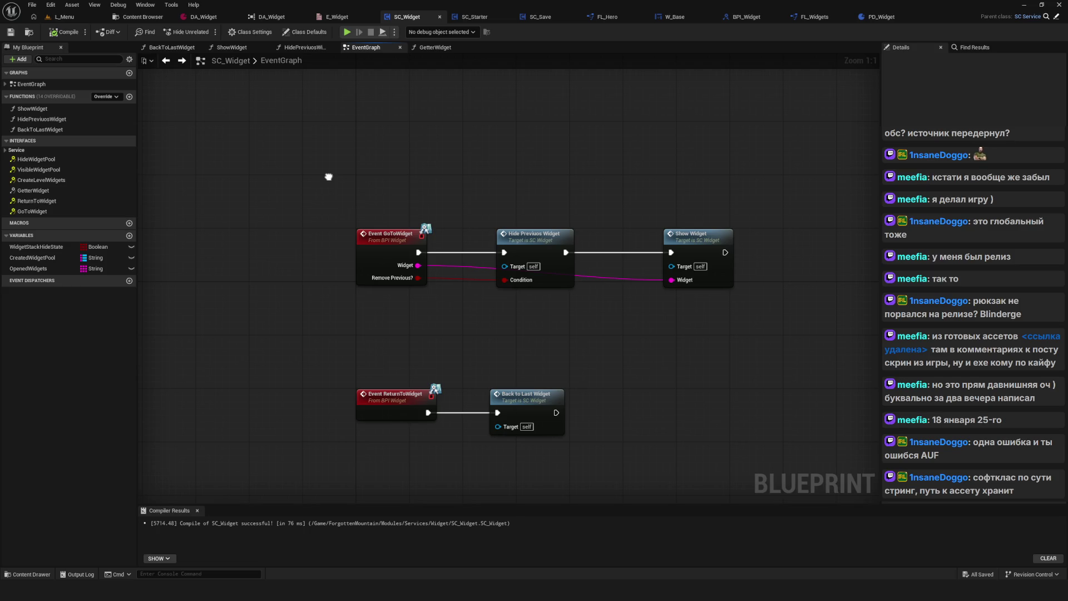
left_click_drag(328, 176, 365, 105)
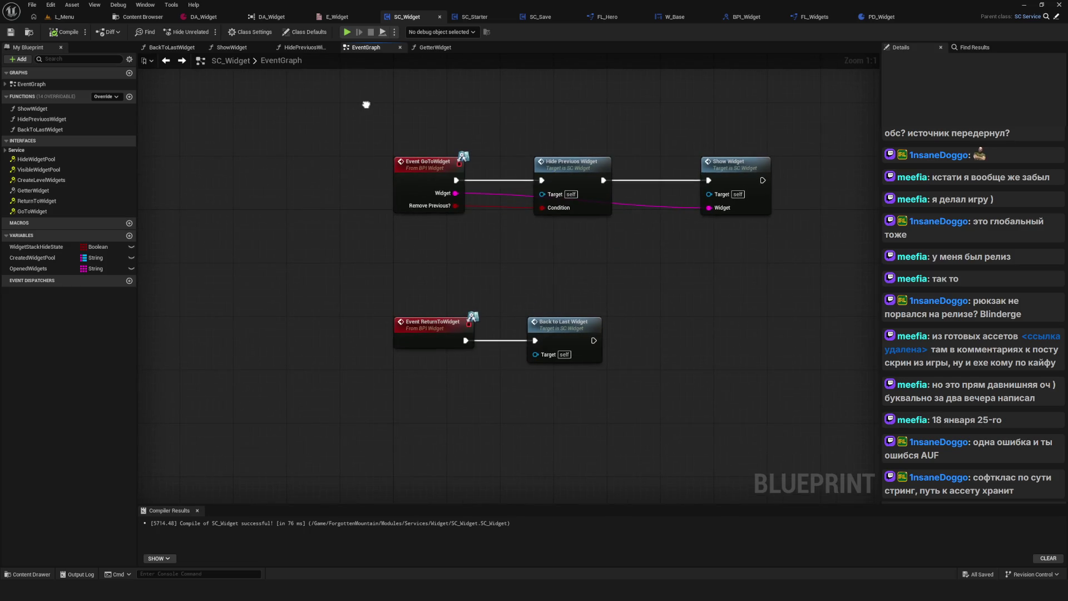
left_click_drag(555, 258, 515, 239)
left_click_drag(437, 268, 567, 370)
Reopen BackToLastWidget and examine its FIND and REMOVE INDEX chain.
double_click(525, 309)
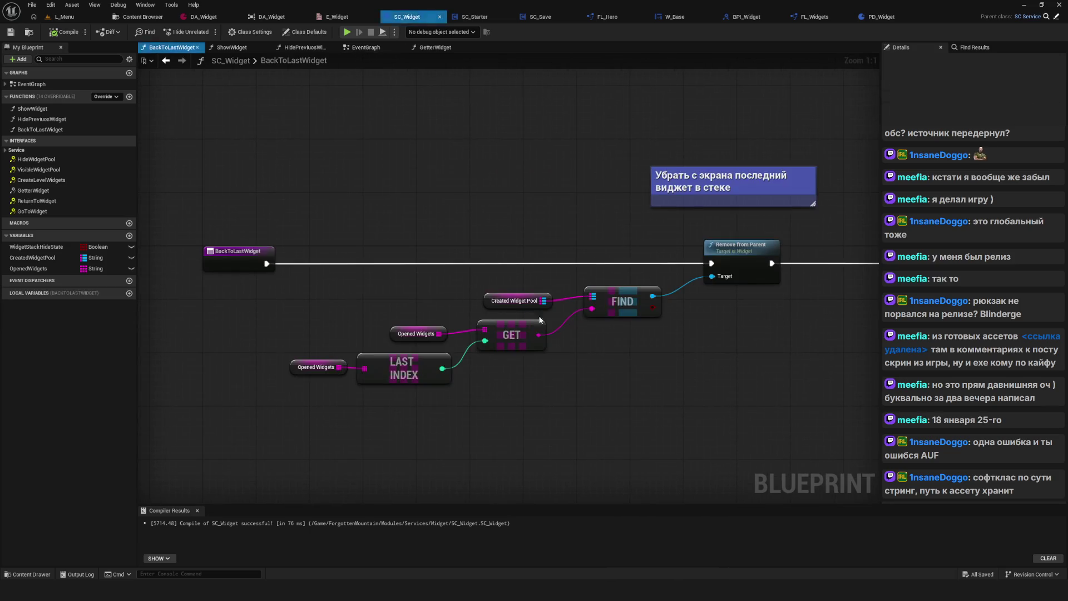
left_click_drag(601, 309, 595, 312)
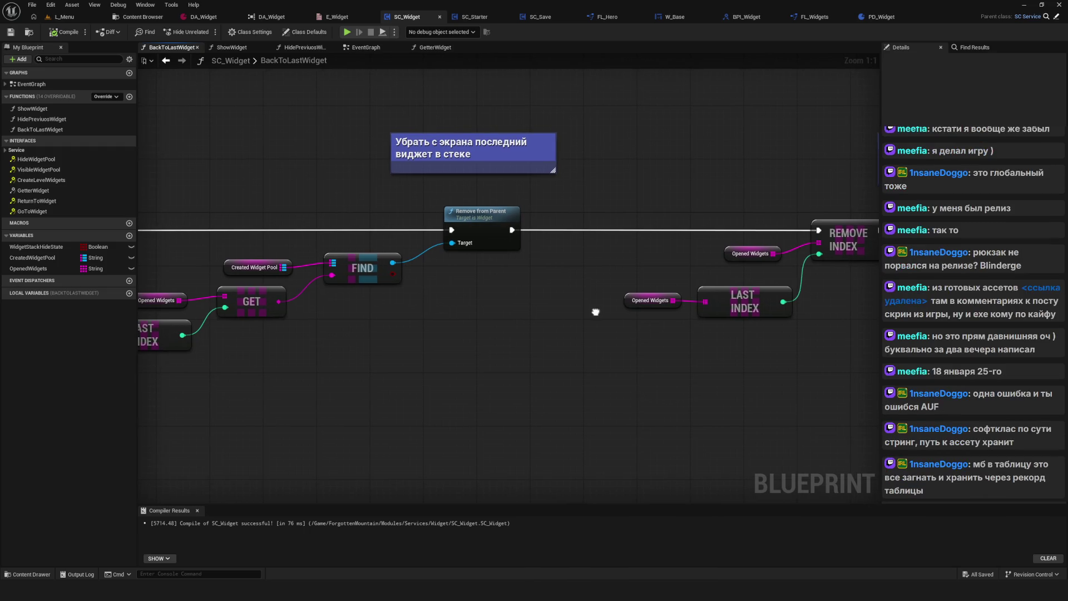
left_click_drag(595, 312, 599, 318)
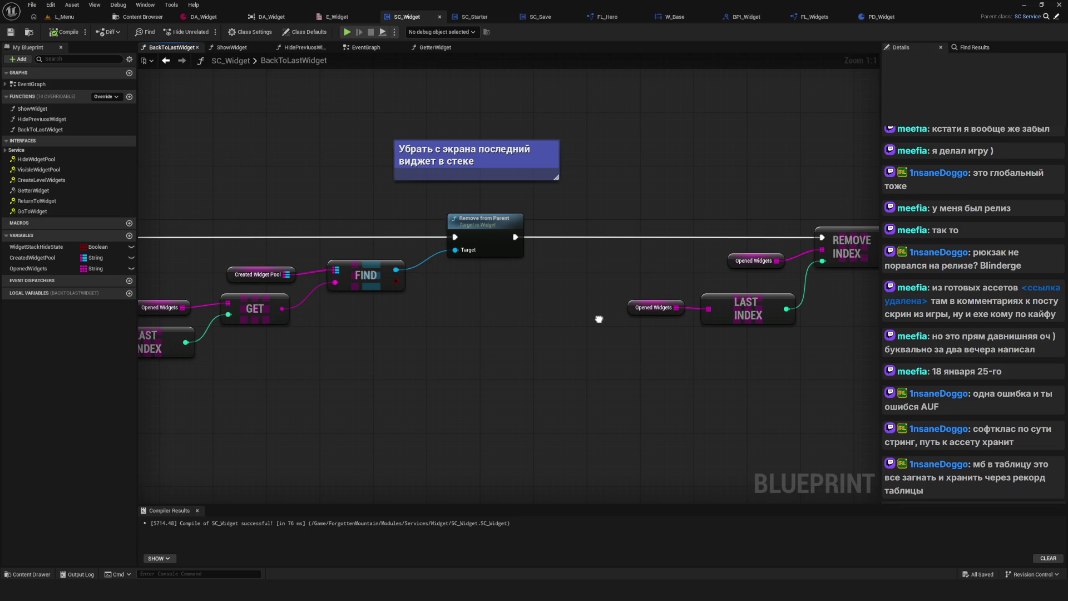
left_click_drag(598, 319, 602, 321)
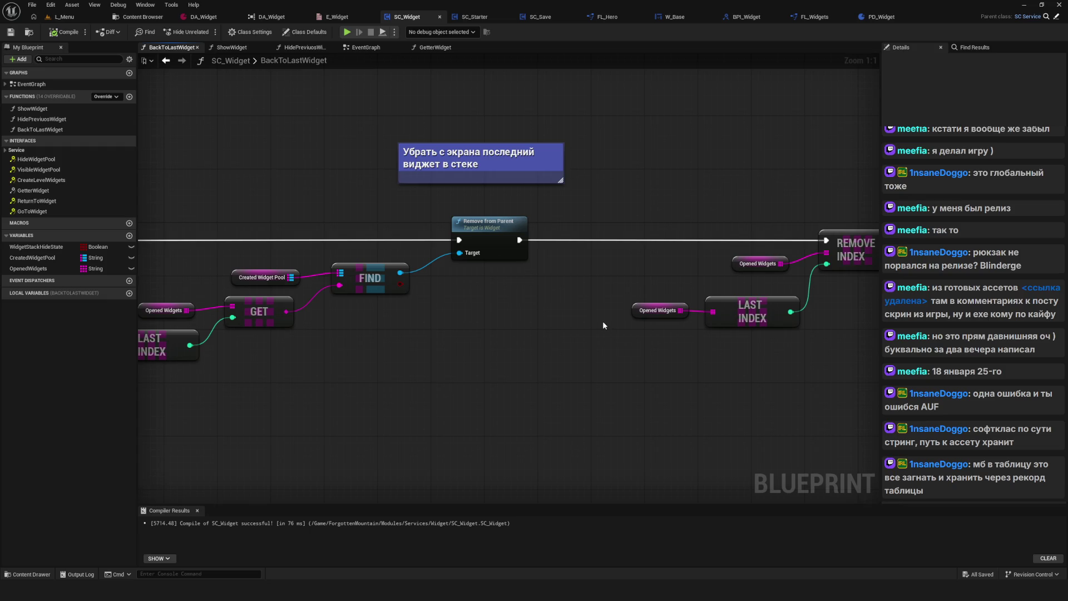
Glance at DA_Widget and the Content Browser, then zoom out and select CreatedWidgetPool in SC_Widget.
left_click(203, 17)
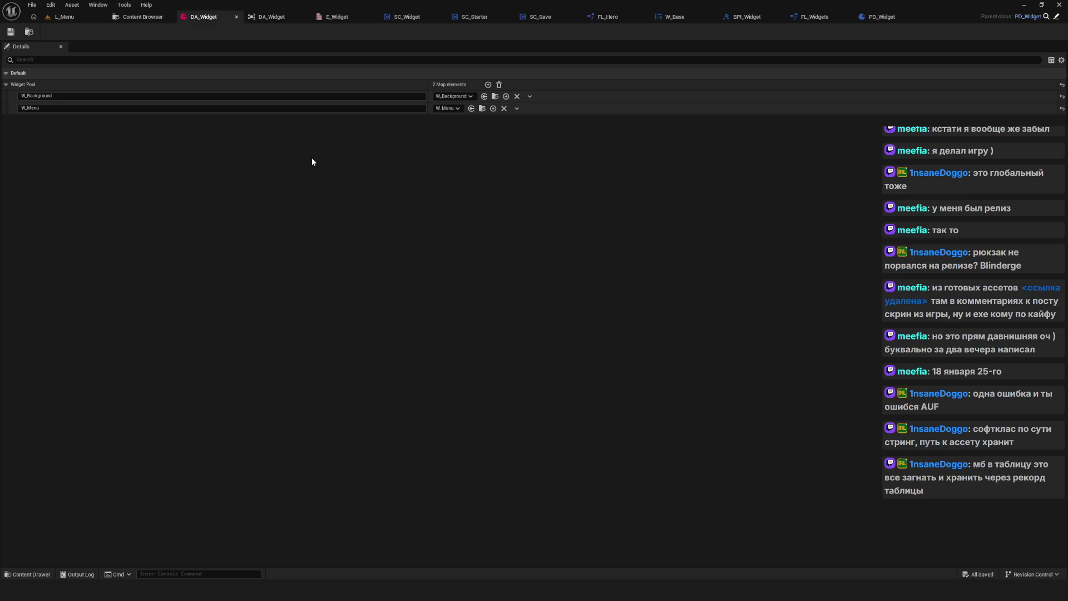
left_click(154, 17)
left_click(423, 16)
scroll(512, 235, "down", 4)
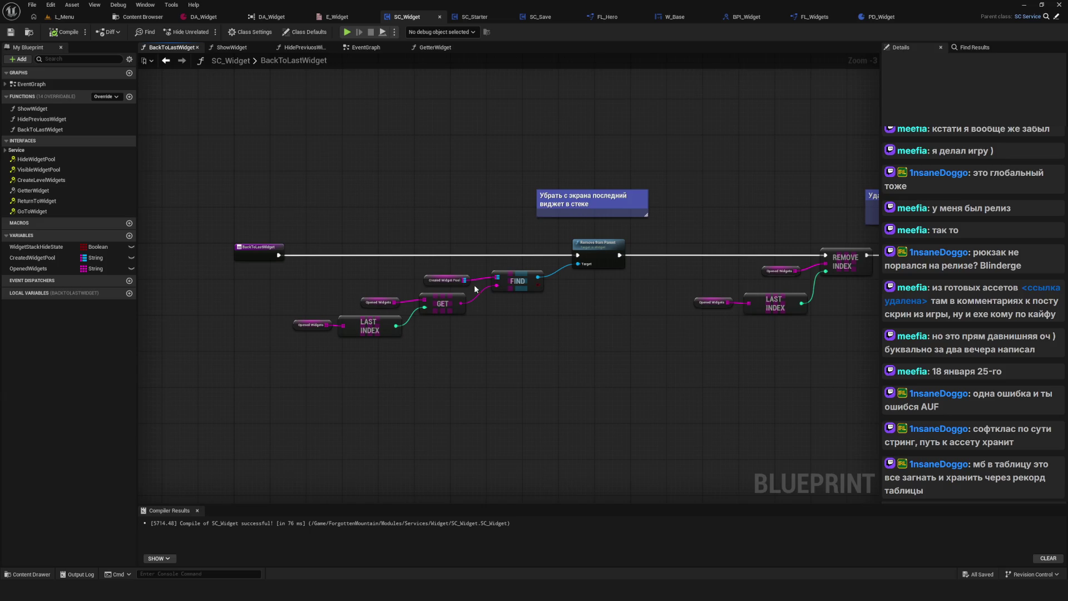
scroll(476, 288, "down", 2)
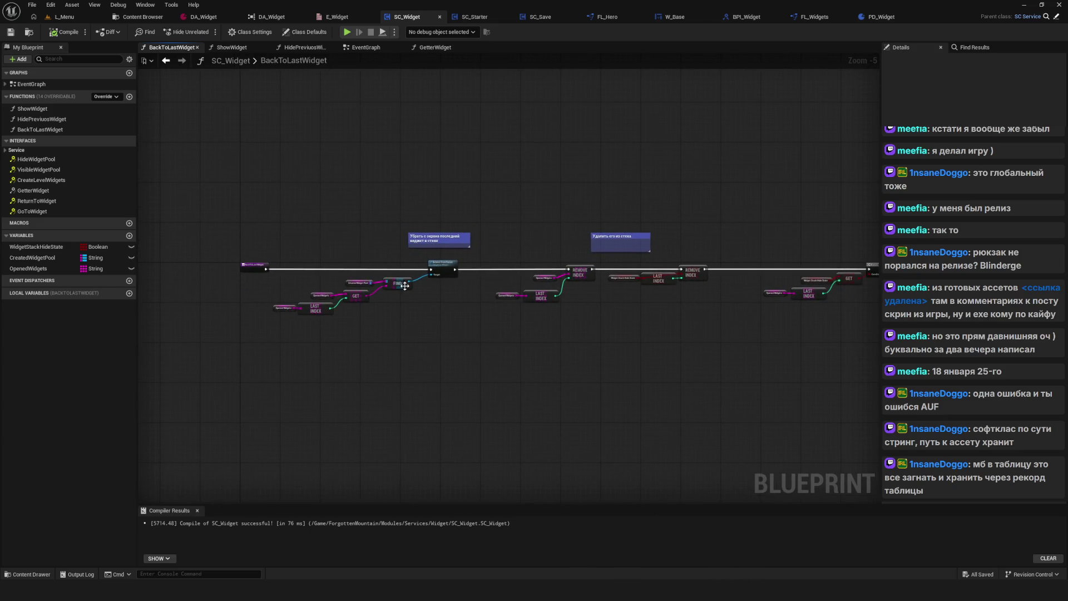
left_click_drag(479, 252, 469, 255)
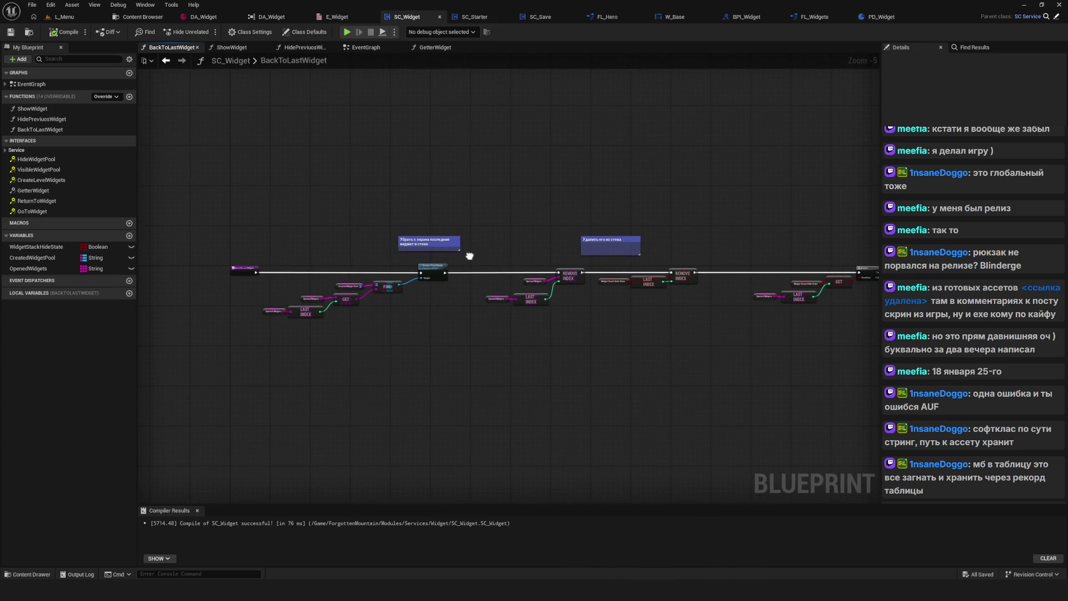
left_click(44, 259)
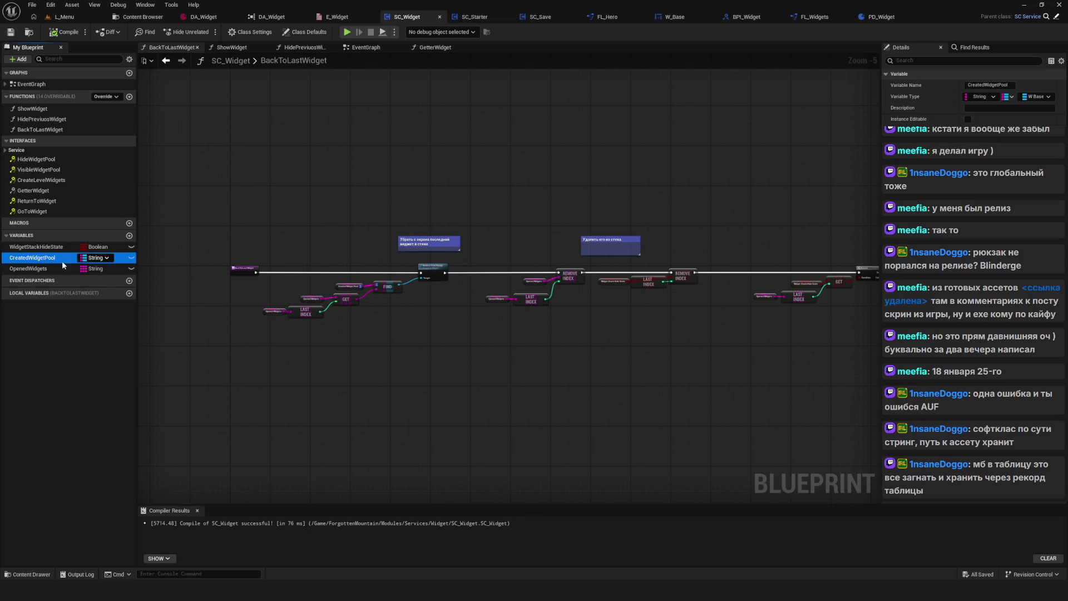
Frame the Remove from Parent section and the FIND and LAST INDEX nodes in BackToLastWidget.
left_click_drag(350, 263, 347, 284)
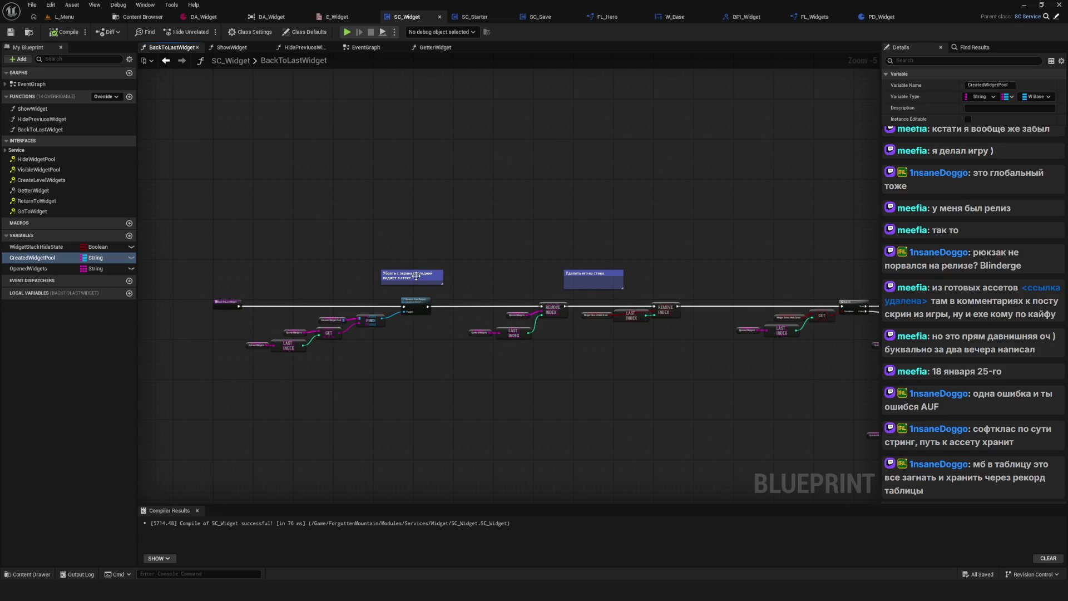
scroll(349, 283, "up", 5)
left_click_drag(329, 328, 344, 320)
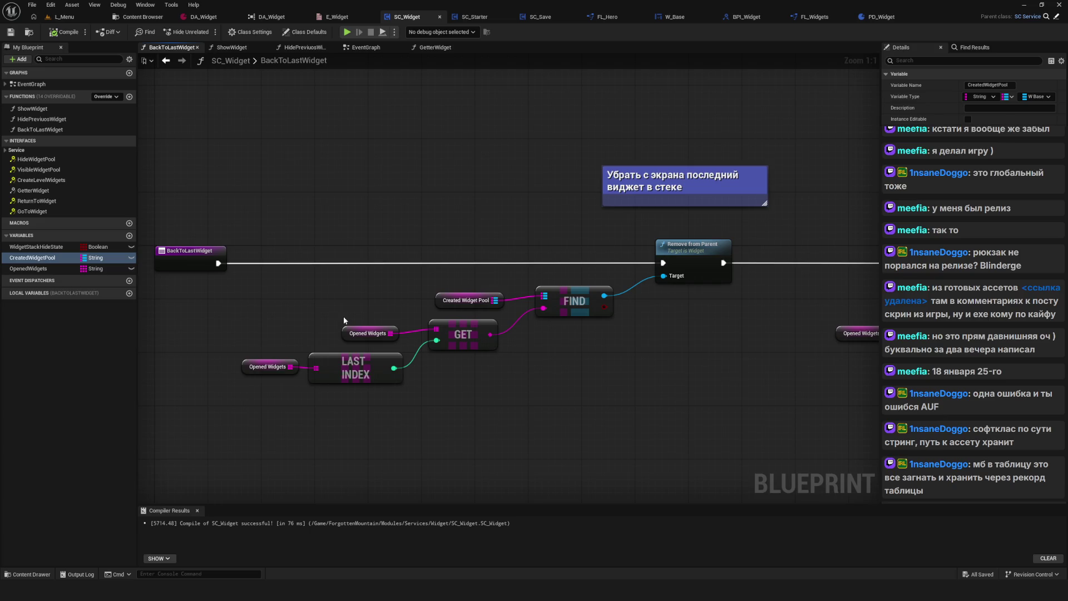
mouse_move(387, 316)
left_mouse_down()
mouse_move(471, 337)
mouse_move(443, 329)
left_mouse_up()
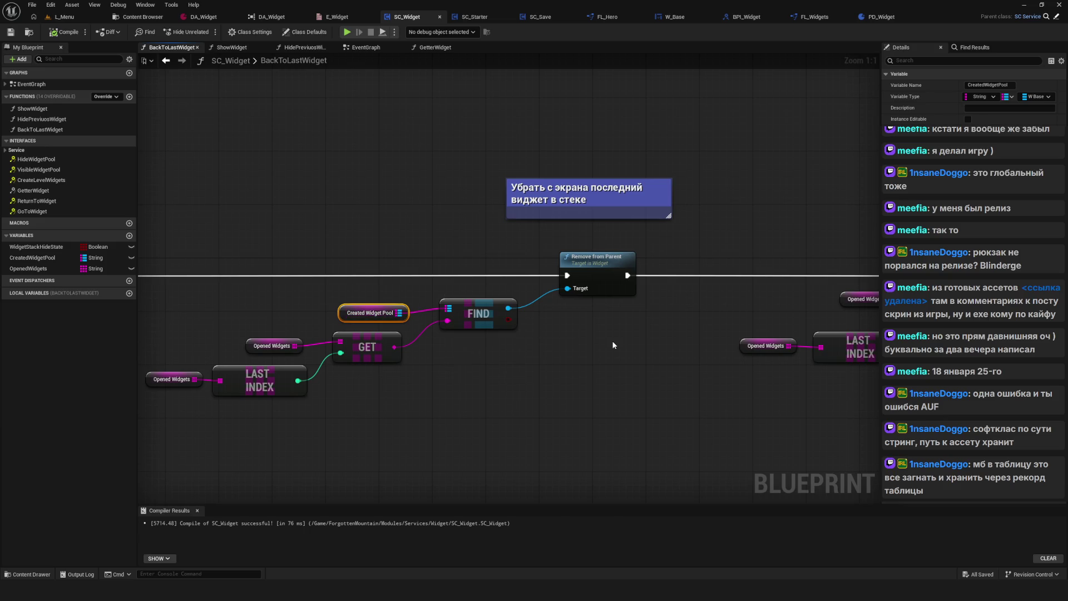
left_click_drag(536, 353, 519, 359)
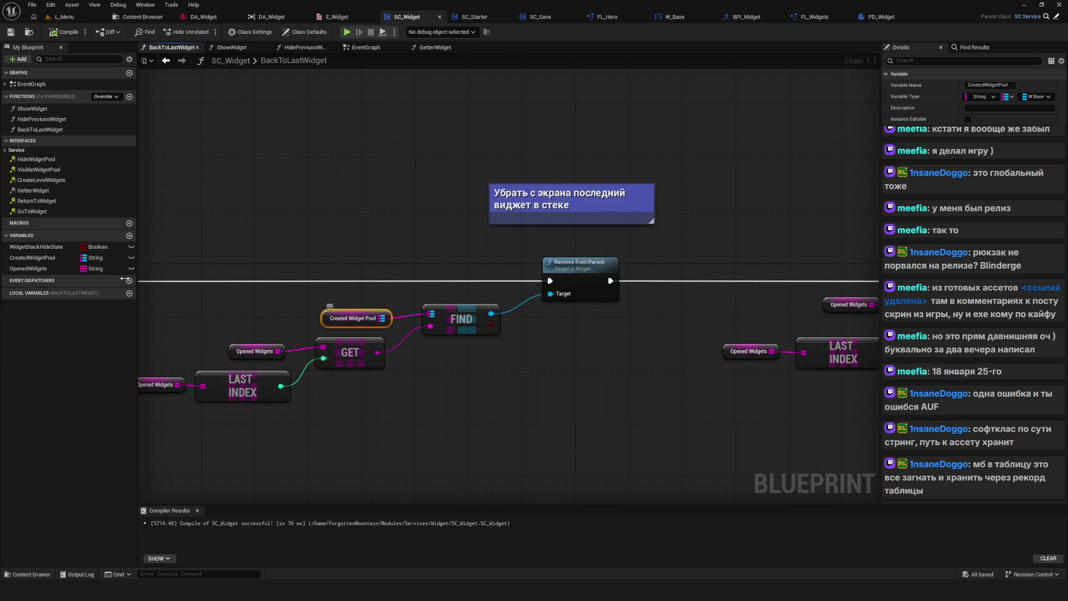
Widen CreatedWidgetPool's Details panel and list its map key types, then go to DA_Widget.
left_click(101, 259)
mouse_move(104, 269)
left_mouse_down()
mouse_move(870, 177)
mouse_move(489, 167)
left_mouse_up()
left_click(759, 96)
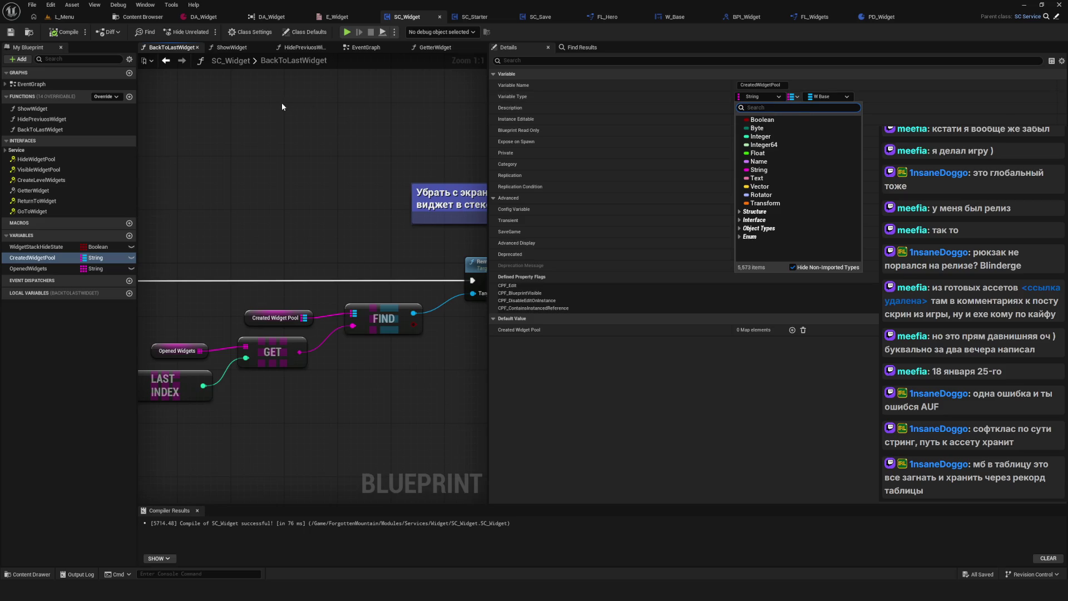
left_click(204, 17)
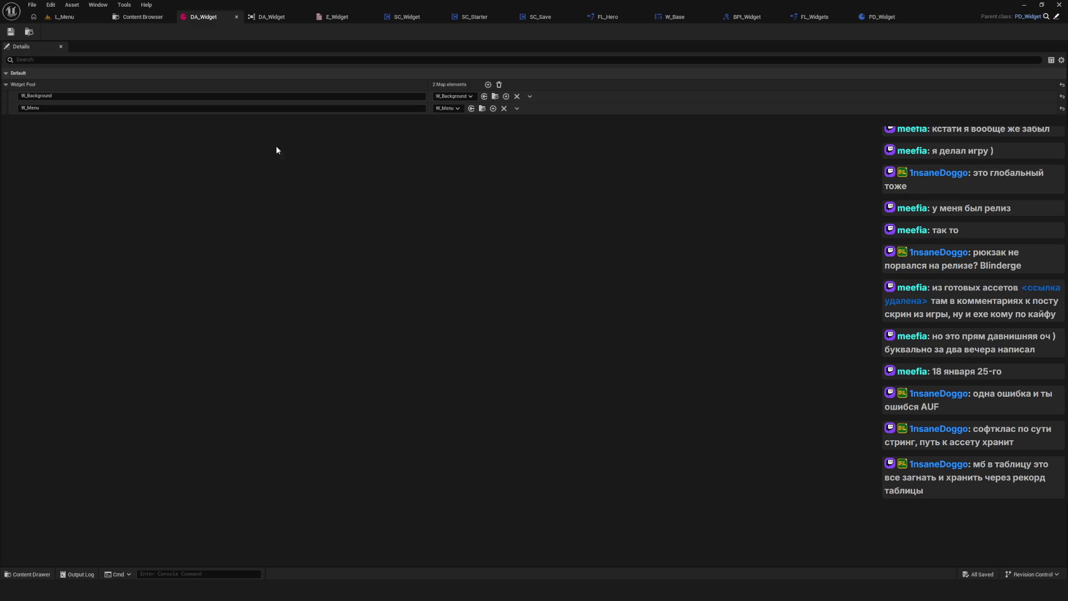
Go back to SC_Widget's EventGraph and open ShowWidget from the Show Widget node.
left_click(407, 17)
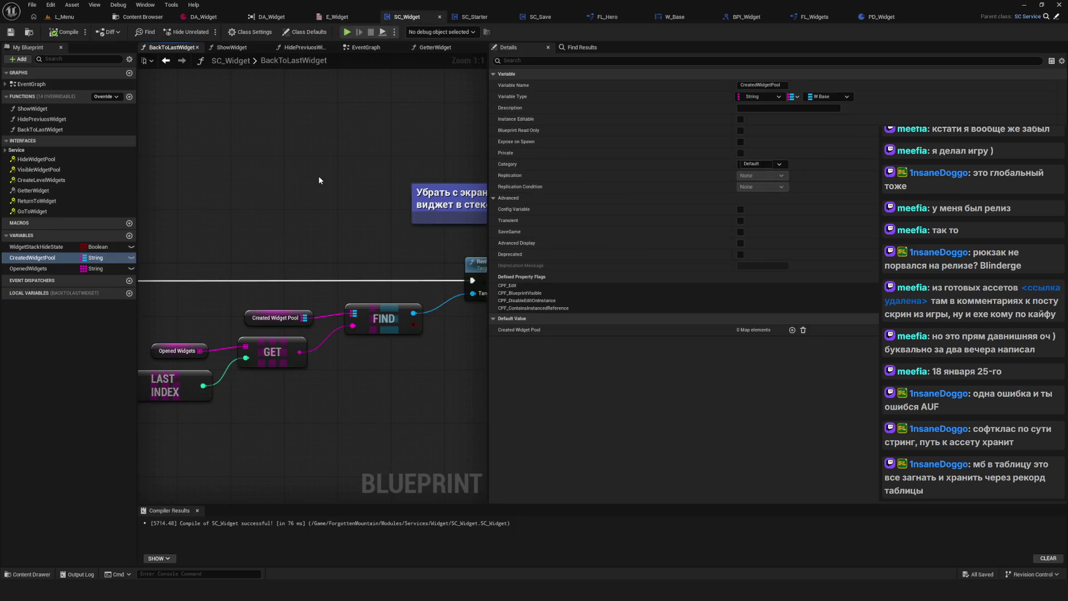
left_click(166, 60)
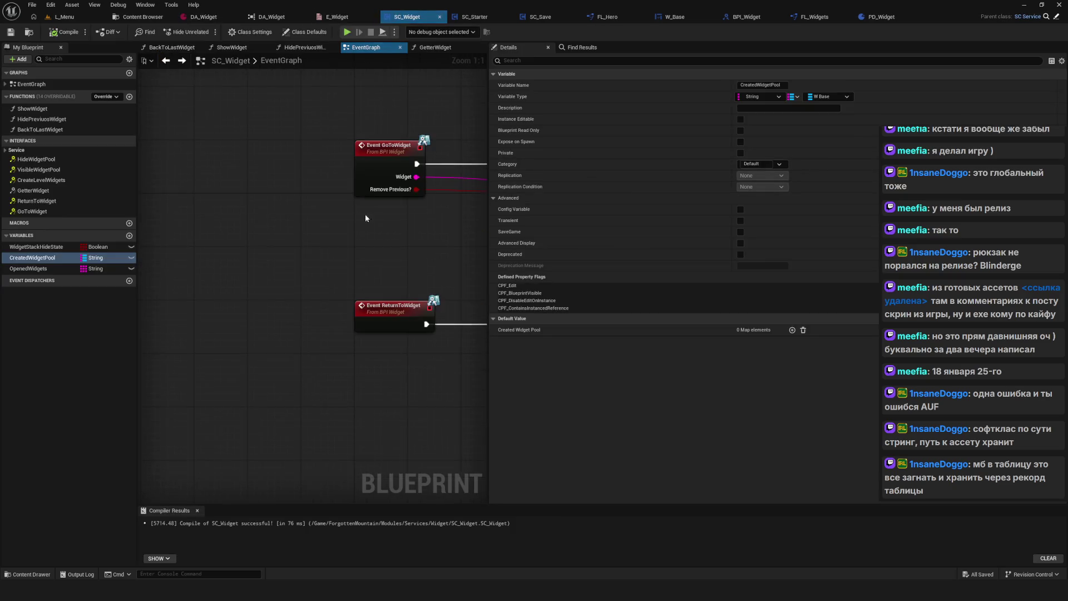
left_click_drag(219, 129, 298, 263)
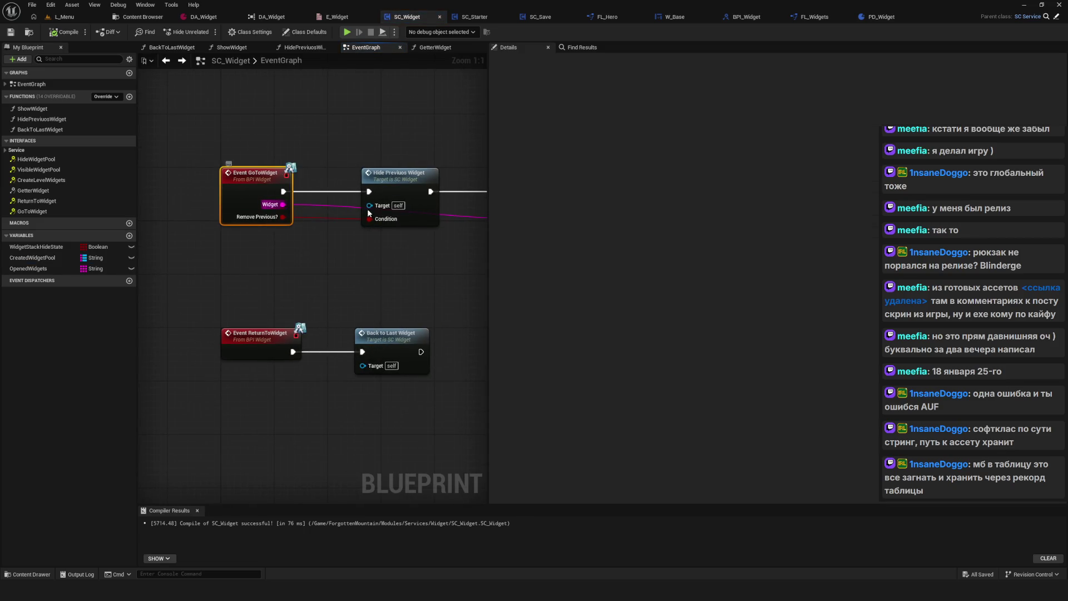
left_click_drag(278, 211, 321, 213)
double_click(334, 191)
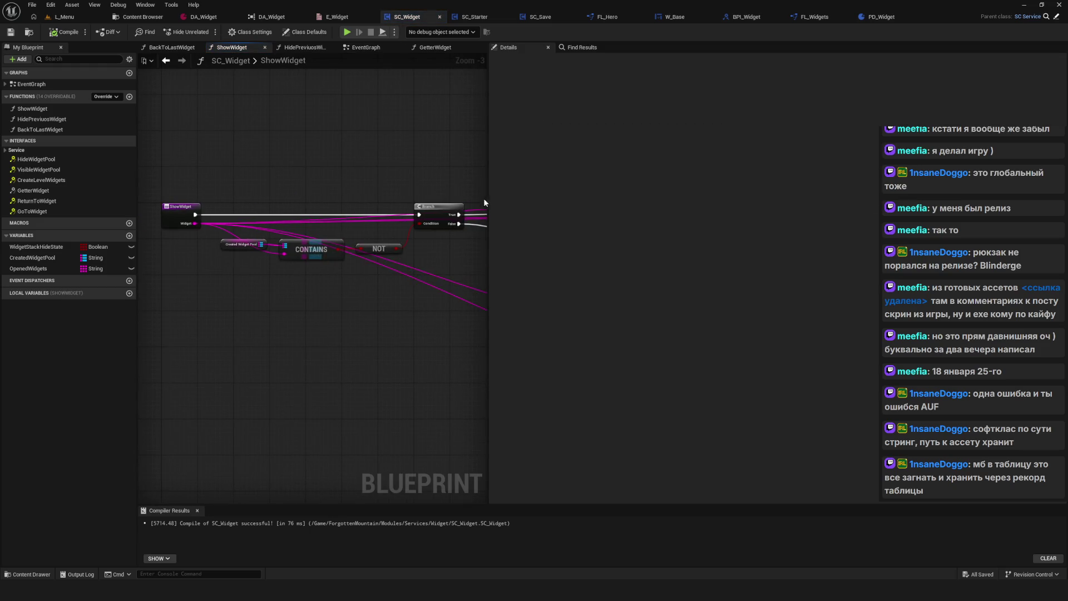
Inspect the ShowWidget graph's Create W Base Widget, Lib Getter Widget and ADD nodes, moving the Created Widget Pool getter.
left_click_drag(487, 193, 821, 194)
scroll(457, 238, "up", 4)
left_click_drag(393, 119, 557, 300)
mouse_move(365, 156)
left_mouse_down()
mouse_move(464, 266)
mouse_move(556, 272)
left_mouse_up()
left_click_drag(512, 209, 354, 203)
mouse_move(308, 133)
left_mouse_down()
mouse_move(388, 232)
mouse_move(512, 256)
mouse_move(388, 241)
mouse_move(514, 276)
left_mouse_up()
mouse_move(469, 155)
left_mouse_down()
mouse_move(630, 284)
mouse_move(509, 297)
left_mouse_up()
mouse_move(497, 243)
left_mouse_down()
mouse_move(497, 261)
mouse_move(477, 282)
left_mouse_up()
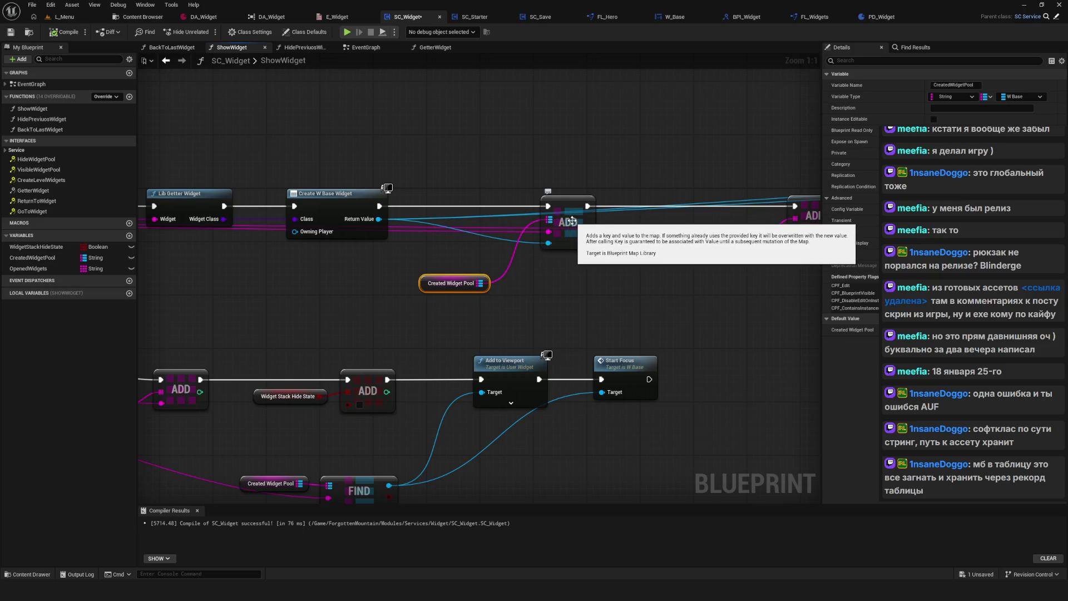
left_click_drag(616, 276, 561, 281)
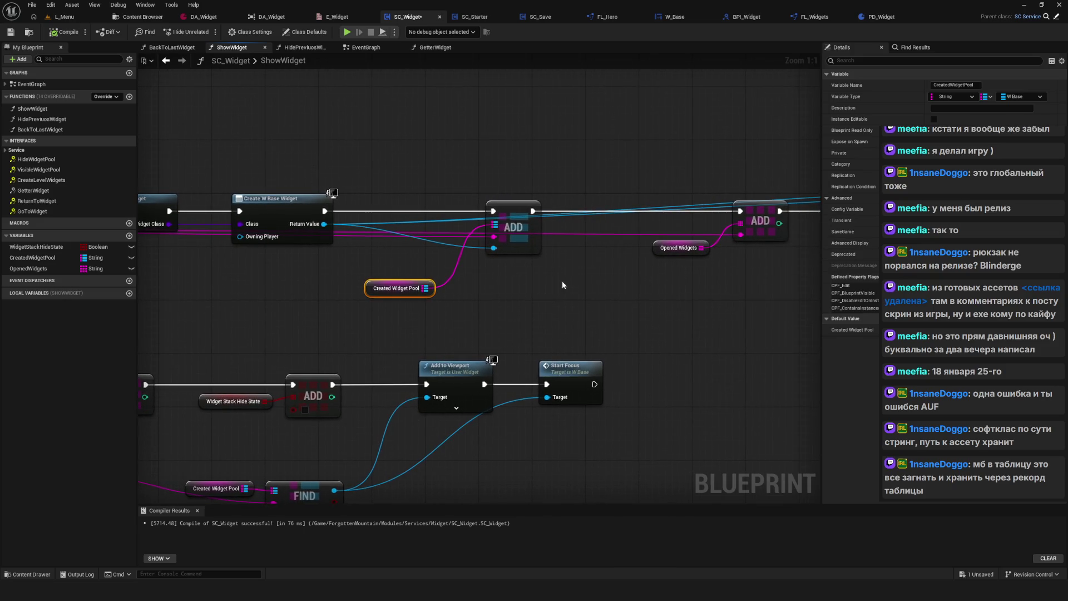
mouse_move(716, 282)
left_mouse_down()
mouse_move(353, 257)
mouse_move(477, 279)
mouse_move(520, 265)
mouse_move(516, 288)
left_mouse_up()
scroll(520, 265, "down", 6)
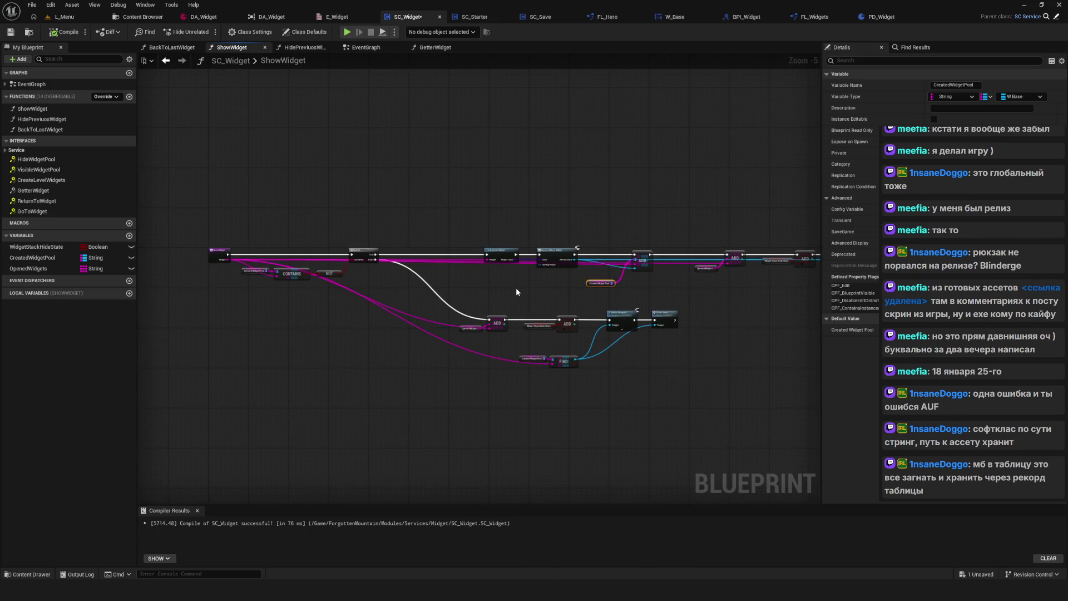
scroll(515, 288, "up", 2)
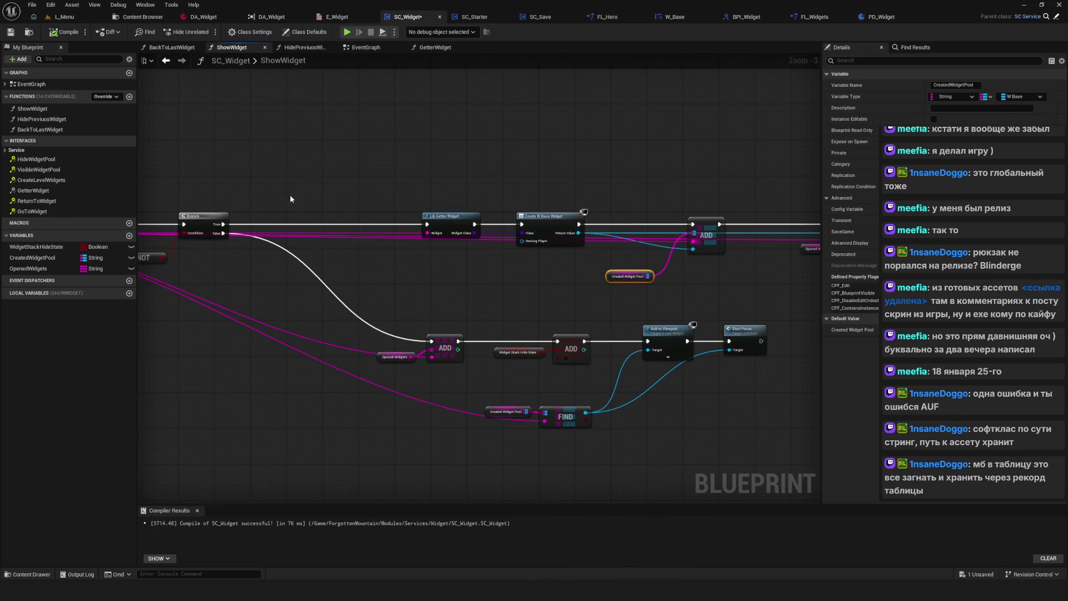
Switch to DA_Widget and add a third, empty Widget Pool entry.
left_click(197, 17)
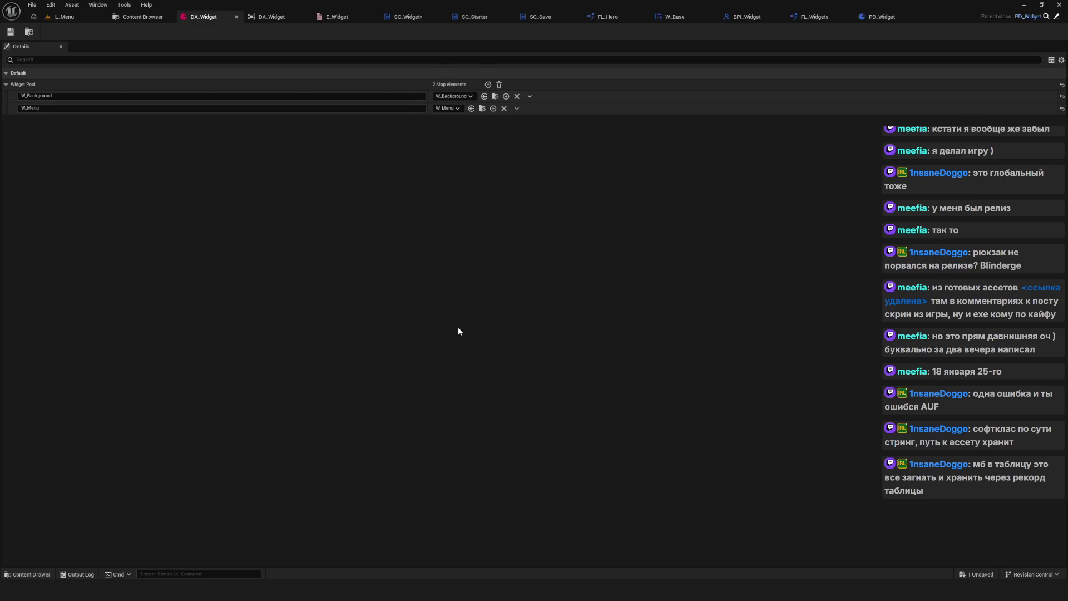
left_click(487, 85)
left_click(487, 84)
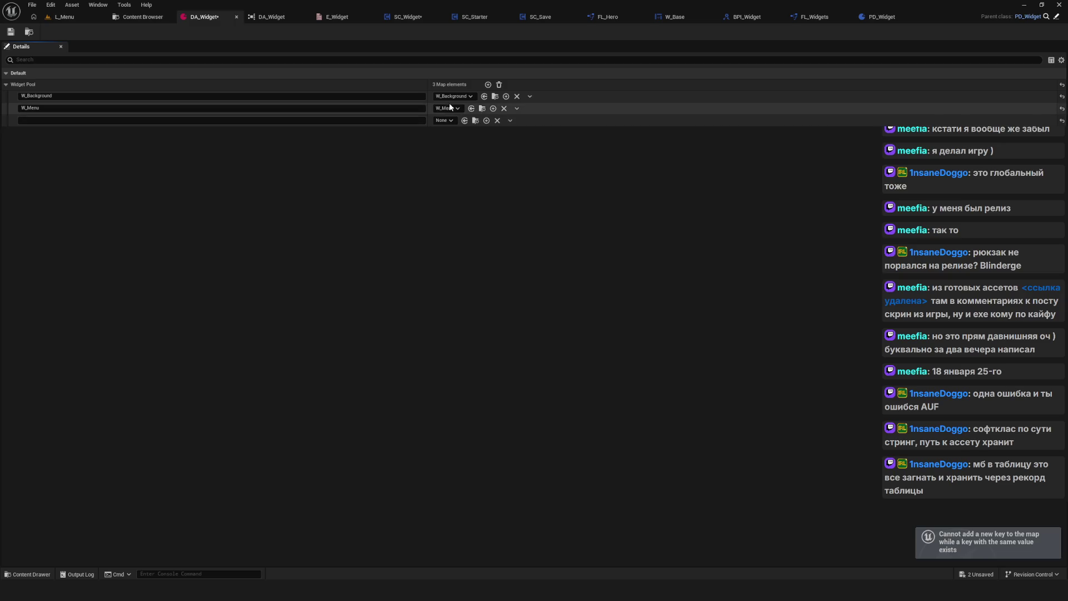
Return to SC_Widget and switch from the ShowWidget graph to the EventGraph.
left_click(268, 18)
left_click(431, 18)
scroll(484, 238, "down", 2)
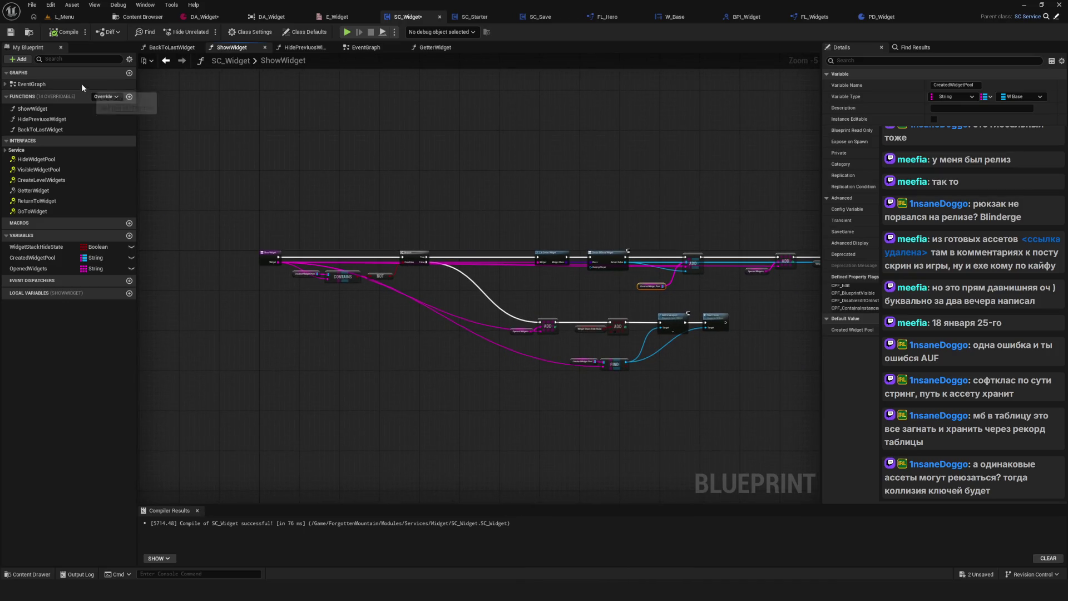
left_click(366, 47)
Frame the GoToWidget and ReturnToWidget events, then show CreatedWidgetPool's properties.
scroll(479, 223, "down", 4)
scroll(479, 223, "up", 10)
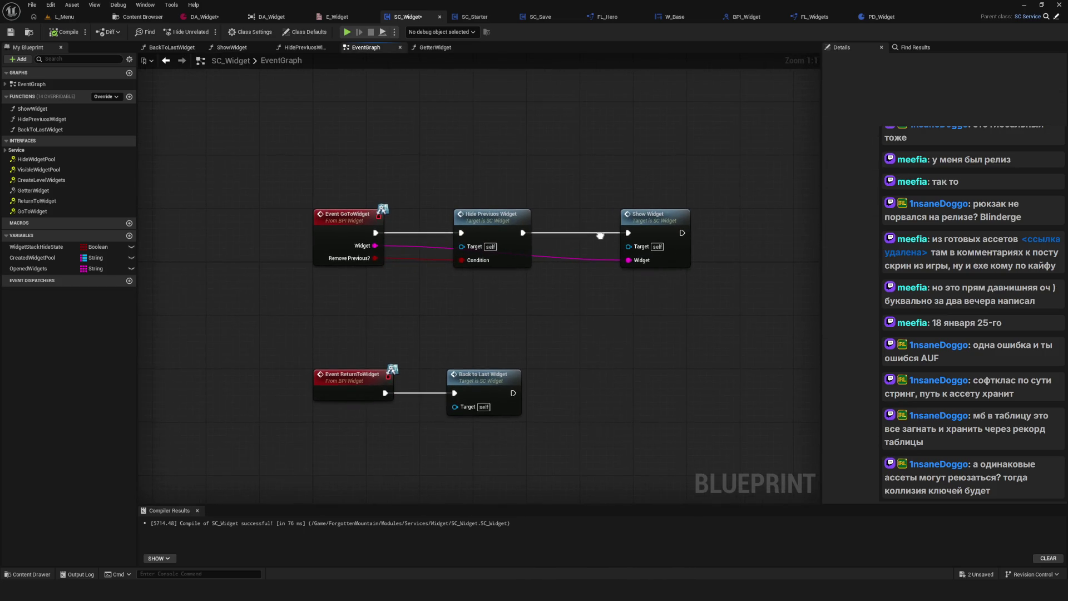
scroll(592, 238, "down", 4)
scroll(591, 238, "up", 3)
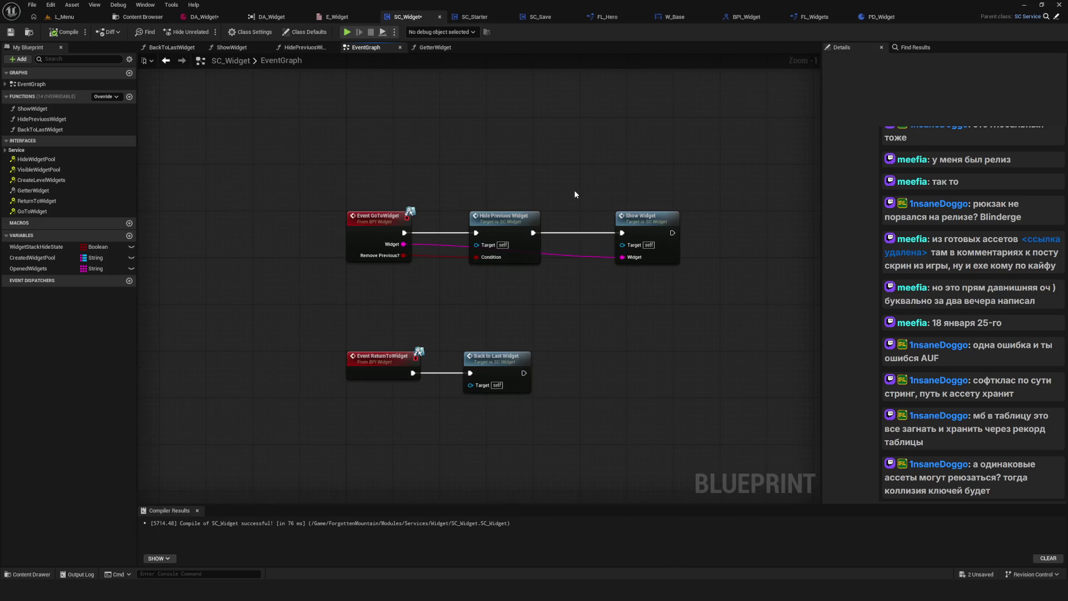
scroll(501, 211, "up", 1)
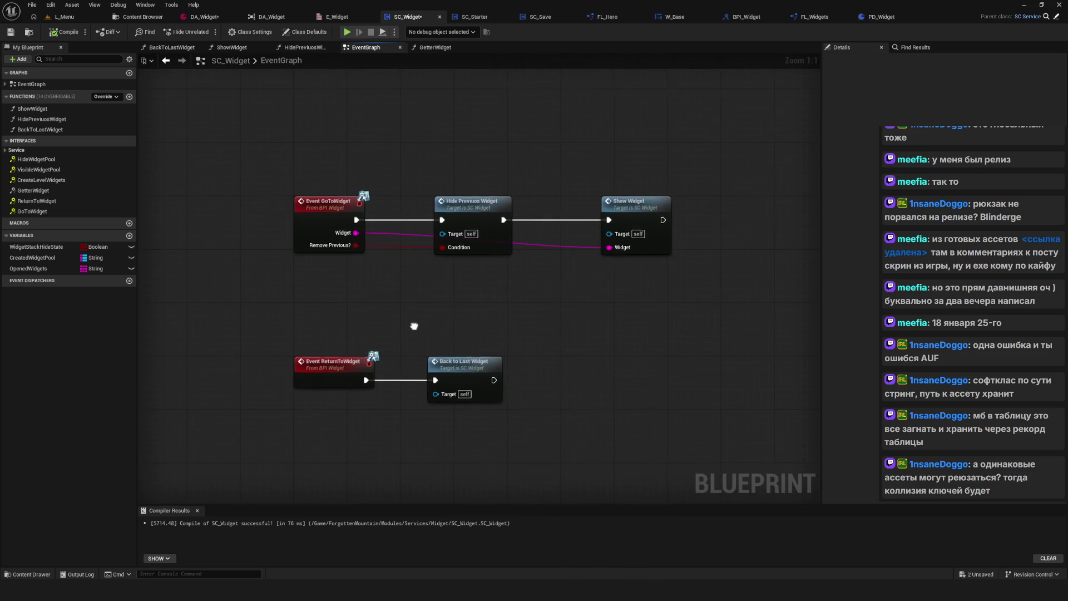
mouse_move(300, 293)
left_mouse_down()
mouse_move(525, 309)
mouse_move(288, 295)
mouse_move(572, 317)
mouse_move(525, 318)
left_mouse_up()
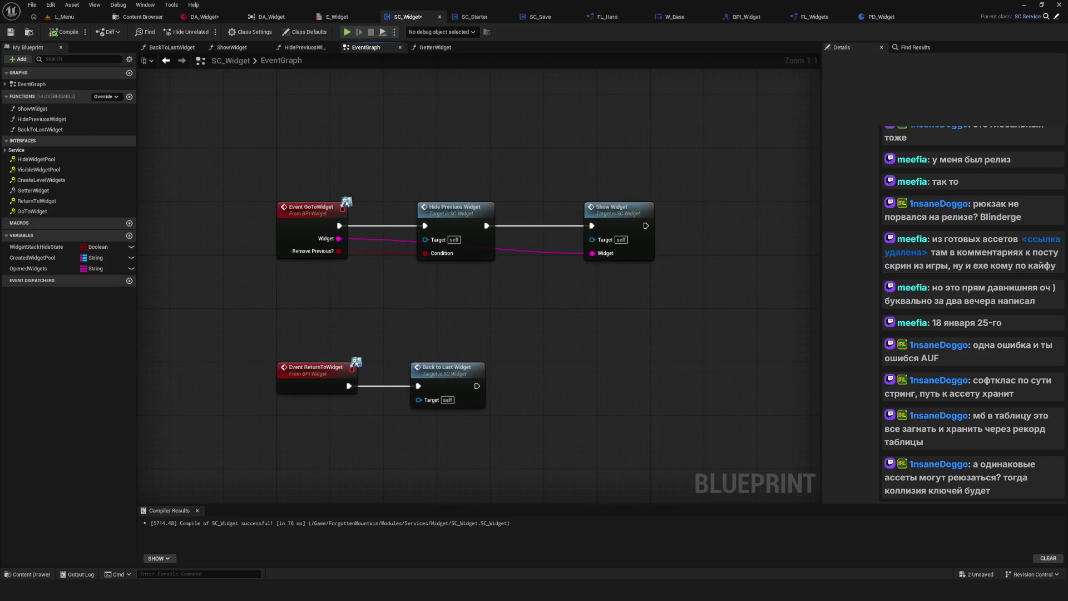
scroll(461, 297, "down", 7)
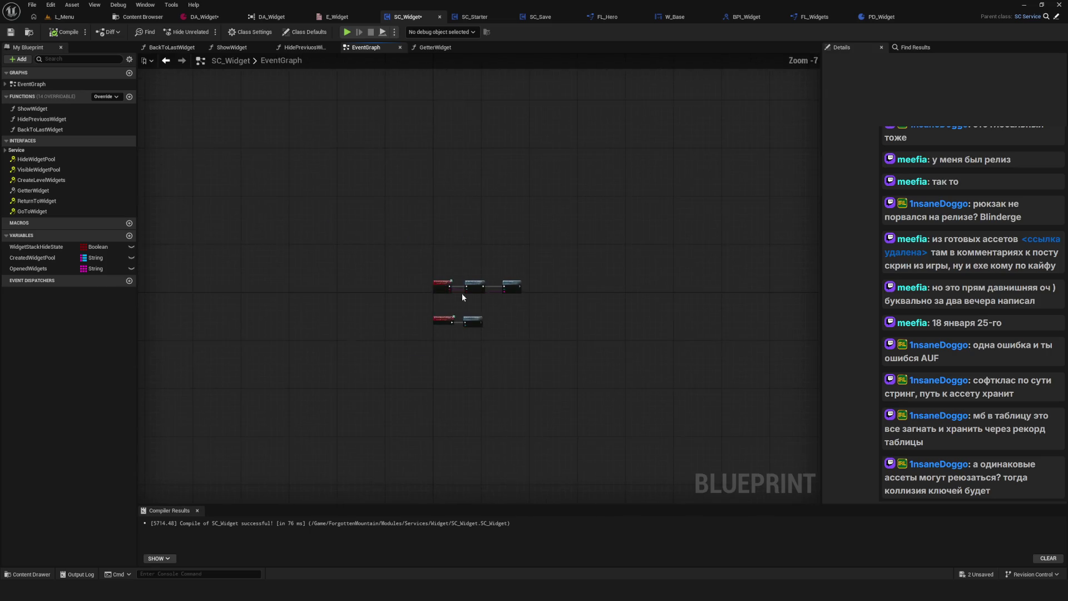
scroll(461, 295, "up", 7)
left_click_drag(458, 293, 450, 293)
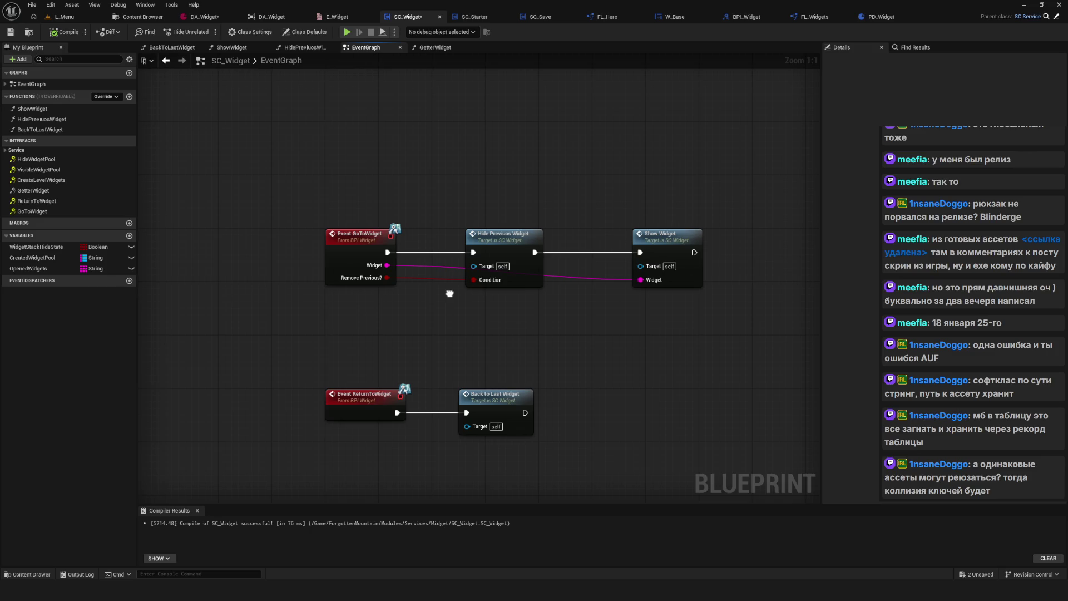
left_click(33, 257)
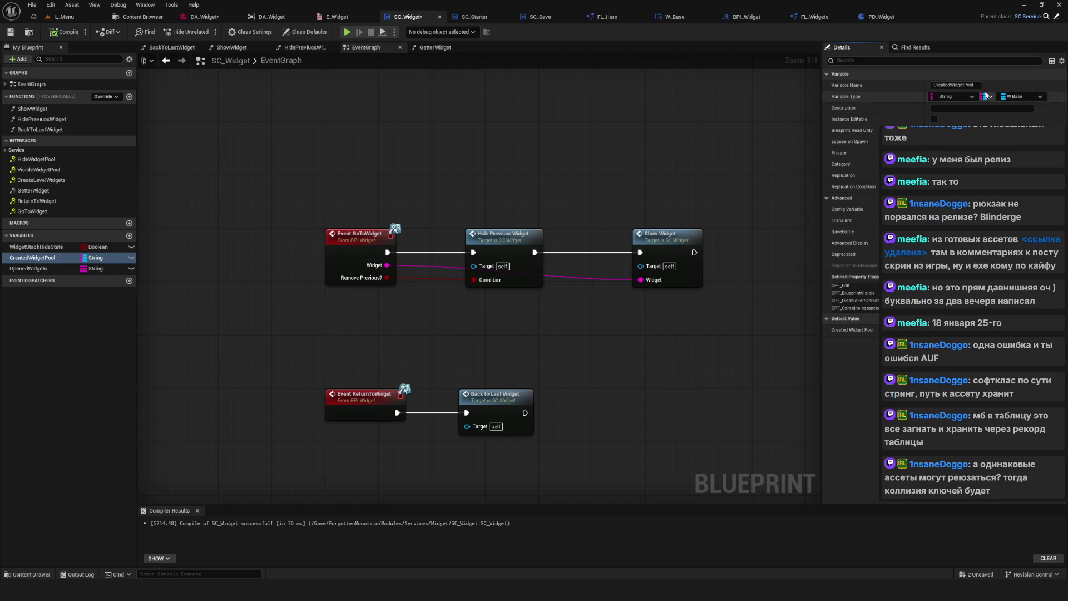
Change CreatedWidgetPool's key type from String to W Base and confirm the type change.
left_click(952, 96)
type("W_Base")
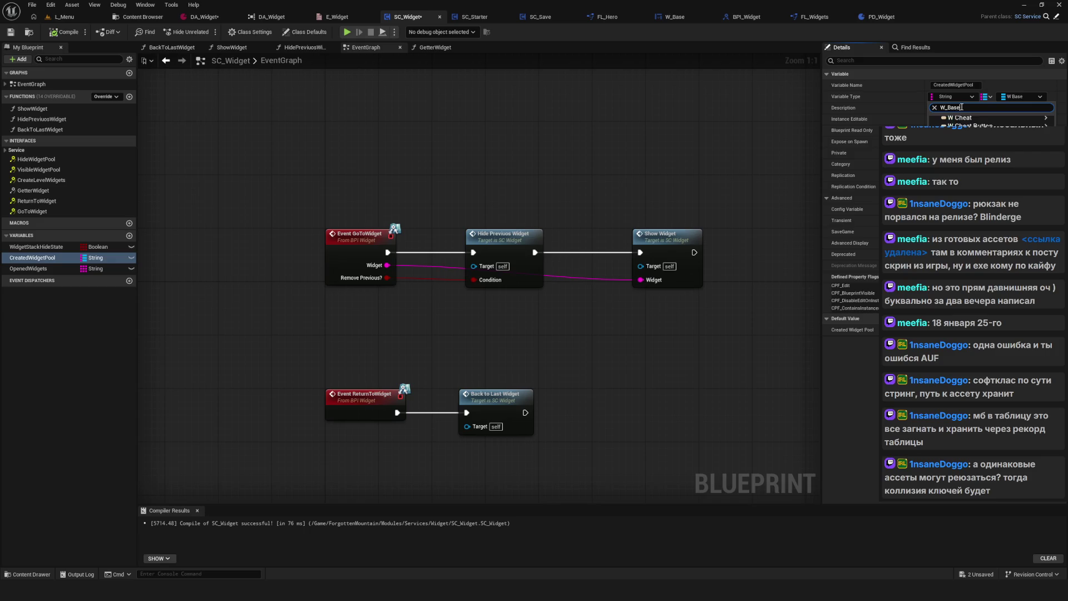
mouse_move(946, 152)
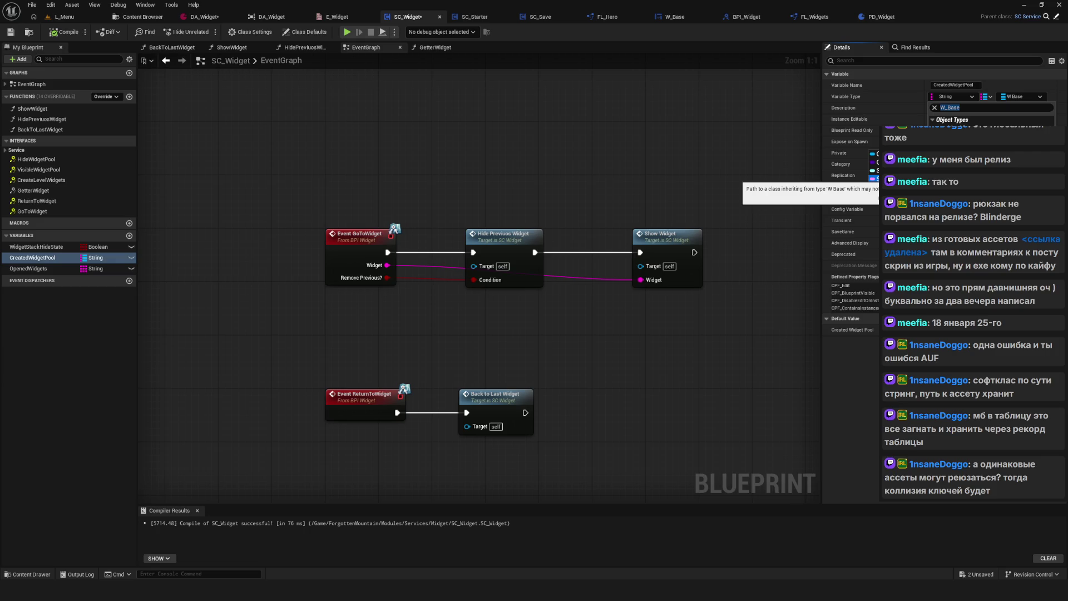
left_click(873, 179)
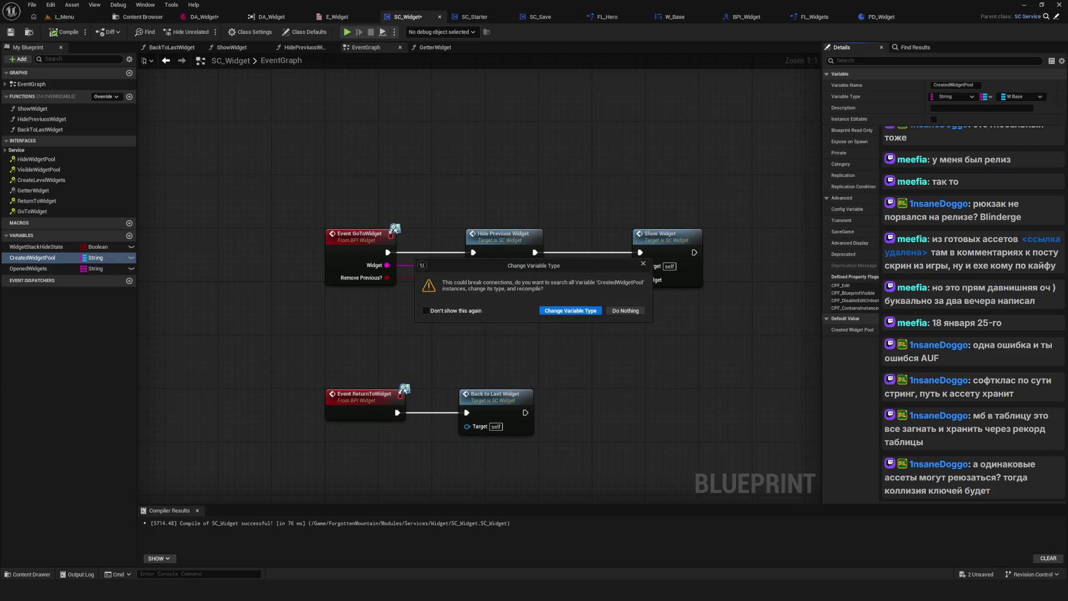
left_click(581, 310)
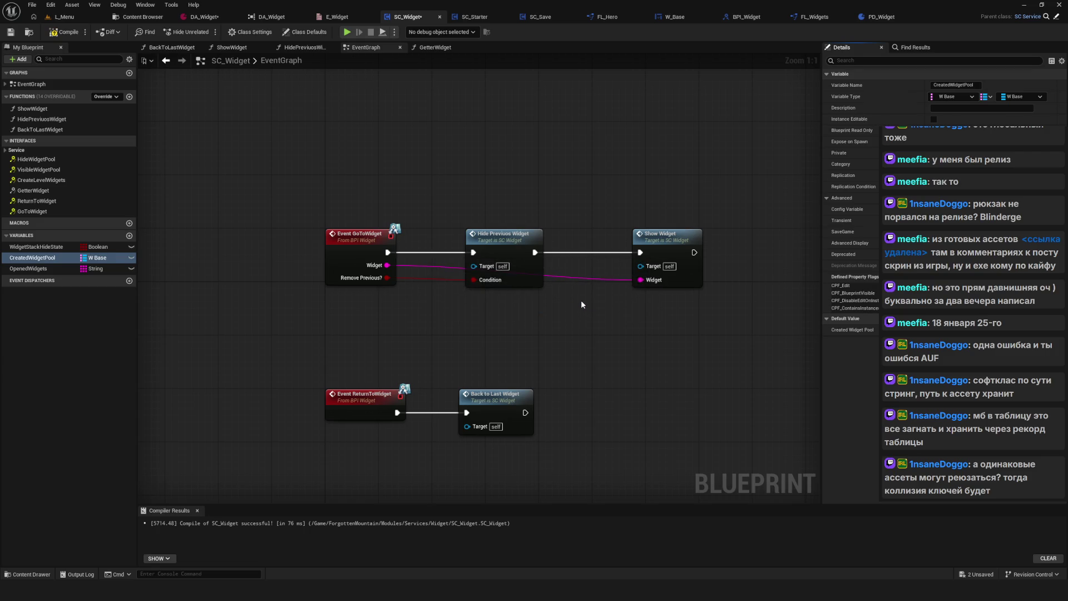
Save the SC_Widget blueprint and switch to the BPI_Widget interface.
key("F2")
key("Return")
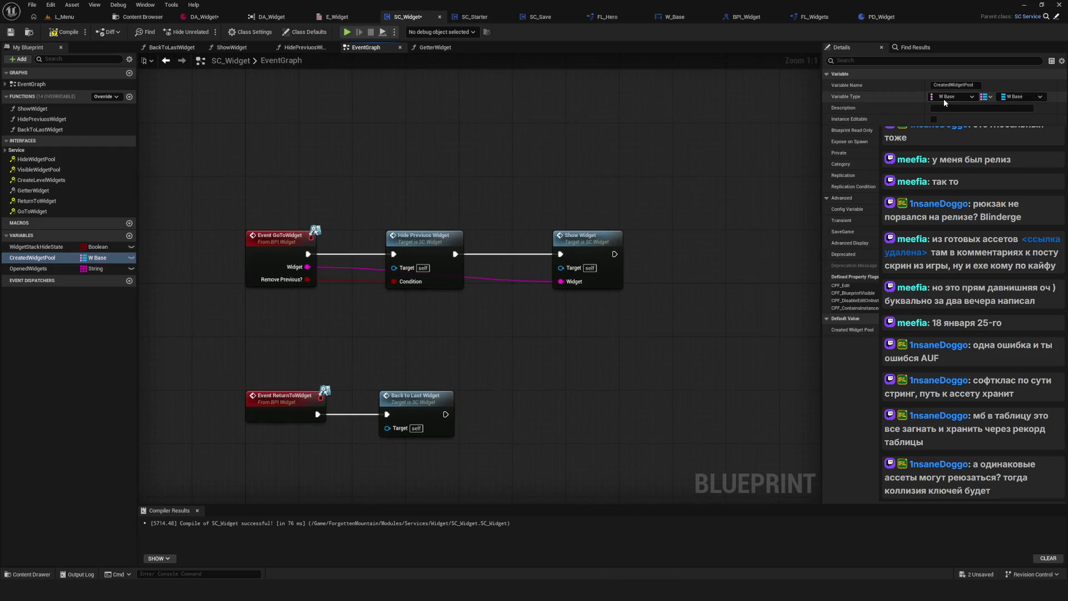
key("ctrl+s")
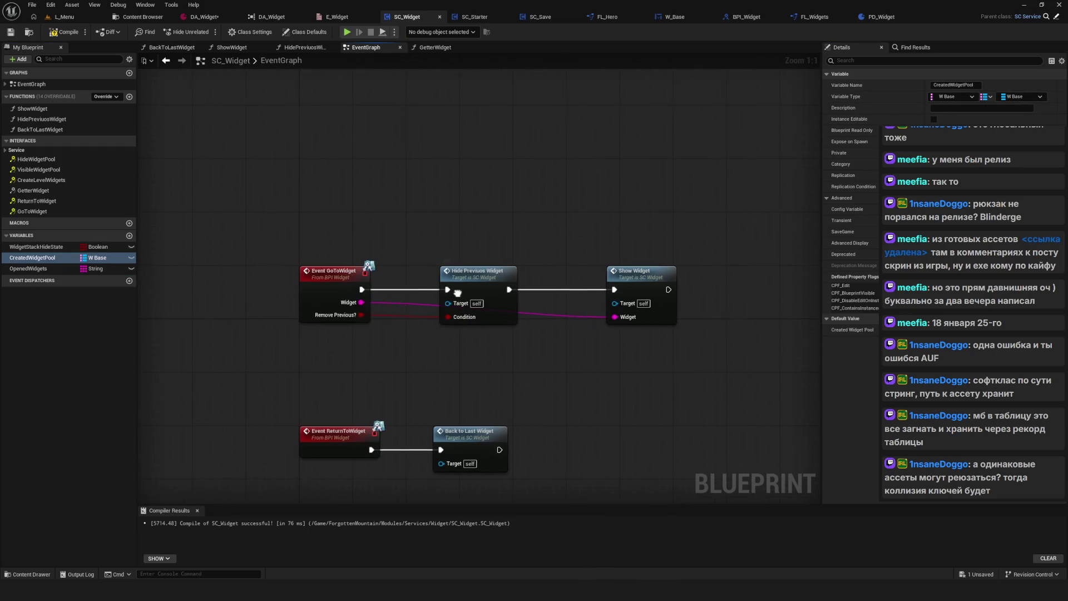
left_click(339, 266)
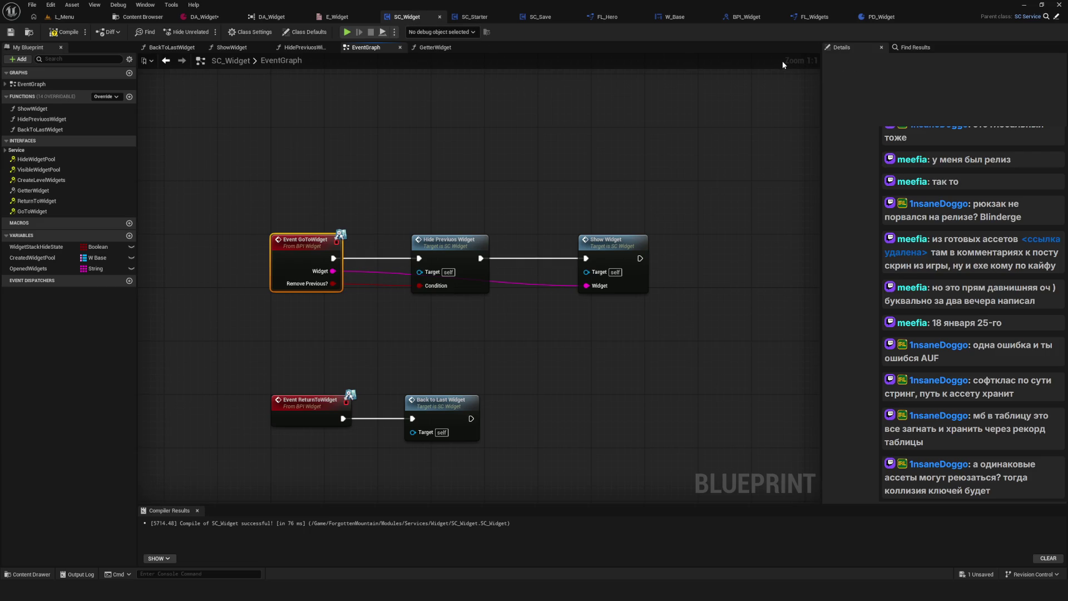
left_click(745, 17)
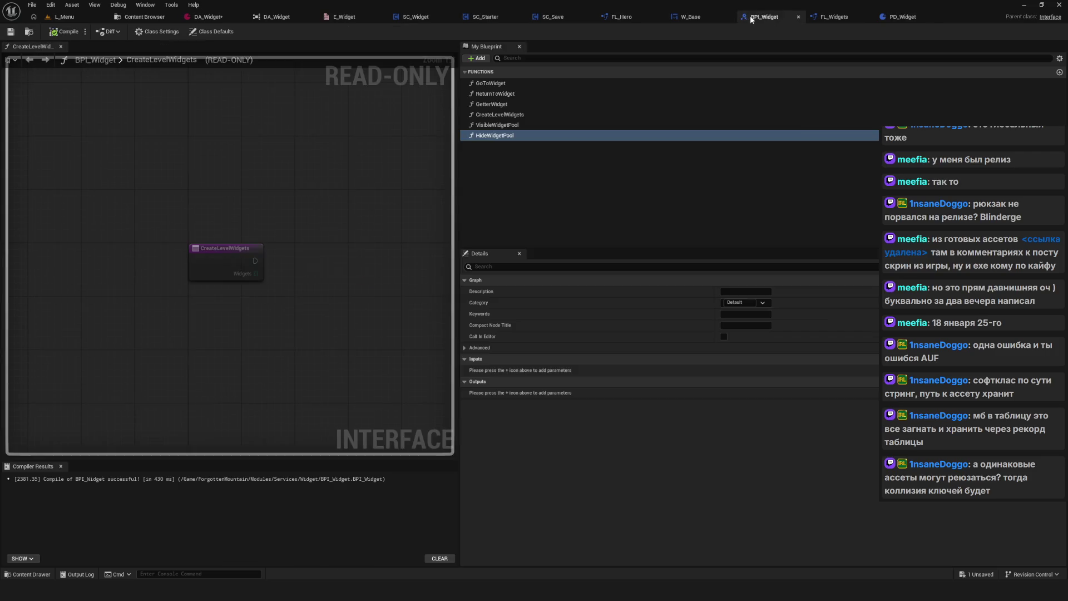
Make GoToWidget's Widget input a W Base reference, then compile and save the interface.
left_click(491, 84)
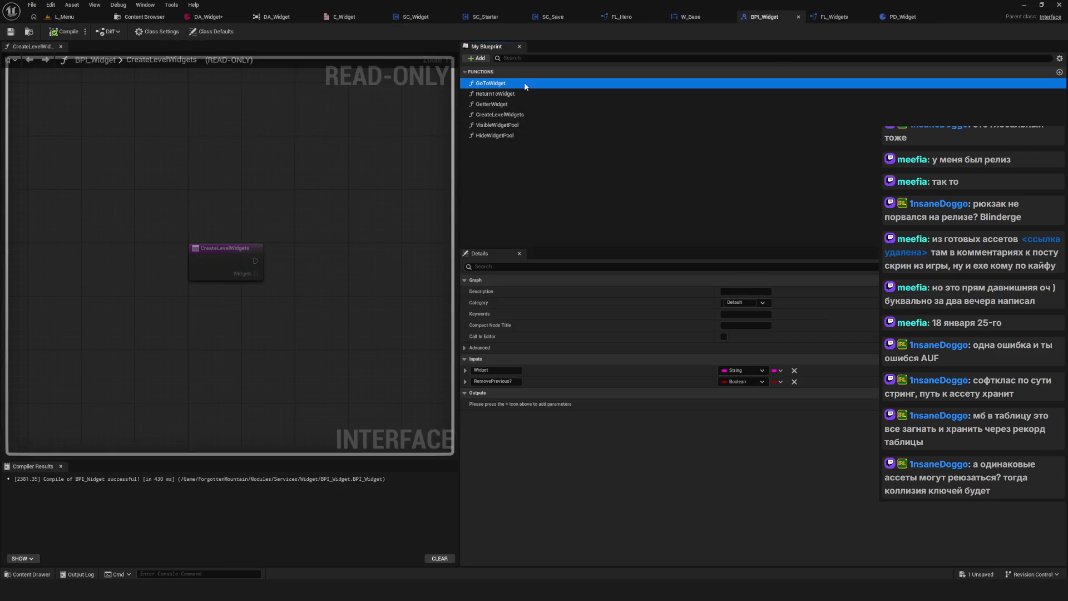
left_click(747, 370)
type("W_Base")
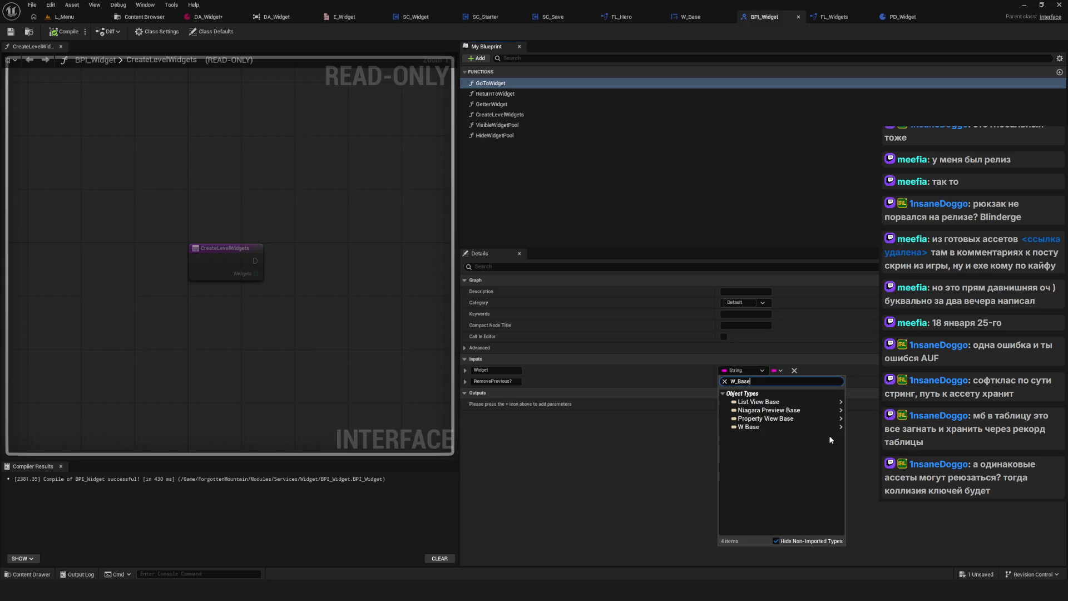
mouse_move(806, 426)
left_click(871, 452)
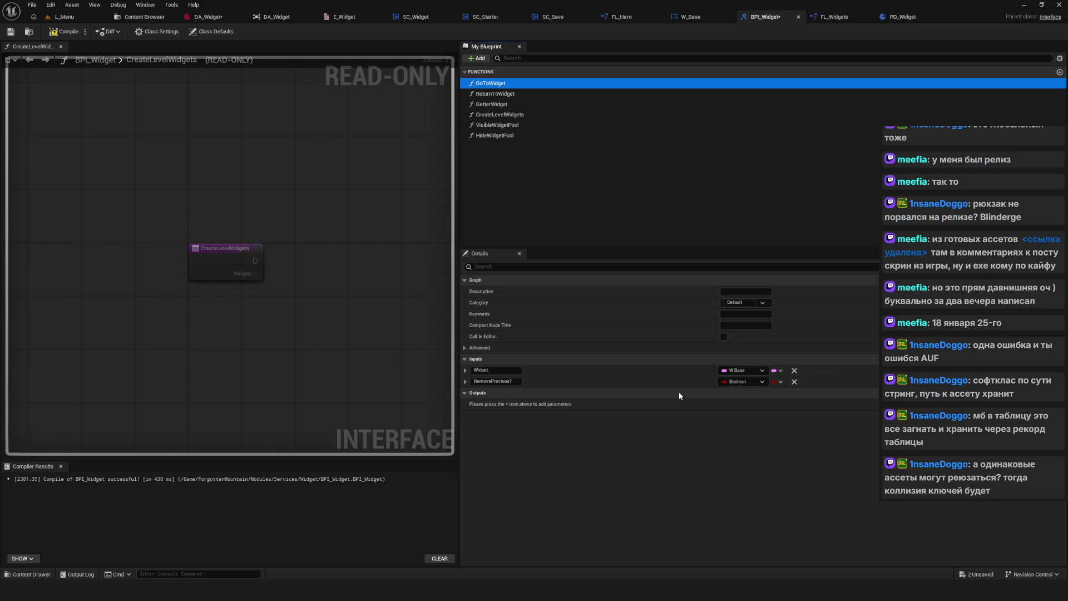
left_click(47, 35)
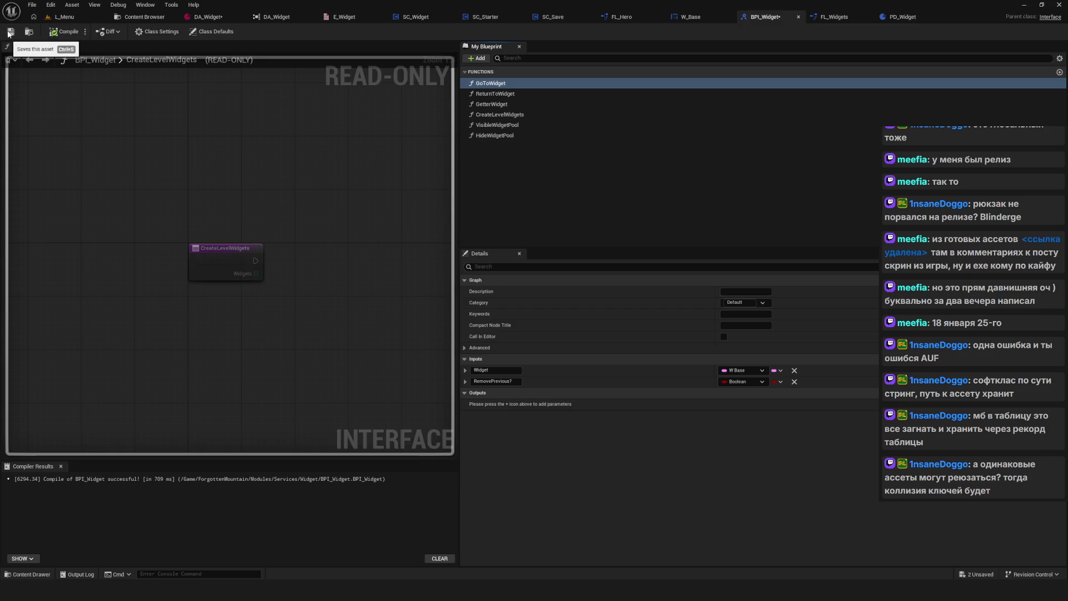
key("ctrl+s")
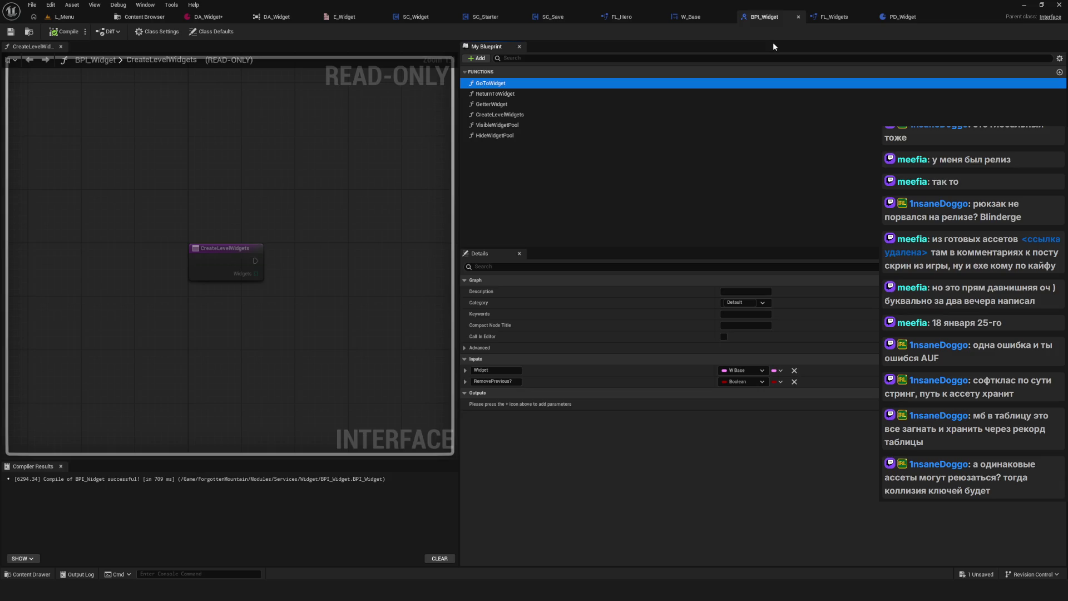
Set the key type of GetterWidget's CreatedWidgetPool output to W Base.
left_click(502, 83)
left_click(503, 93)
key("Down")
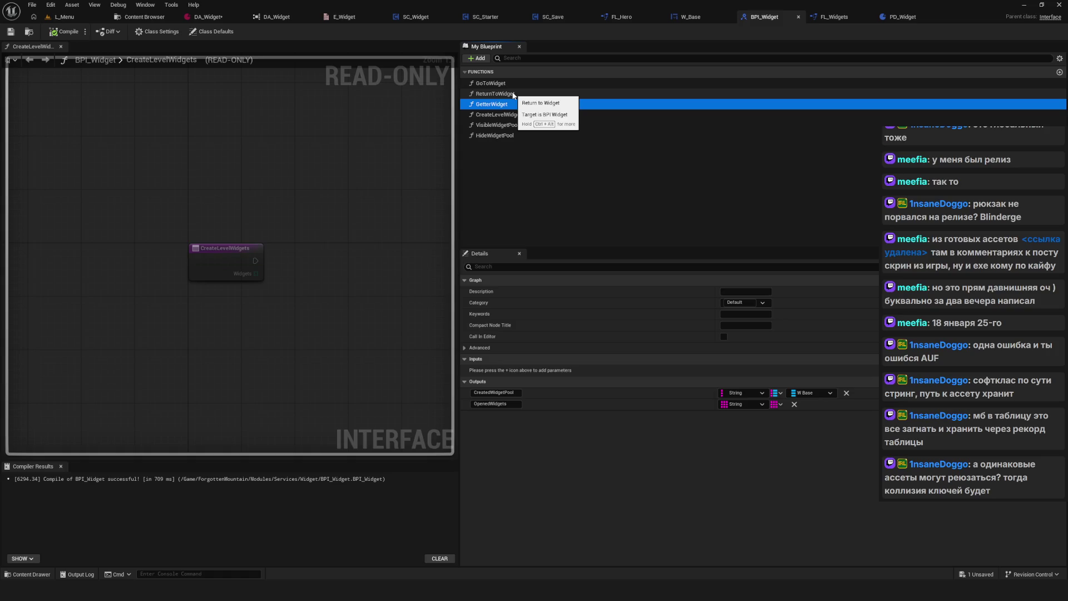
left_click(730, 393)
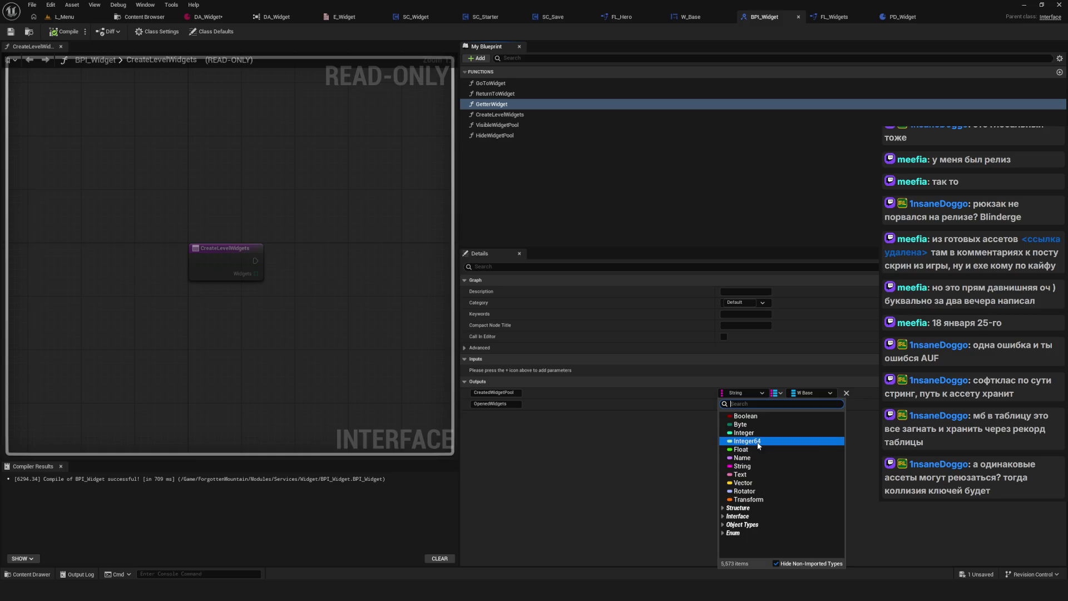
type("W_")
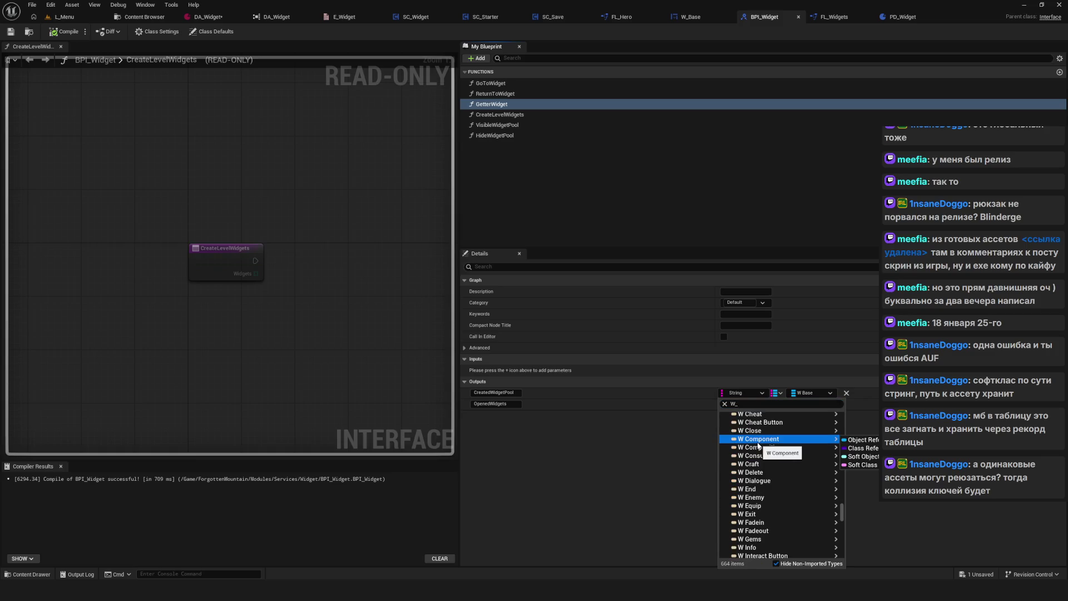
left_click(751, 404)
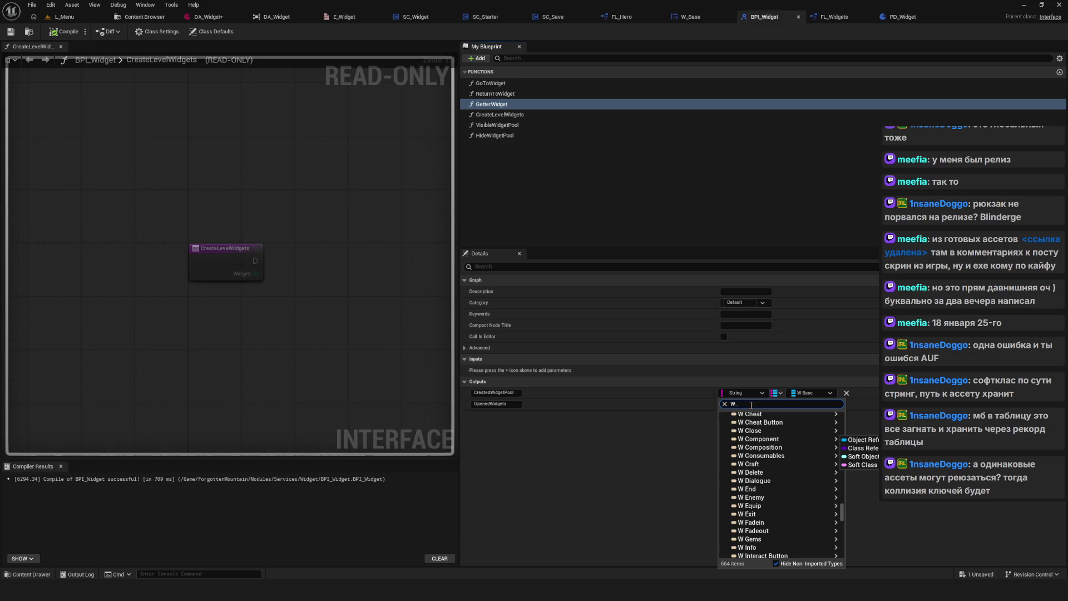
type("Base")
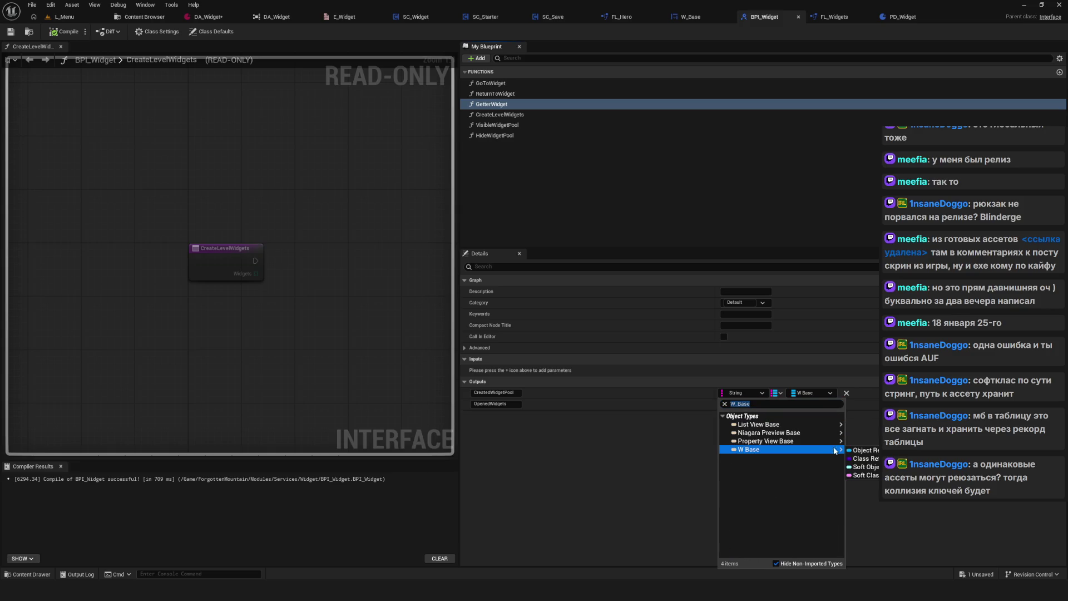
left_click(853, 450)
Make OpenedWidgets a W Base soft class reference, then compile and save BPI_Widget.
left_click(748, 406)
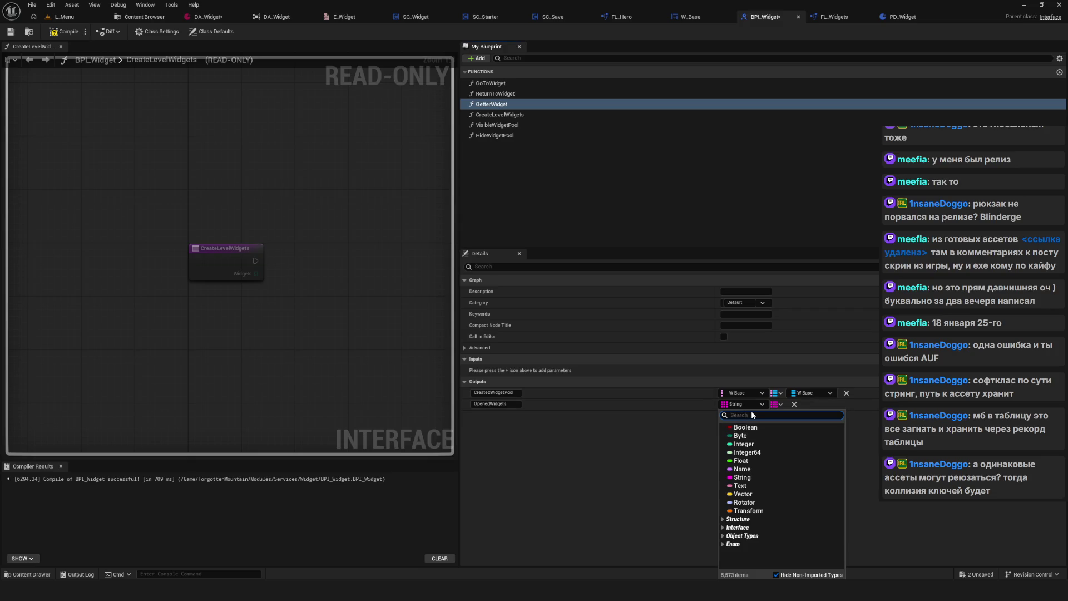
type("W_")
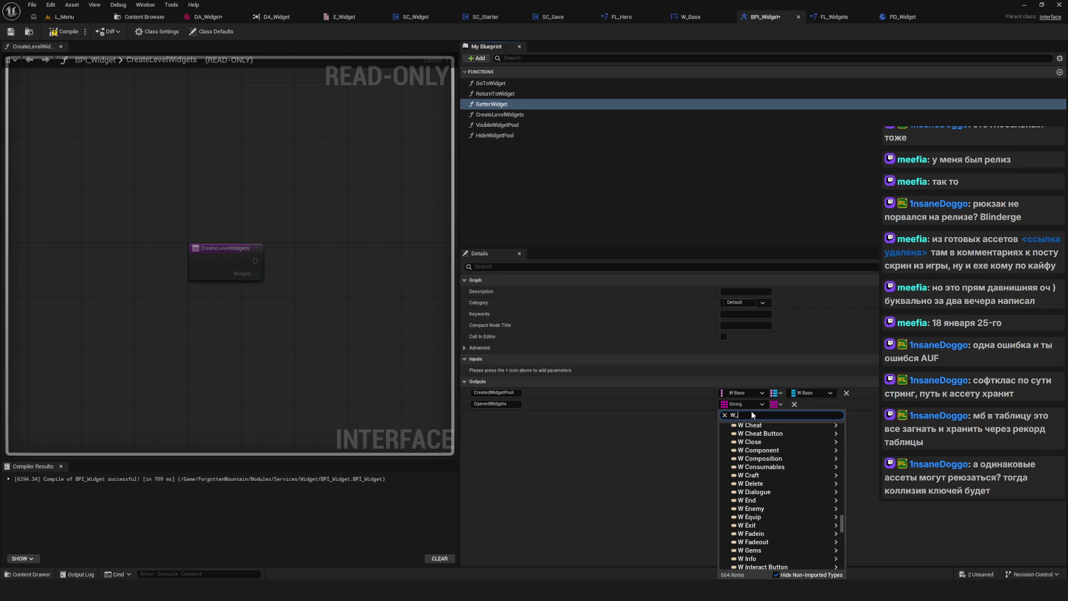
type("Base")
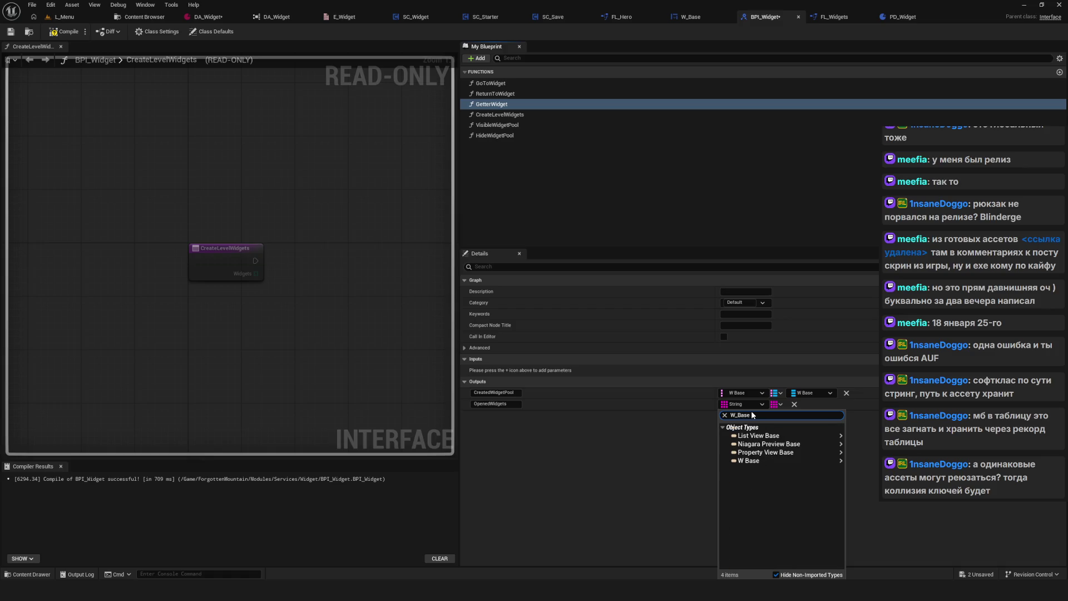
mouse_move(797, 459)
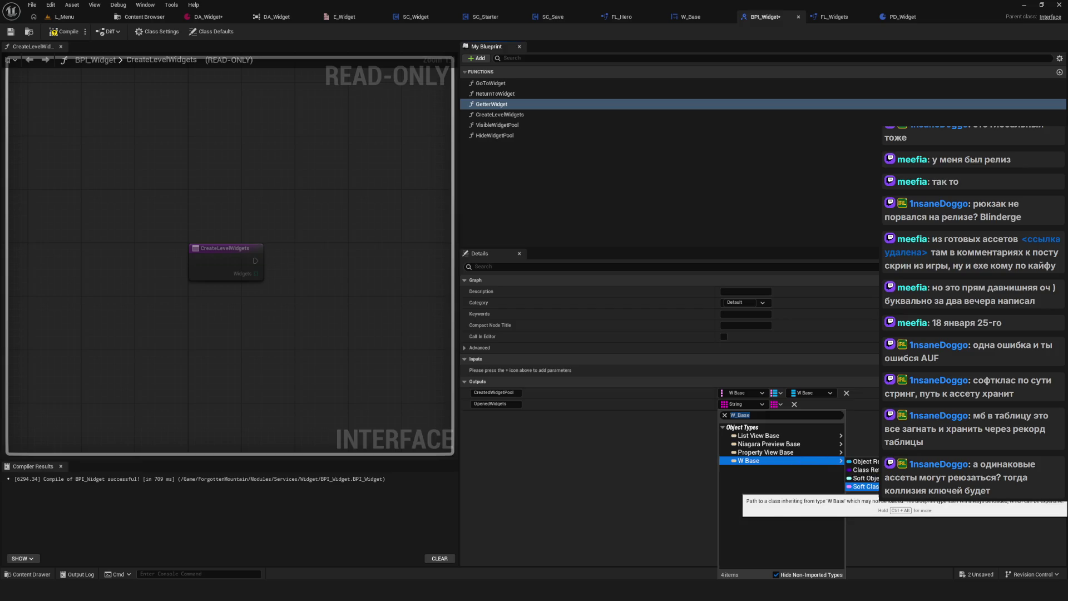
left_click(862, 486)
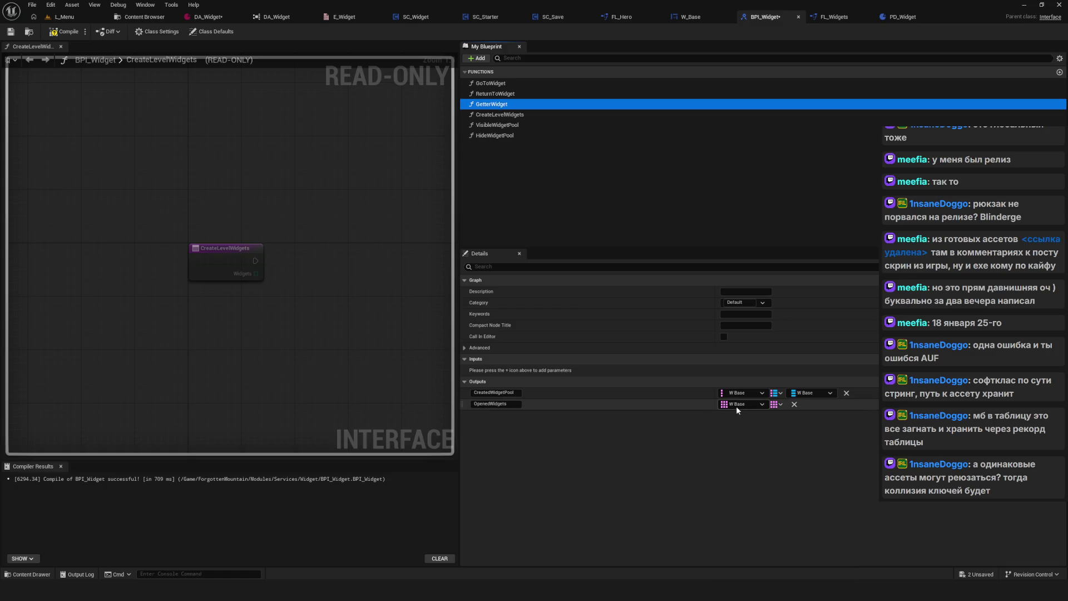
left_click(64, 31)
left_click(10, 32)
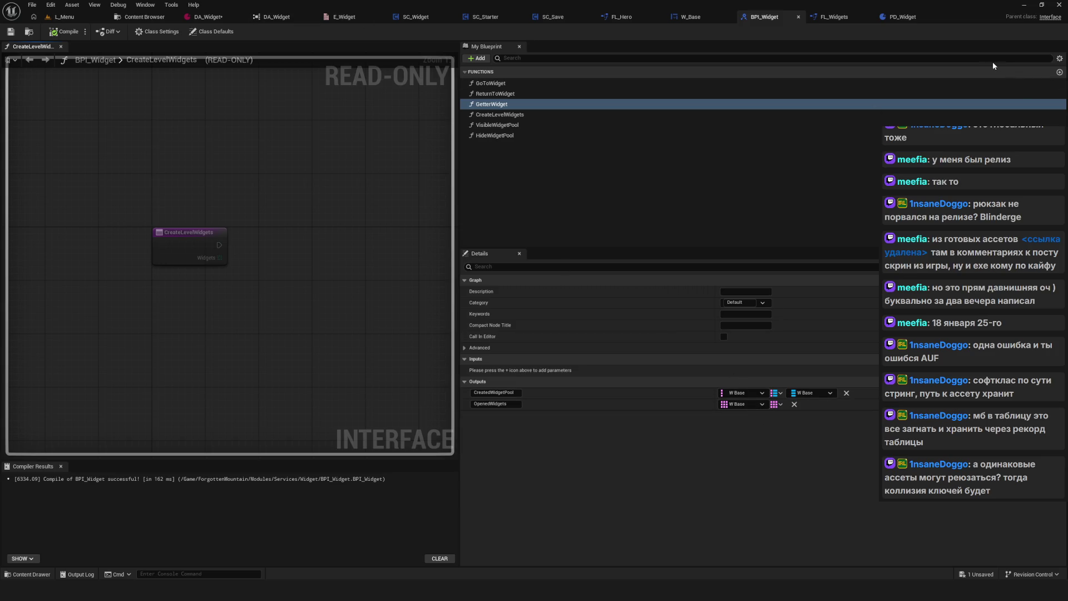
Review the parameters of HideWidgetPool and the other interface functions.
left_click(508, 114)
left_click(569, 132)
key("Up")
key("Up")
key("Up")
key("Down")
key("Down")
key("Down")
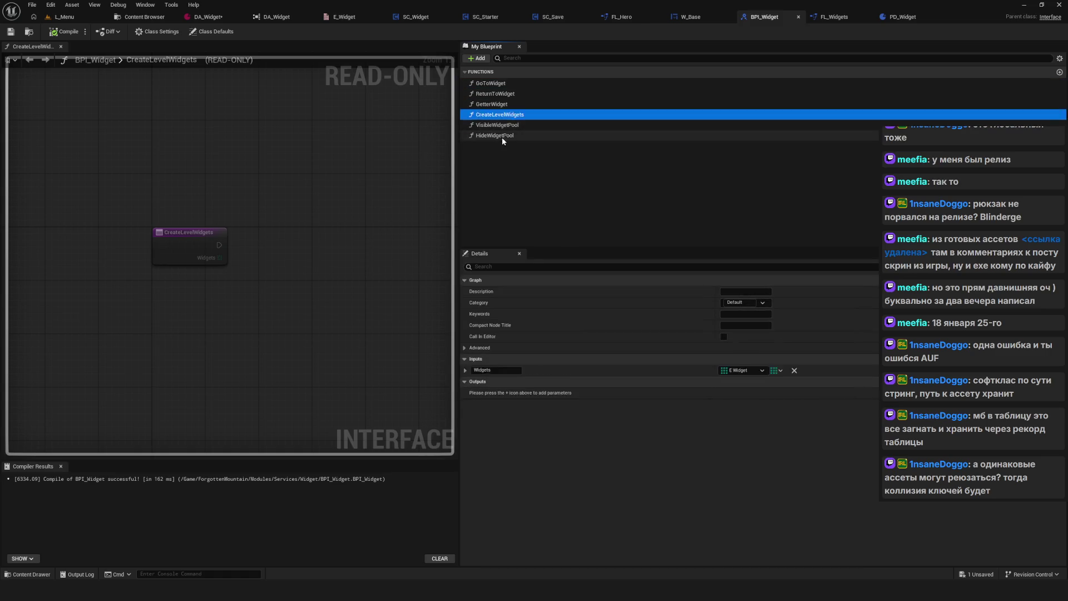
left_click(501, 136)
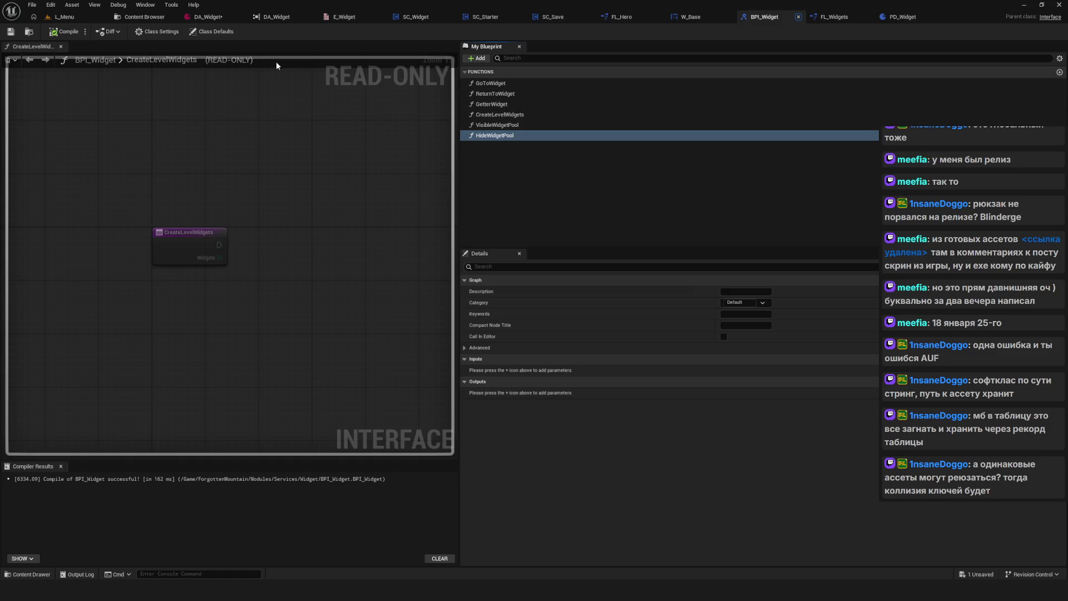
left_click(13, 36)
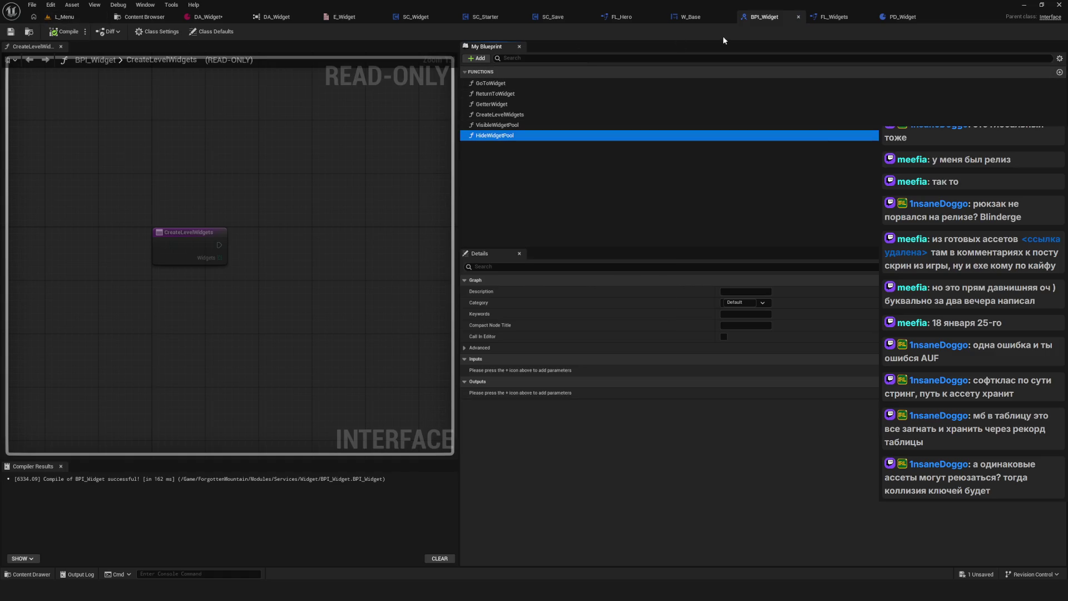
Compile SC_Widget to check for errors from the new W Base types.
left_click(422, 21)
scroll(478, 239, "down", 5)
scroll(484, 255, "up", 5)
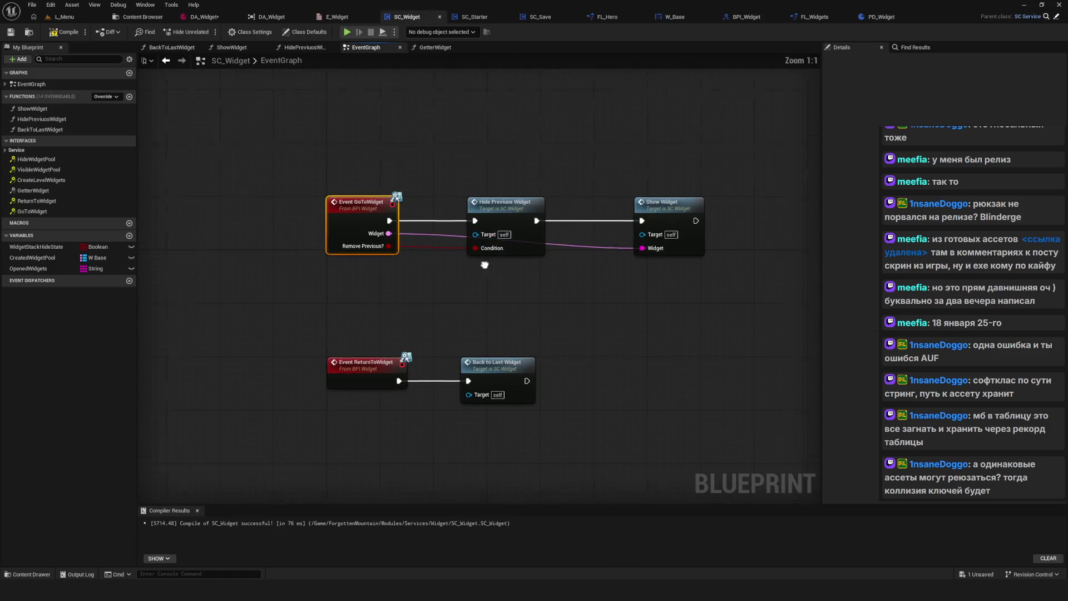
left_click_drag(491, 281, 494, 285)
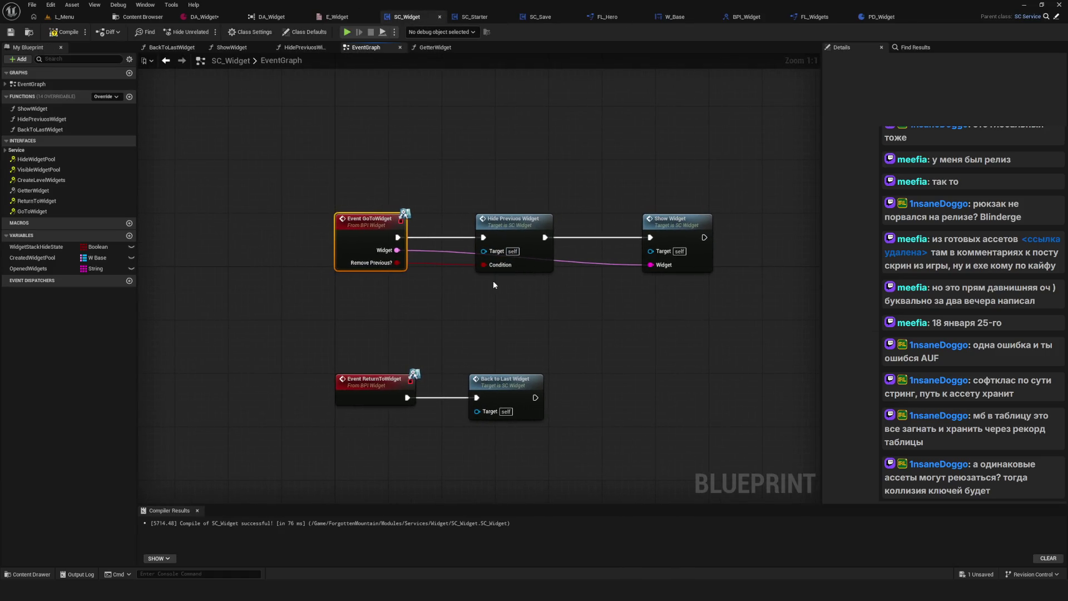
left_click(62, 33)
Reconnect execution from Hide Previous Widget into Show Widget in the EventGraph.
left_click(442, 239, "alt")
left_click(502, 239, "alt")
mouse_move(451, 244)
left_mouse_down()
mouse_move(437, 130)
mouse_move(445, 244)
left_mouse_up()
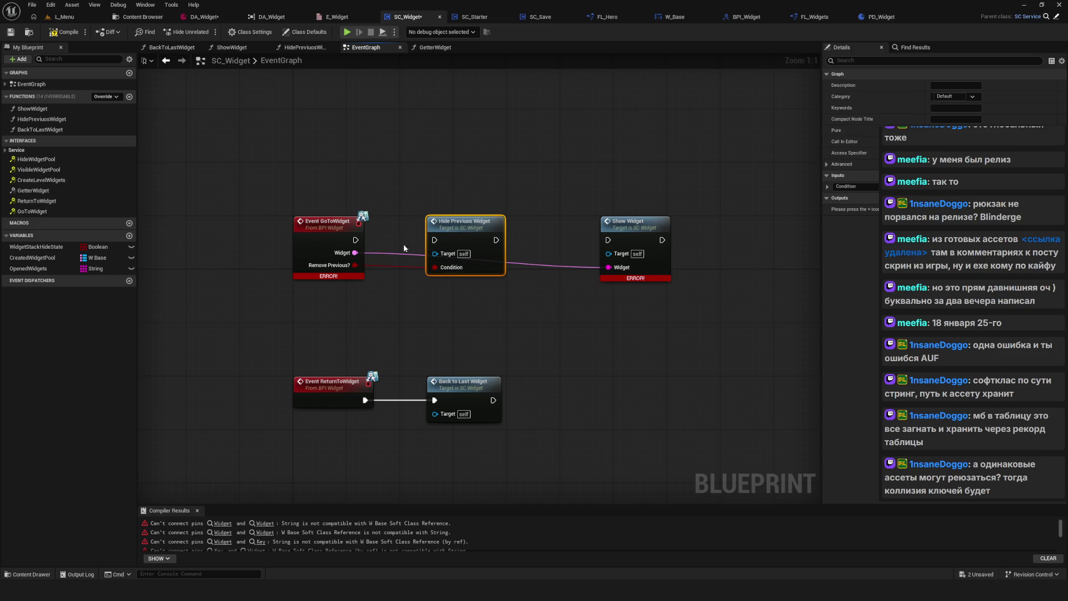
left_click_drag(373, 242, 607, 240)
left_click_drag(281, 239, 369, 388)
left_click(317, 294)
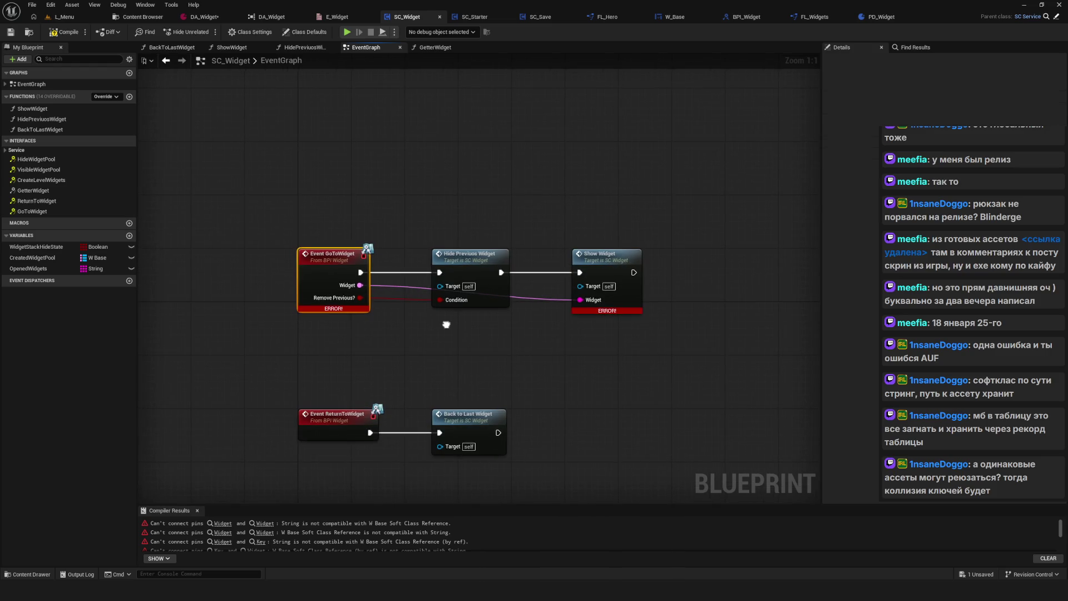
Try a Go to Widget call node and check its Widget class choices, then delete it.
right_click(655, 231)
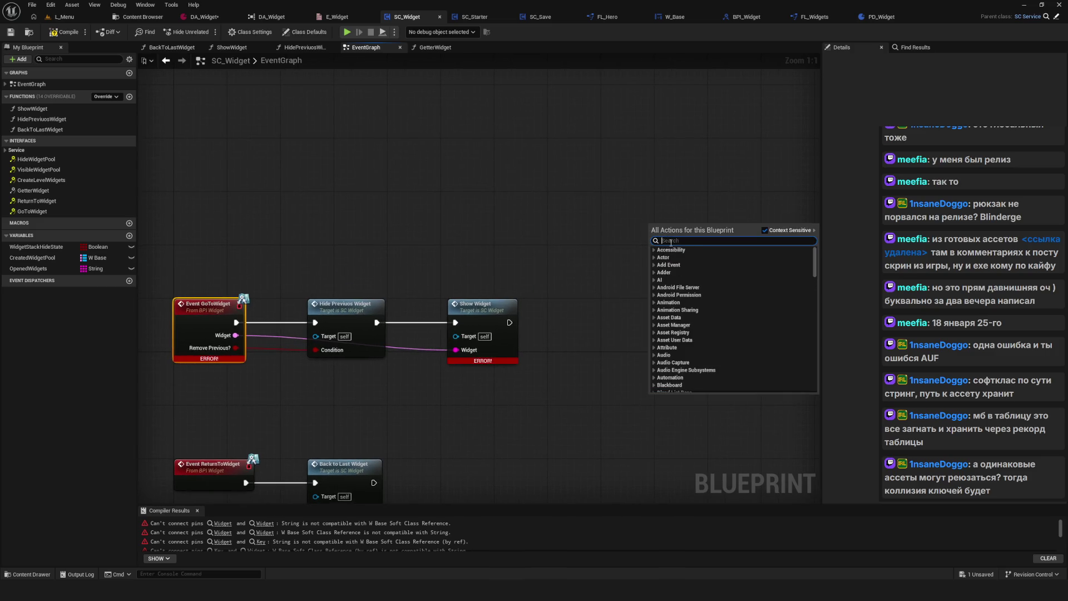
type("Go To")
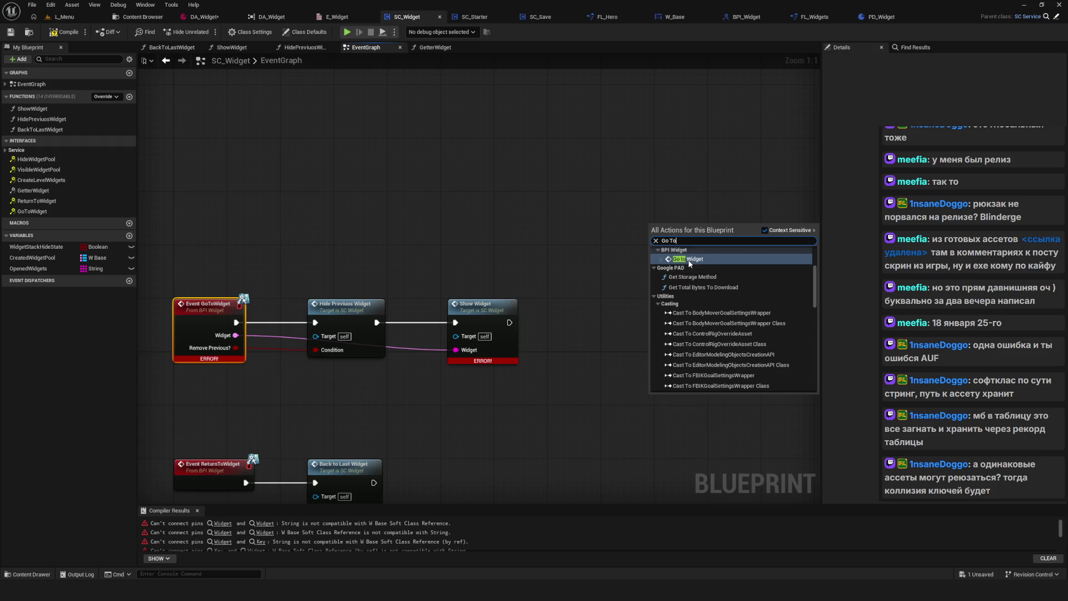
left_click(689, 260)
left_click(508, 359)
scroll(533, 504, "down", 5)
scroll(554, 484, "down", 8)
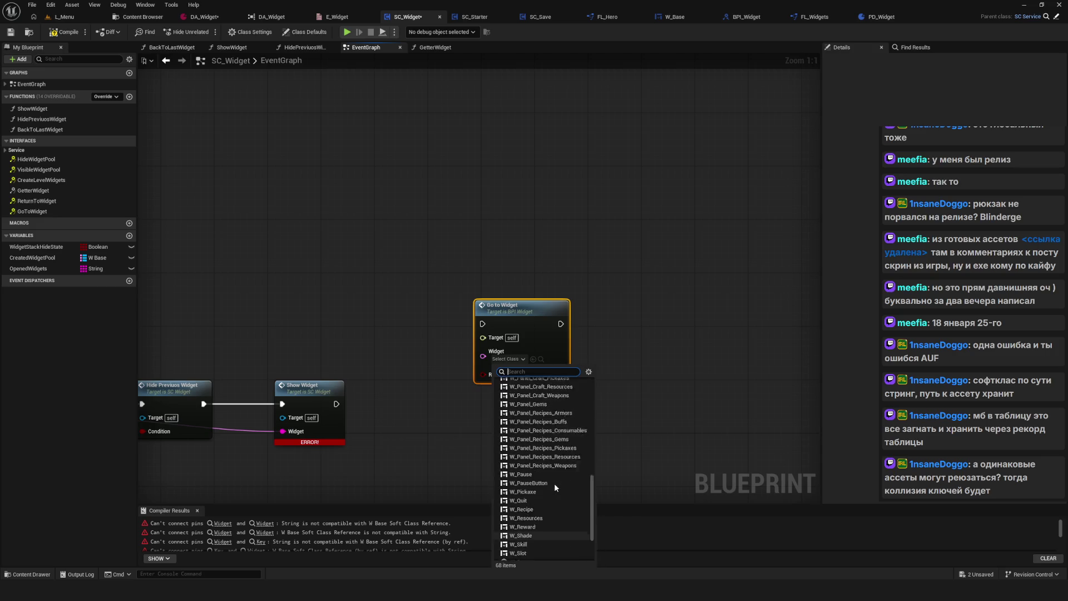
left_click(657, 442)
left_click_drag(557, 313, 743, 271)
left_click(744, 271)
key("Delete")
mouse_move(406, 330)
left_mouse_down()
mouse_move(498, 292)
mouse_move(611, 269)
mouse_move(482, 268)
left_mouse_up()
In ShowWidget, move all the old body nodes far right of the entry node.
double_click(573, 284)
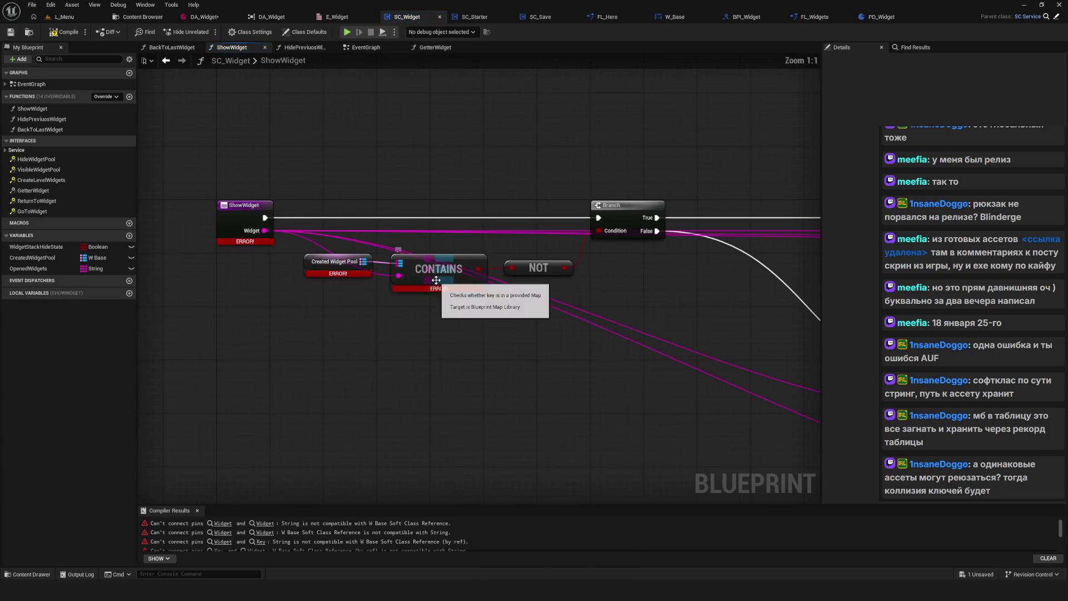
left_click(62, 32)
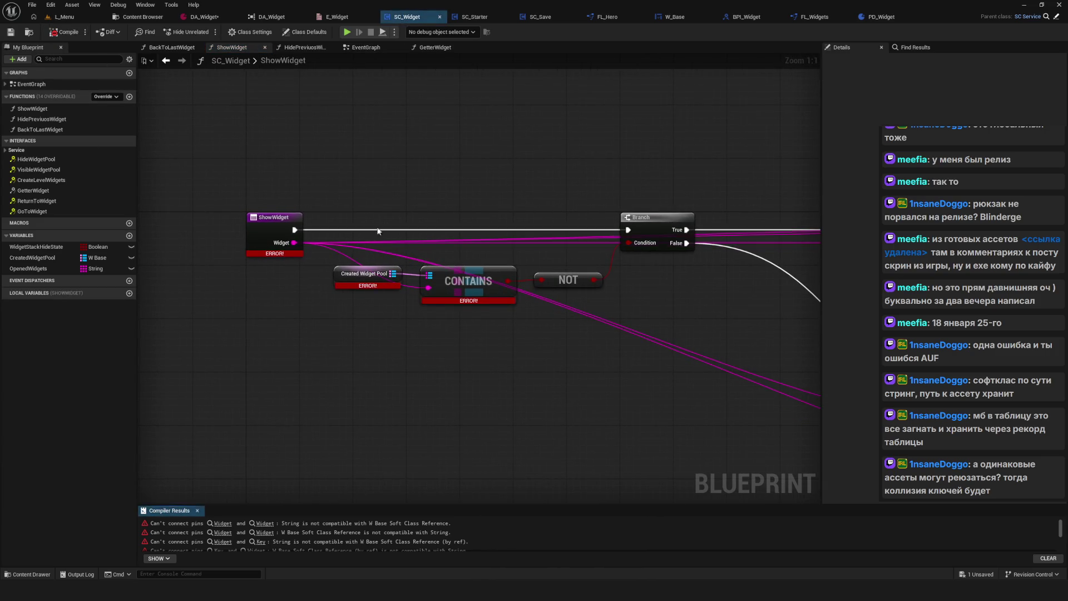
scroll(301, 223, "down", 6)
left_click_drag(702, 183, 295, 305)
scroll(292, 220, "up", 4)
left_click_drag(361, 214, 679, 225)
scroll(559, 299, "down", 5)
scroll(548, 268, "up", 6)
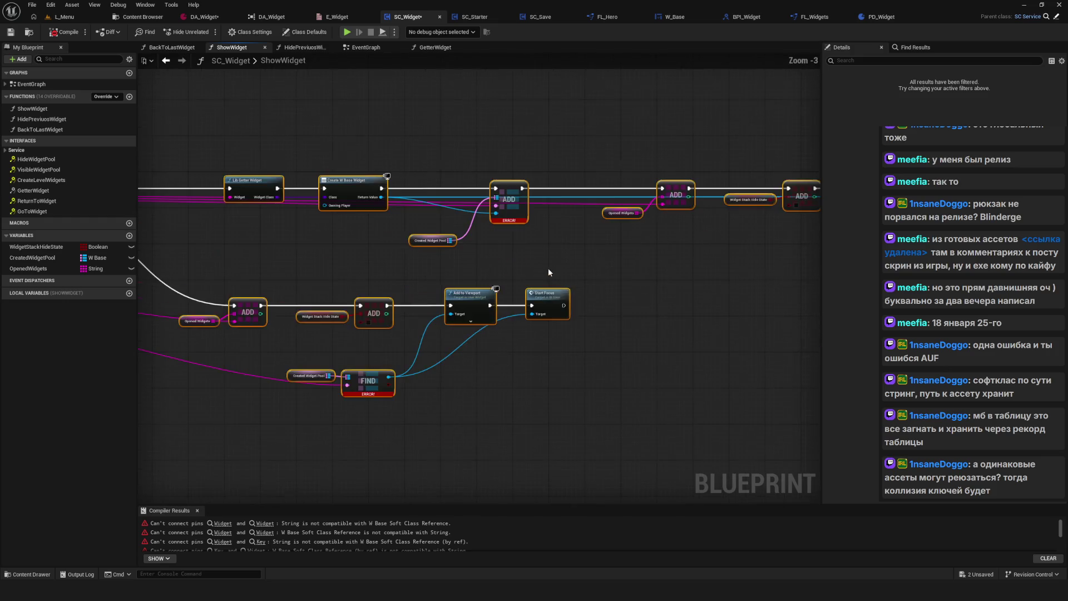
left_click(401, 231)
scroll(500, 256, "down", 4)
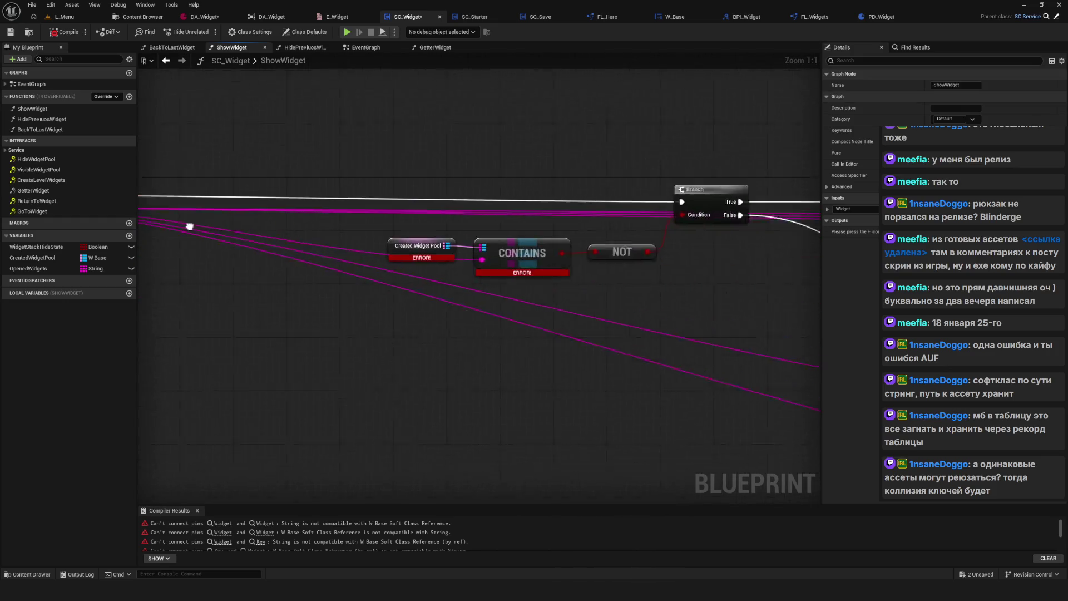
scroll(550, 258, "up", 2)
scroll(354, 270, "down", 2)
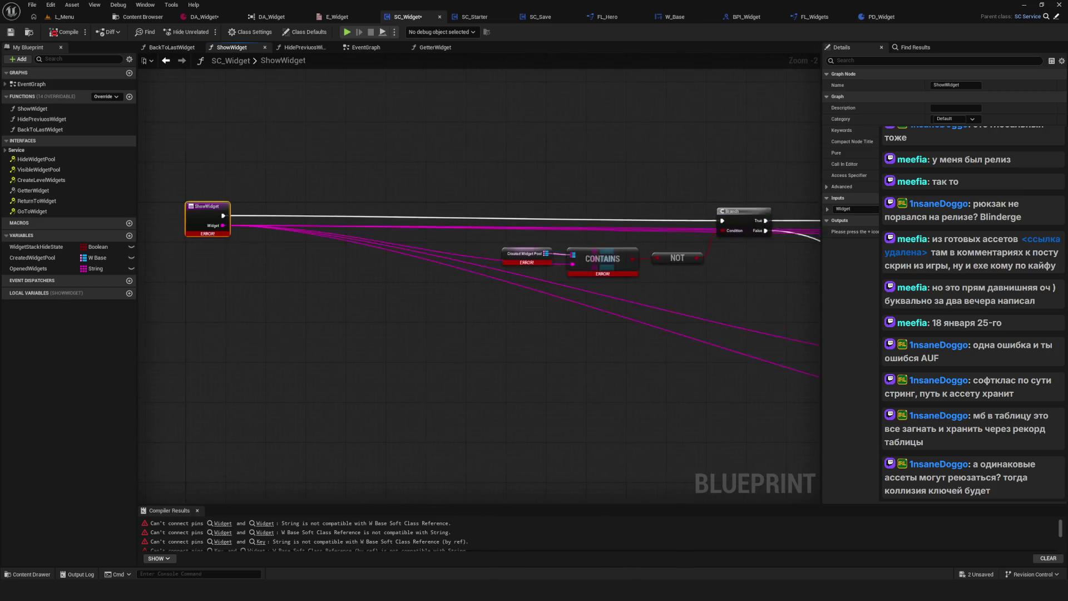
scroll(225, 235, "up", 4)
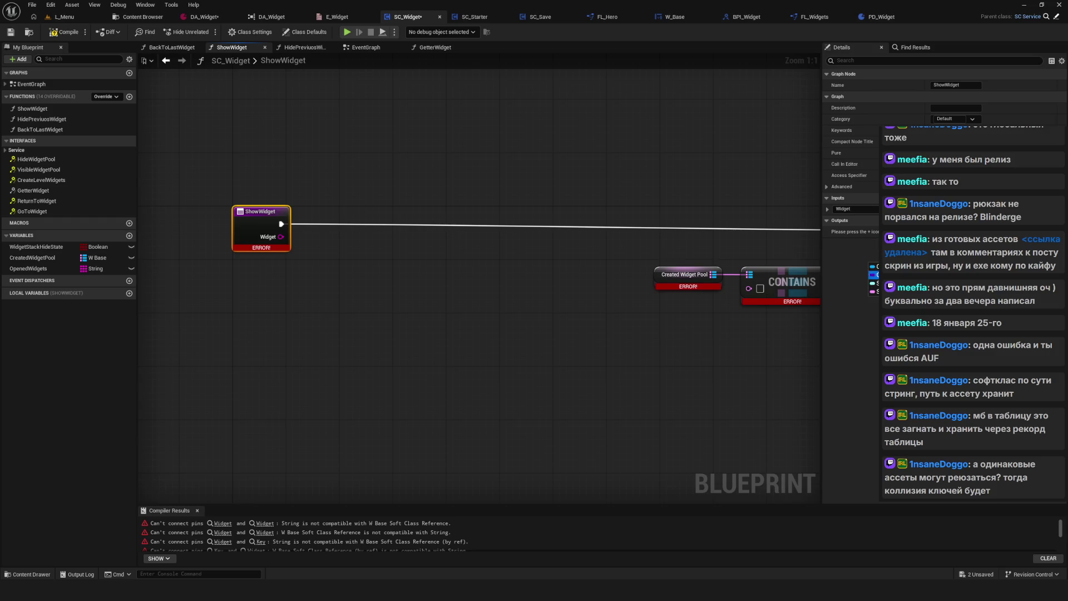
mouse_move(370, 205)
left_mouse_down()
mouse_move(481, 226)
mouse_move(396, 217)
left_mouse_up()
Save and compile SC_Widget, then return to the EventGraph.
key("ctrl+s")
left_click(61, 34)
left_click(366, 47)
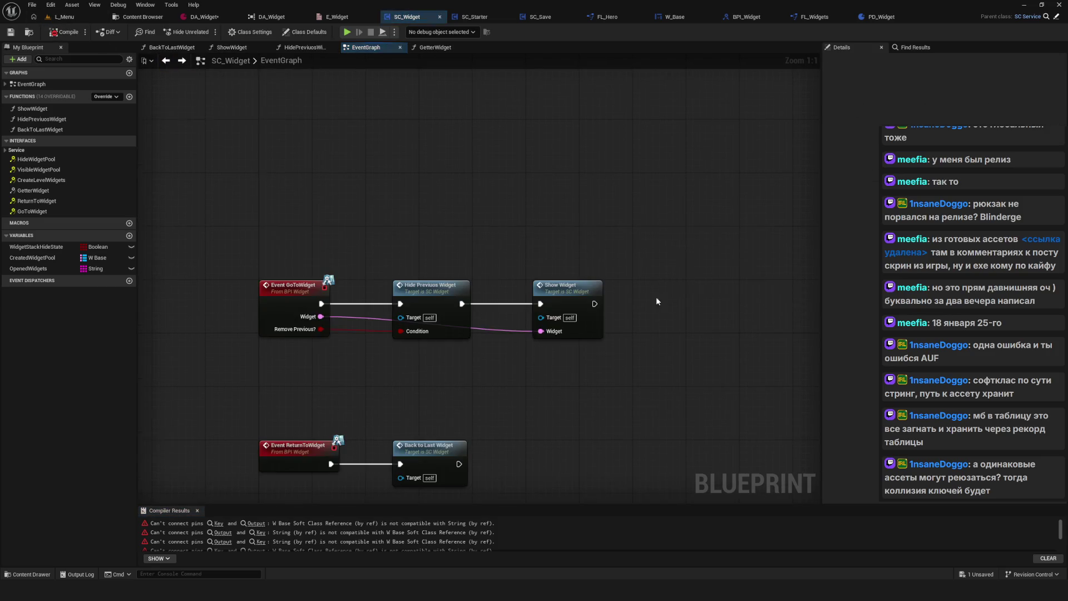
Promote ShowWidget's Widget input to a local variable named locWidgetClass.
double_click(620, 261)
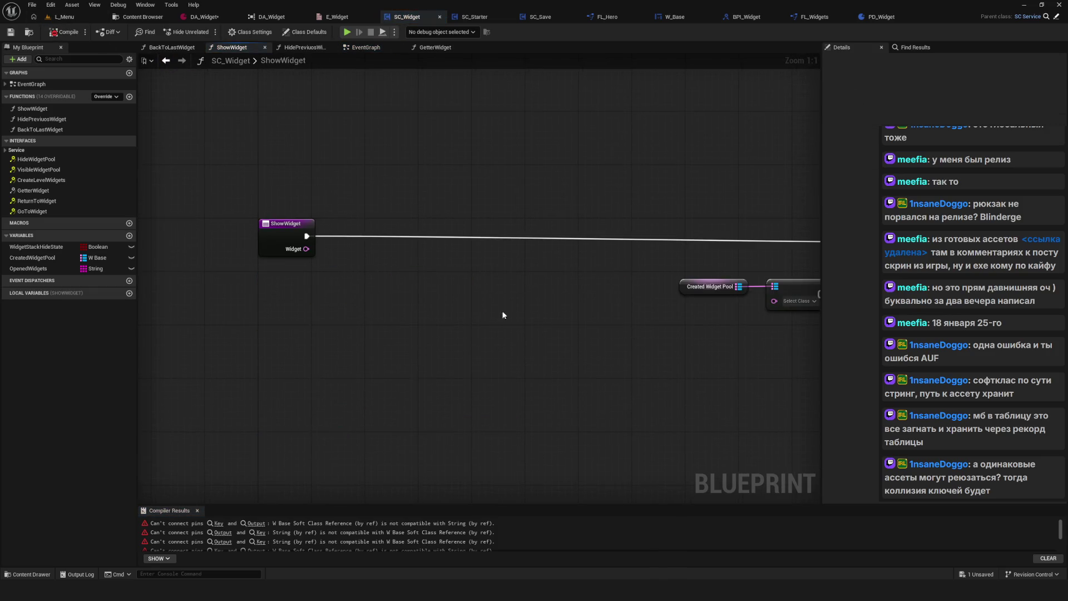
left_click_drag(217, 261, 309, 262)
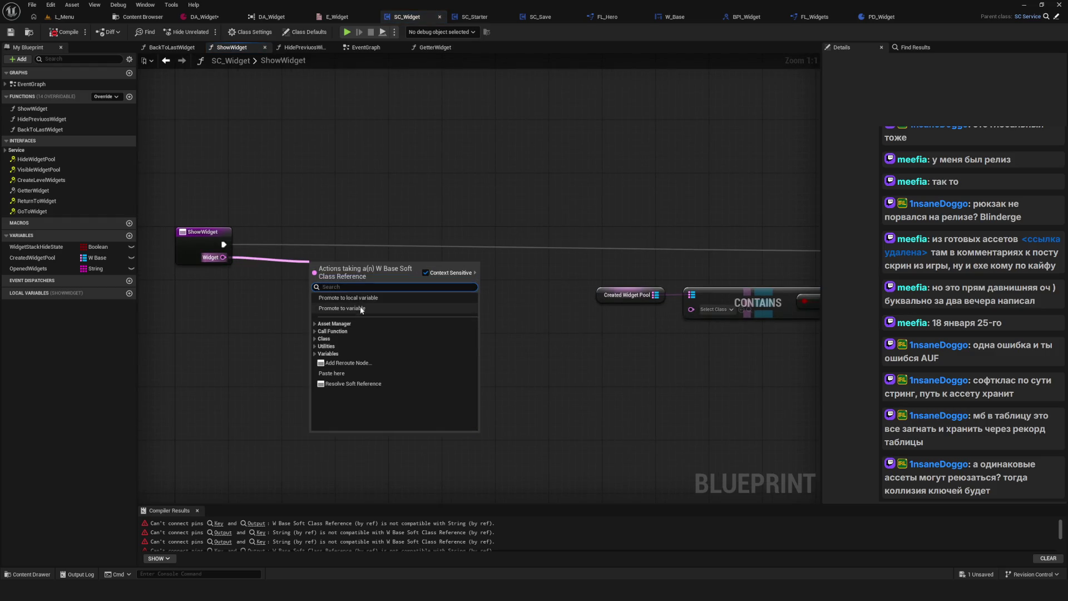
key("Escape")
left_click(361, 303)
type("locWidge")
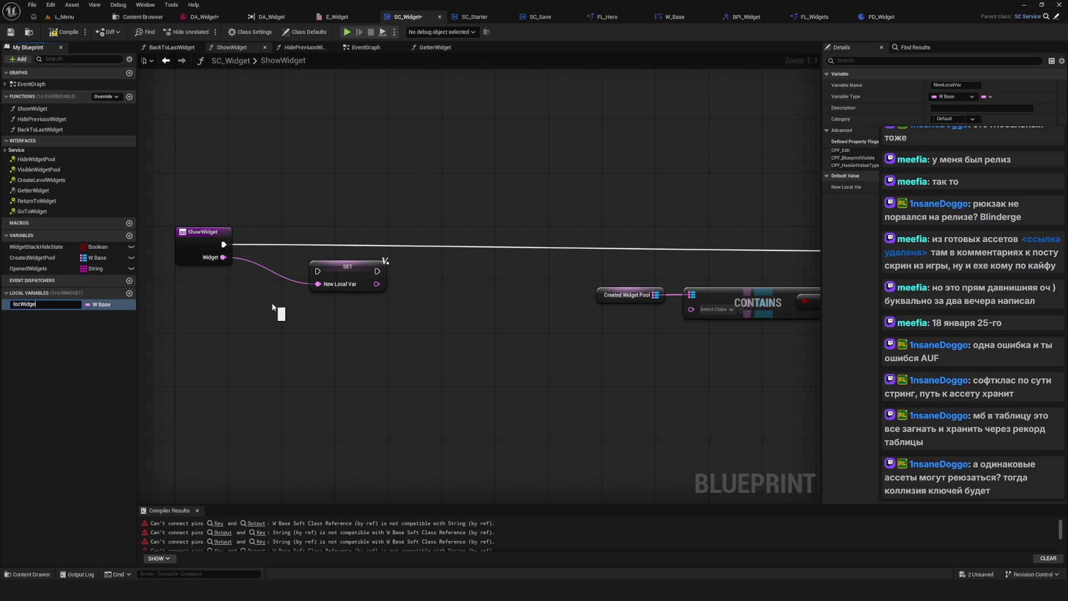
type("t")
key("Return")
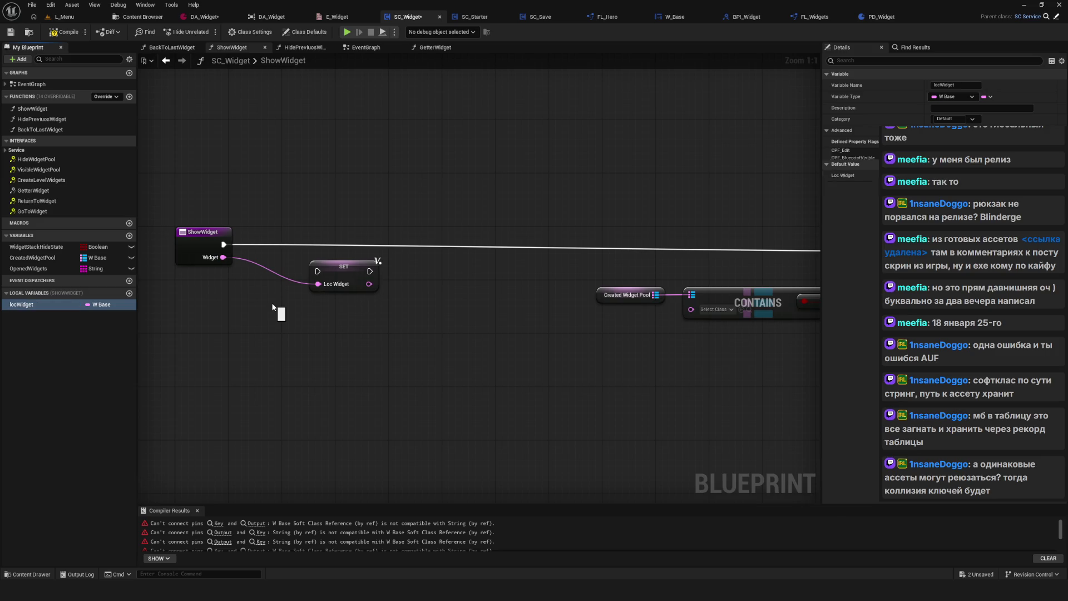
left_click(69, 307)
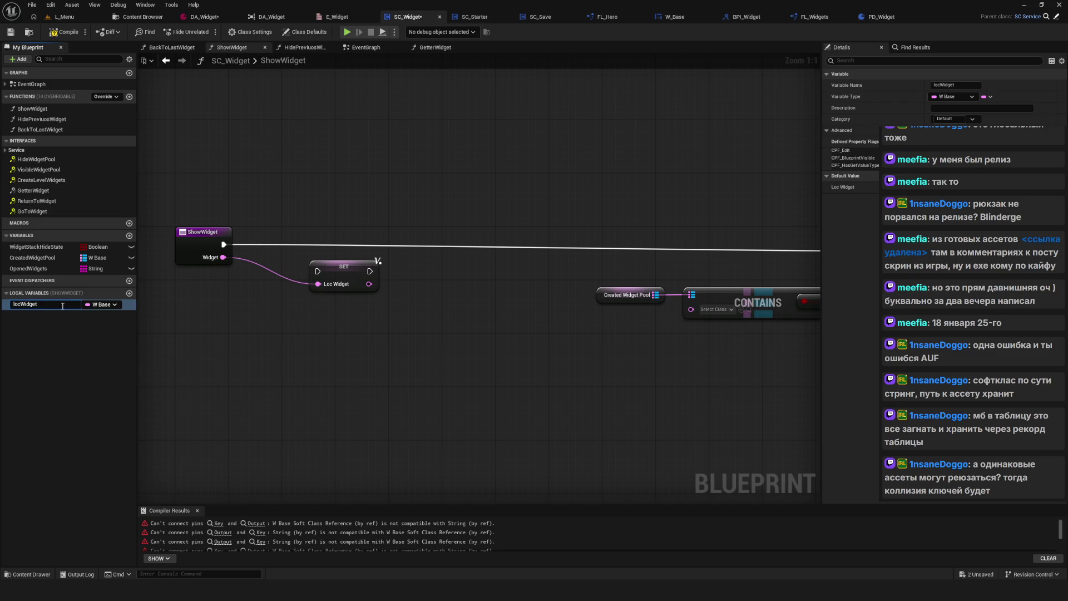
type("Cl")
key("Return")
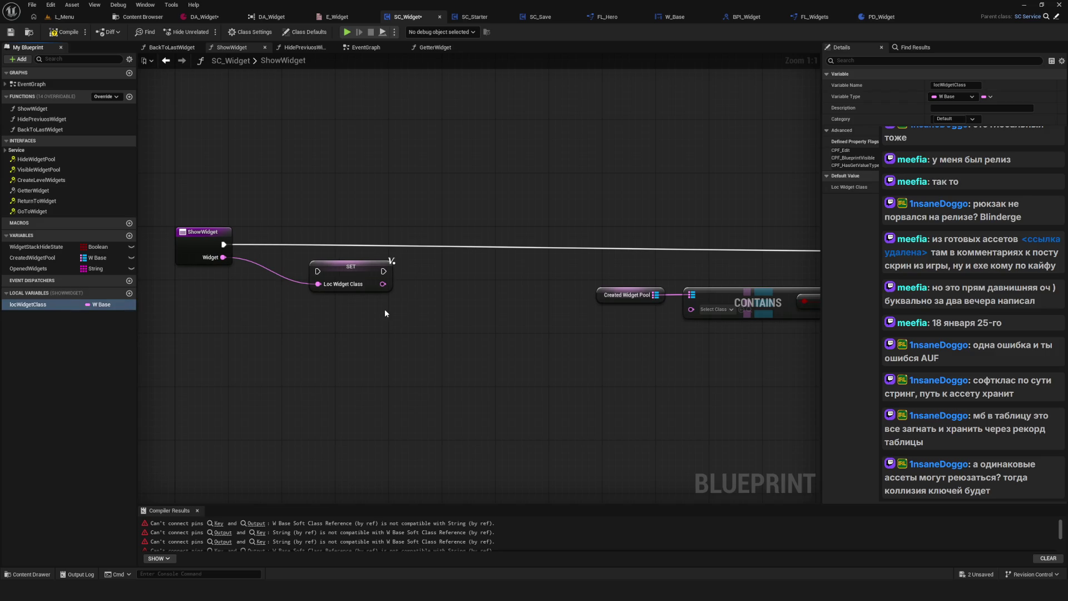
Run the SET locWidgetClass node directly after the ShowWidget entry node.
left_click_drag(347, 270, 321, 243)
left_click_drag(224, 244, 290, 244)
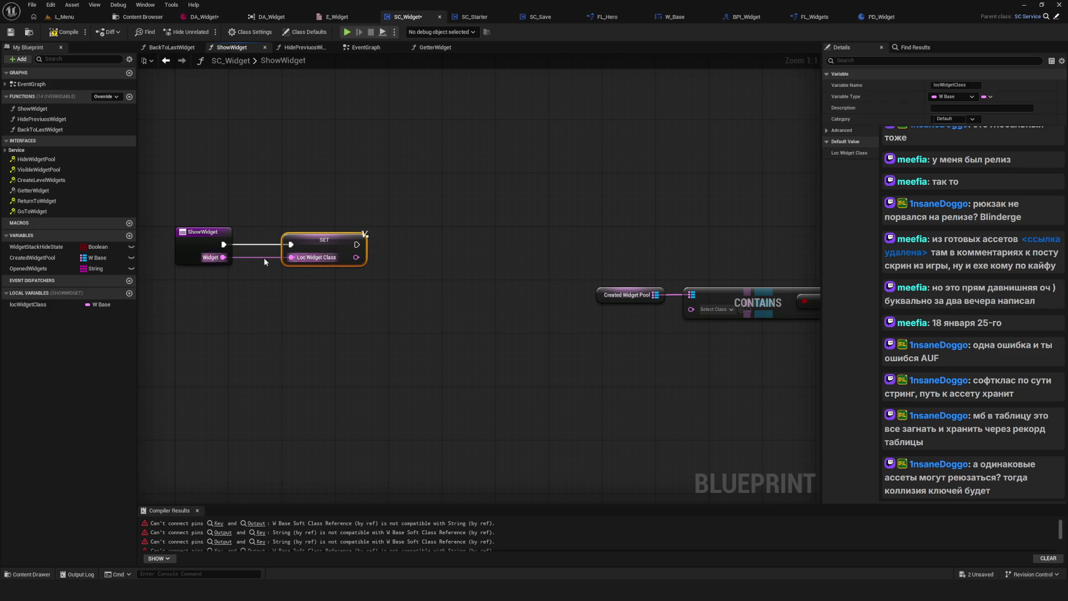
scroll(264, 257, "down", 4)
scroll(339, 279, "up", 3)
Wire SET into the Branch and feed a Loc Widget Class getter into CONTAINS.
left_click_drag(221, 251, 686, 257)
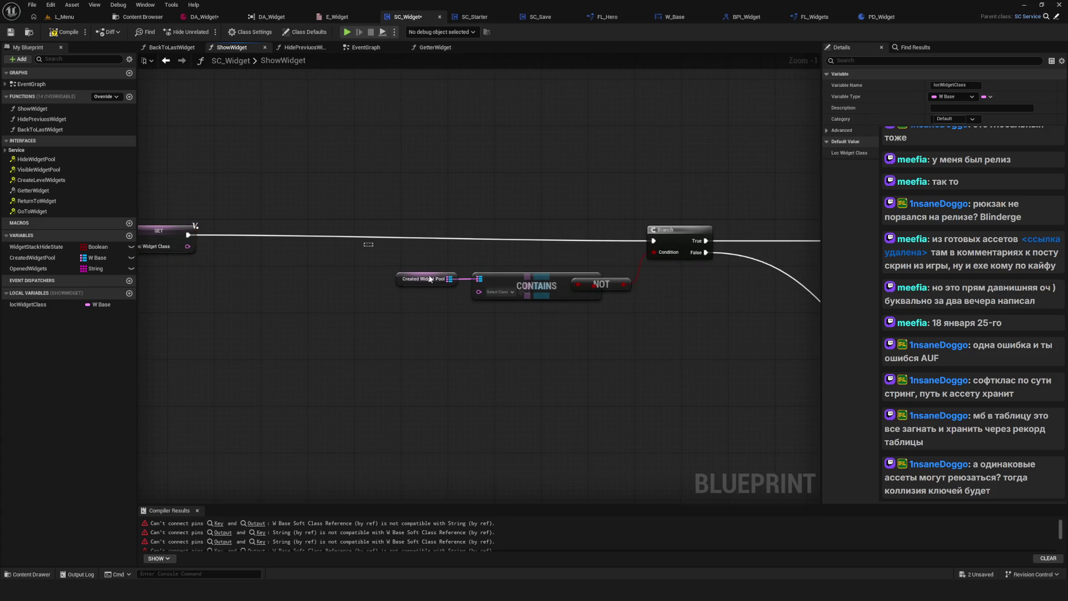
scroll(556, 250, "up", 1)
mouse_move(28, 305)
left_mouse_down()
mouse_move(423, 306)
mouse_move(403, 312)
mouse_move(468, 300)
left_mouse_up()
mouse_move(683, 257)
left_mouse_down()
mouse_move(587, 257)
mouse_move(515, 293)
left_mouse_up()
left_click_drag(233, 240, 598, 373)
left_click_drag(517, 304, 517, 361)
Rearrange the variable getters and move the Branch node to the left.
left_click_drag(270, 305, 328, 398)
mouse_move(603, 225)
left_mouse_down()
mouse_move(562, 221)
mouse_move(572, 225)
mouse_move(238, 262)
left_mouse_up()
scroll(423, 266, "down", 2)
scroll(448, 269, "up", 2)
left_click_drag(449, 268, 508, 277)
Delete the Lib Getter Widget node and add another Loc Widget Class getter beside the Branch.
left_click_drag(458, 169, 577, 313)
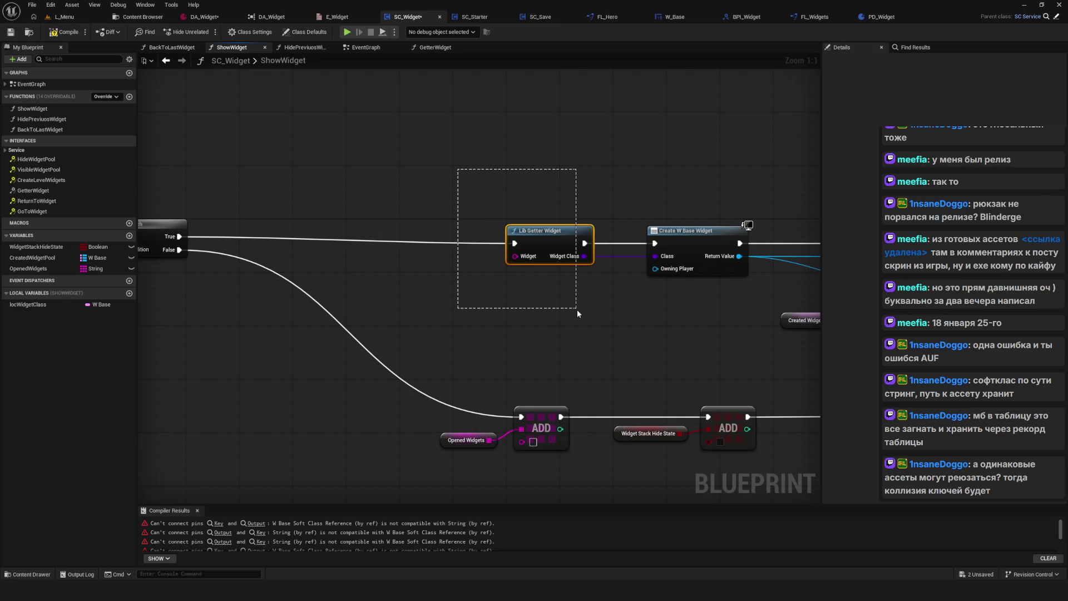
left_click_drag(576, 309, 576, 310)
key("Delete")
left_click_drag(376, 302, 692, 268)
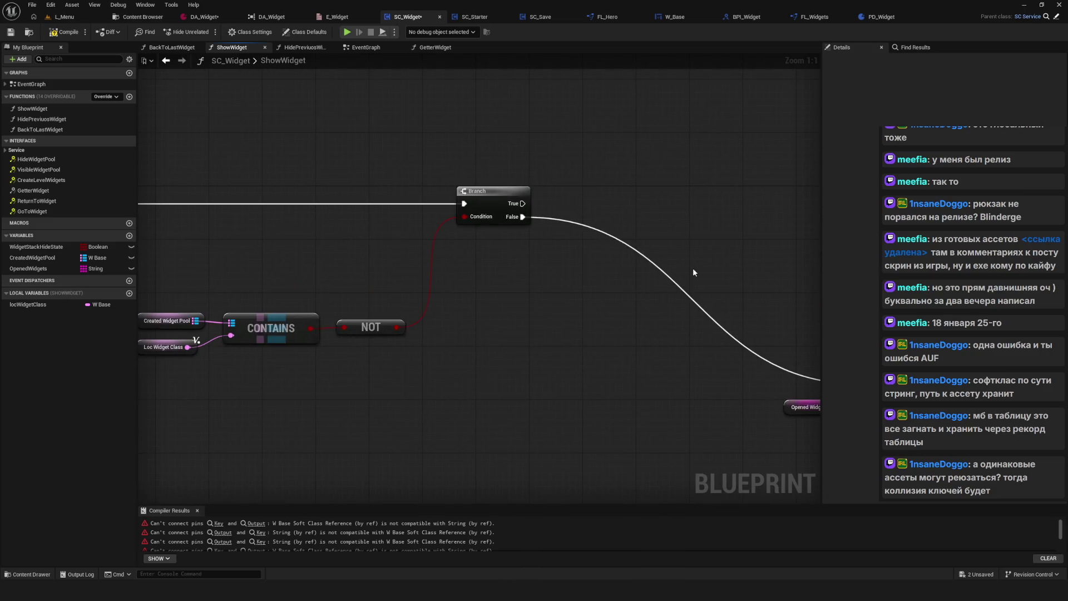
left_click_drag(561, 281, 500, 300)
mouse_move(28, 304)
left_mouse_down()
mouse_move(205, 298)
mouse_move(478, 256)
mouse_move(350, 276)
mouse_move(381, 243)
left_mouse_up()
Load Loc Widget Class with Load Class Asset Blocking on Branch True, then Cast To W_Base Class.
type("load")
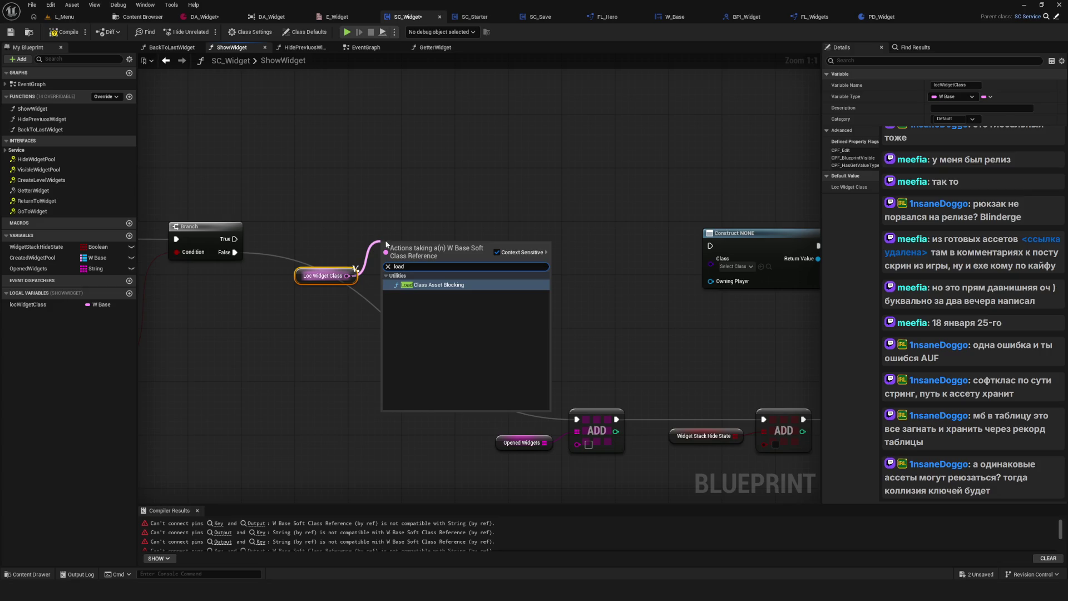
left_click(439, 285)
mouse_move(234, 238)
left_mouse_down()
mouse_move(383, 252)
mouse_move(419, 241)
mouse_move(501, 260)
left_mouse_up()
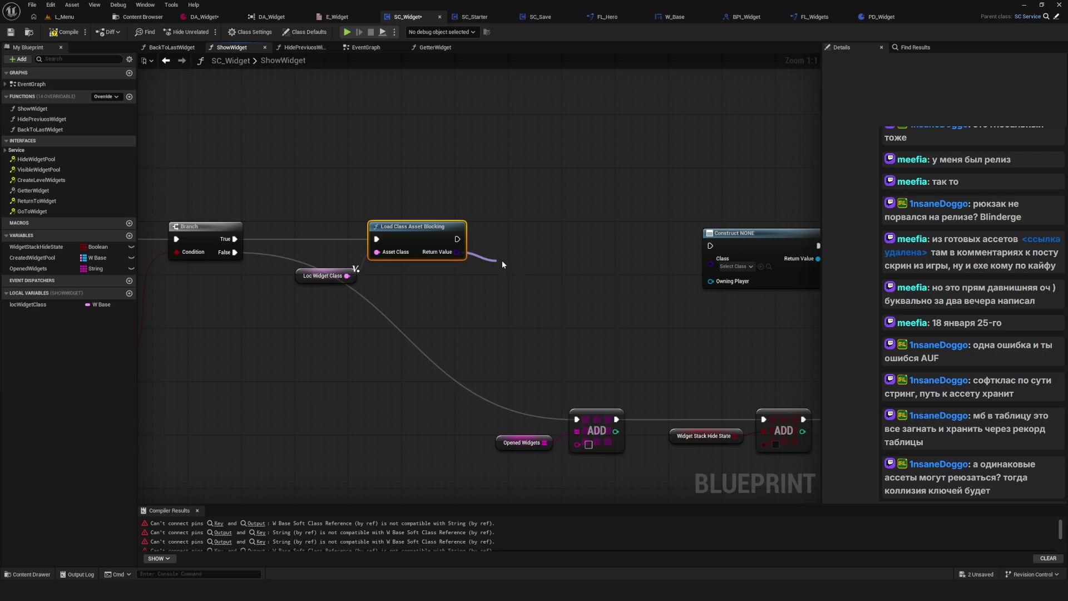
type("cast")
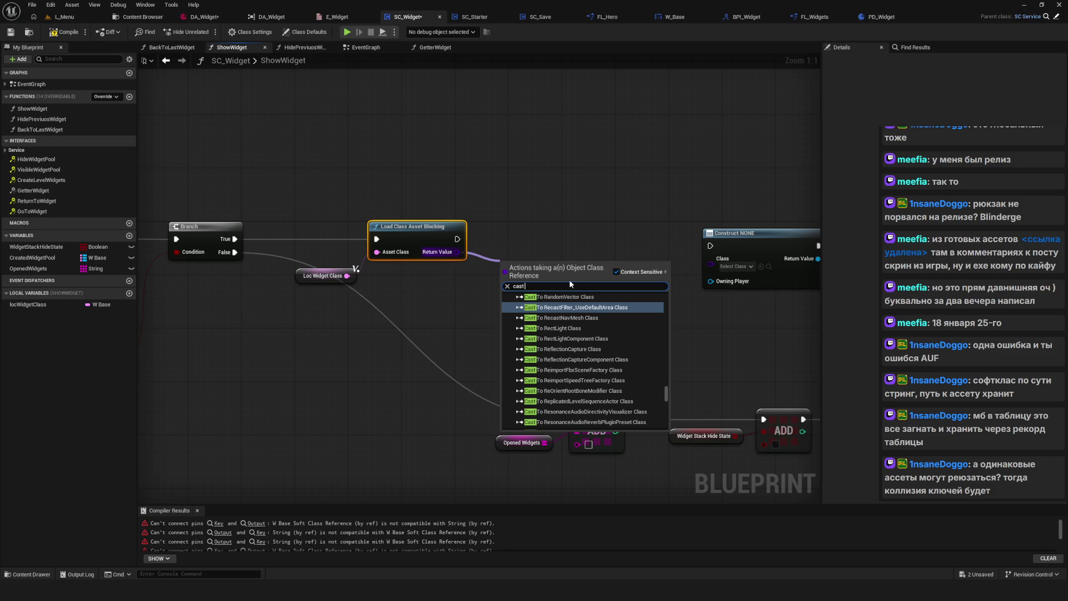
type(" W_Basew")
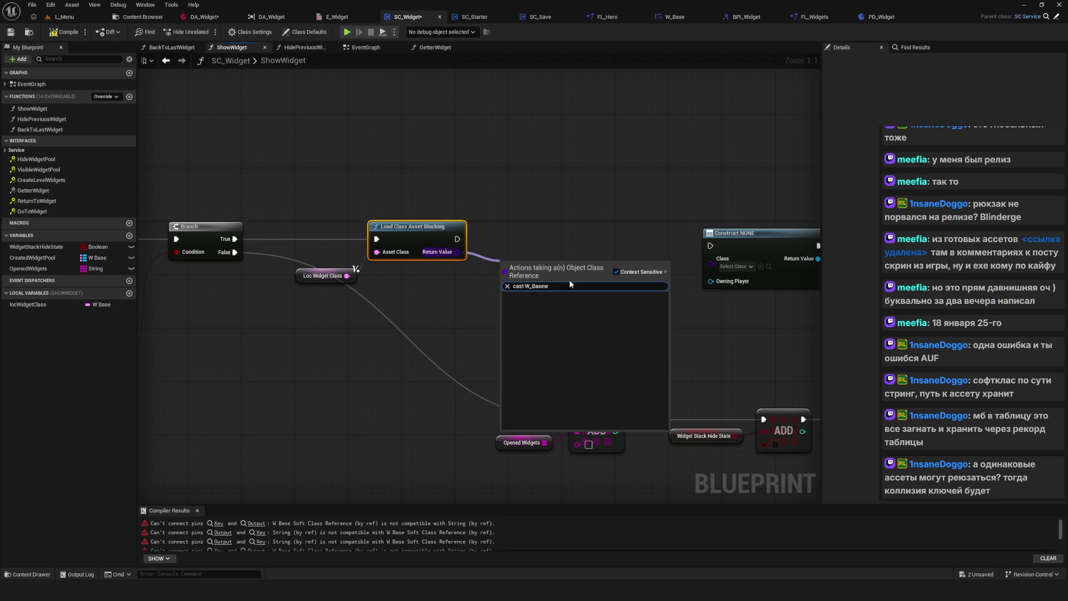
key("BackSpace")
left_click(575, 313)
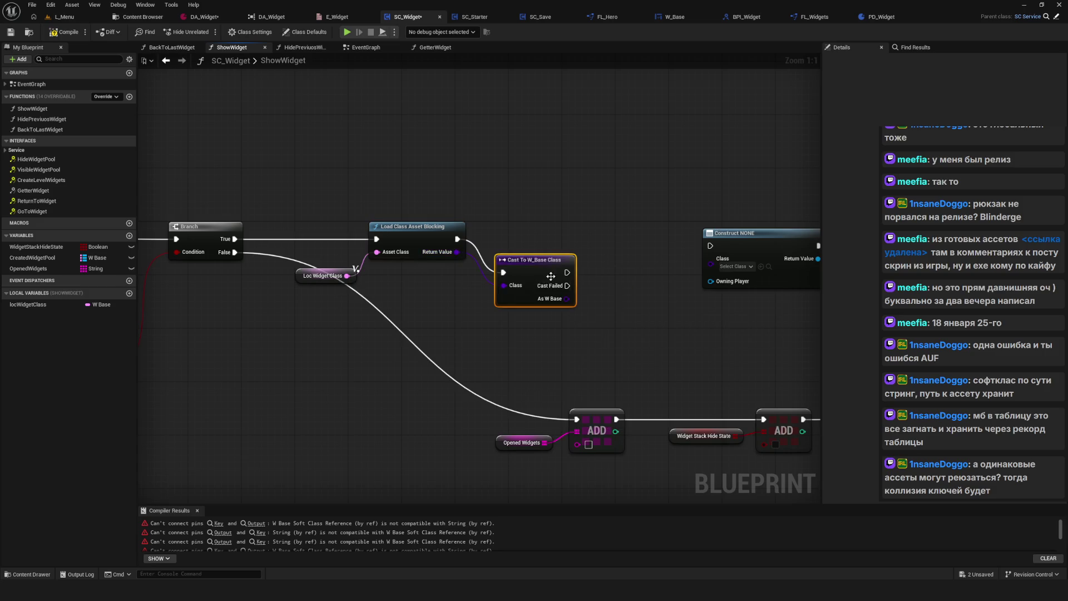
left_click_drag(551, 277, 543, 245)
Run Create W Base Widget after the cast, with As W Base feeding its Class input.
left_click_drag(622, 253, 412, 252)
left_click_drag(351, 266, 512, 267)
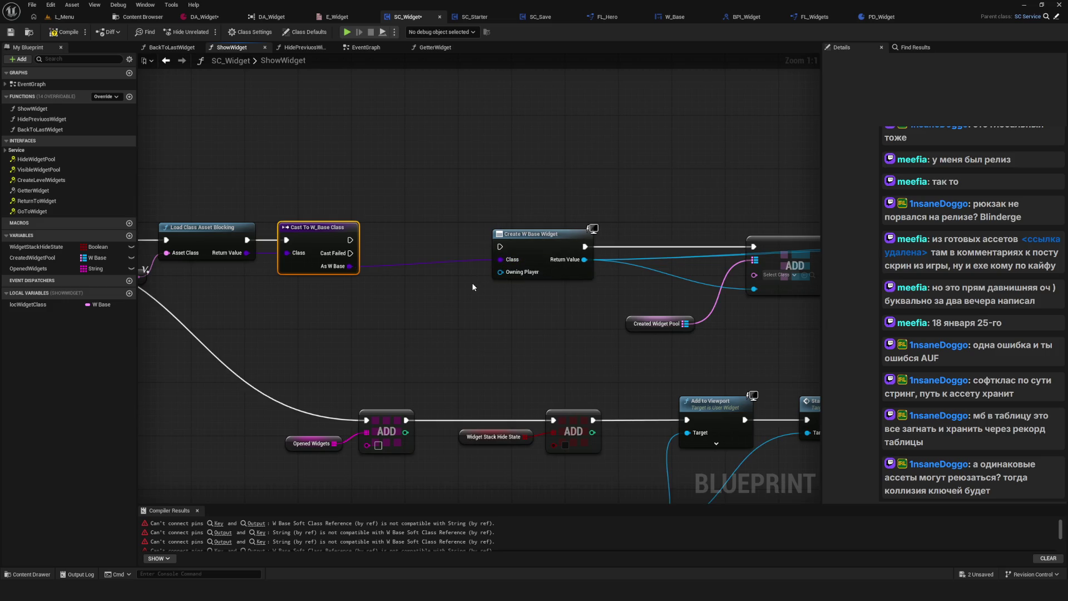
left_click_drag(349, 266, 434, 168)
type("create")
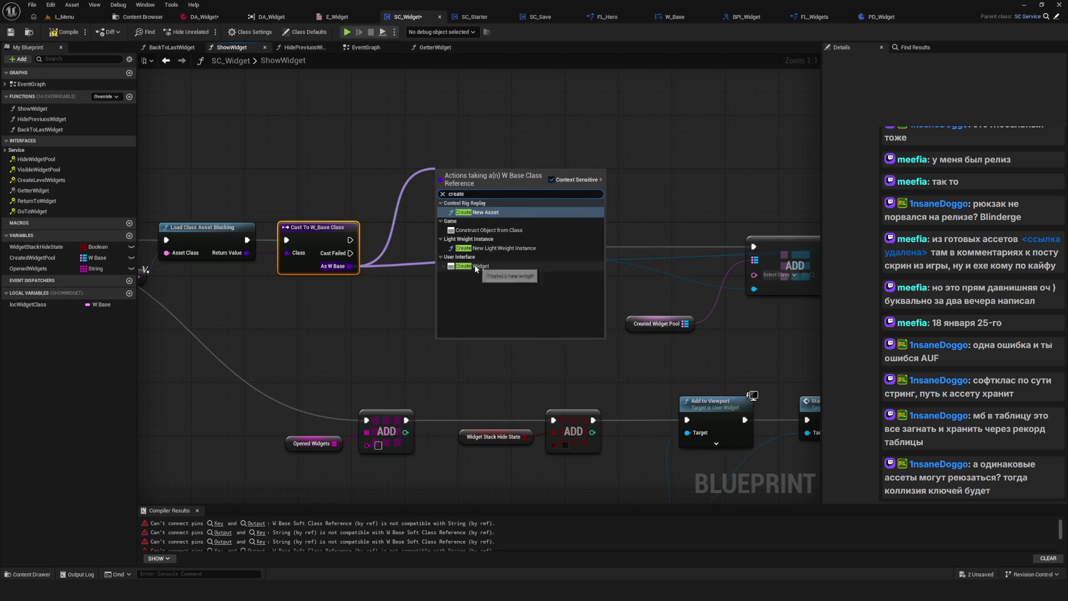
left_click(476, 267)
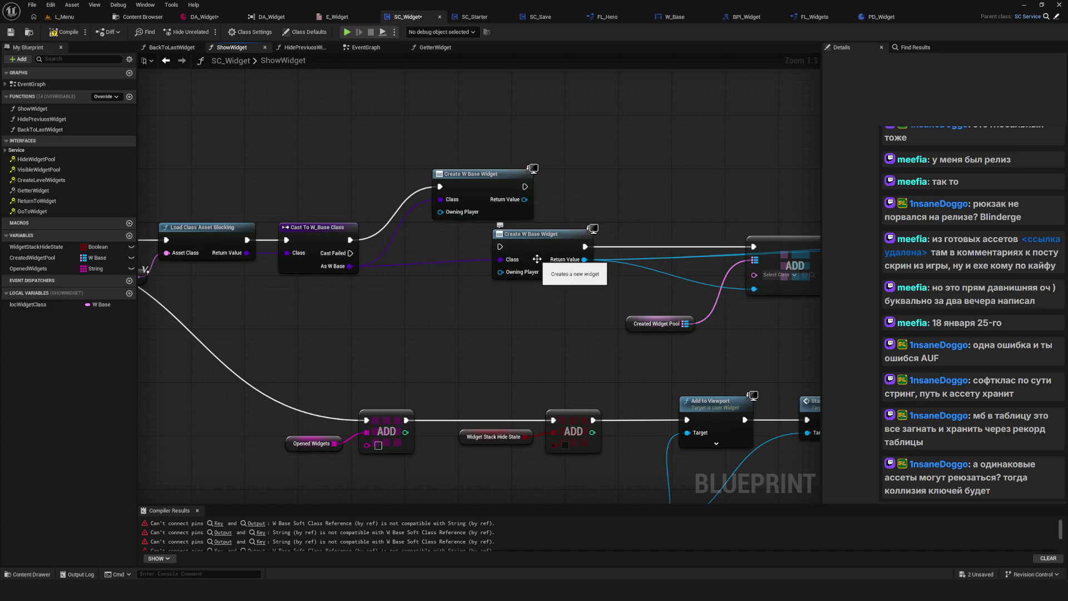
left_click(504, 192)
key("Delete")
left_click_drag(349, 240, 500, 246)
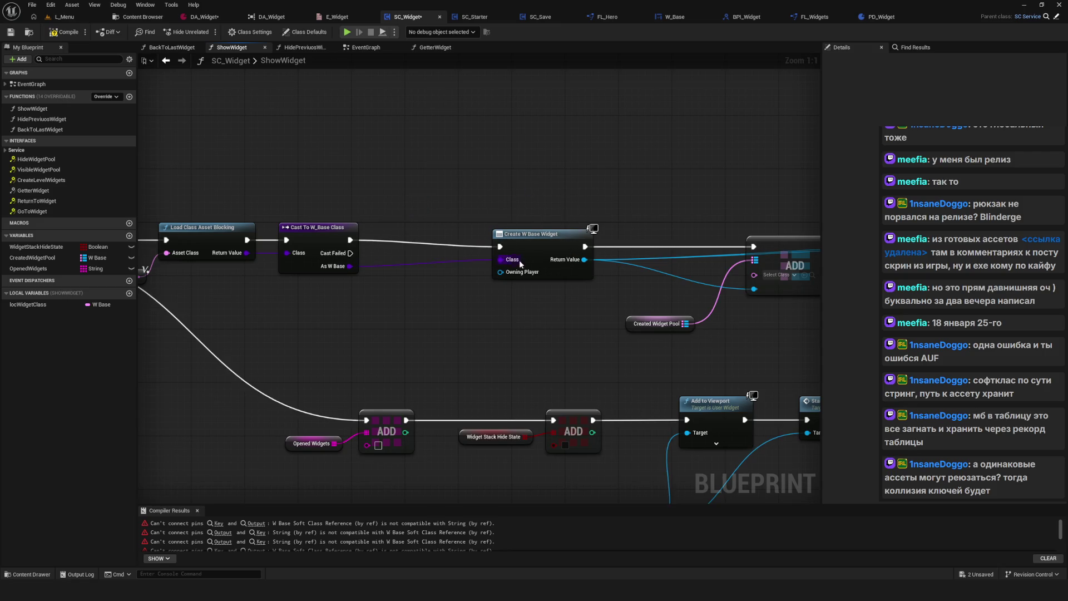
key("ctrl+z")
key("ctrl+z")
key("ctrl+z")
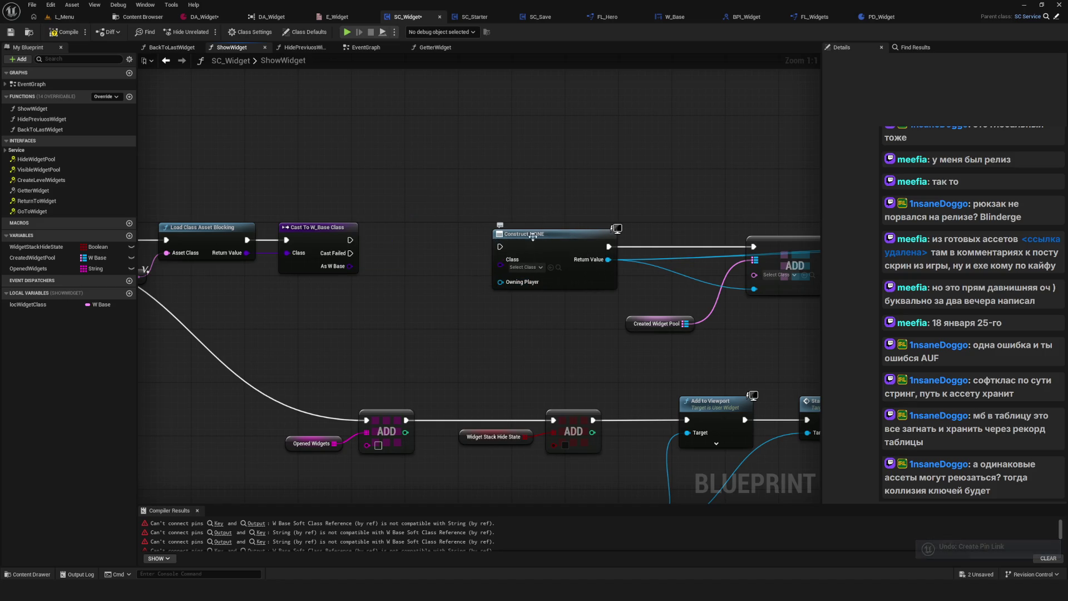
left_click_drag(350, 266, 501, 259)
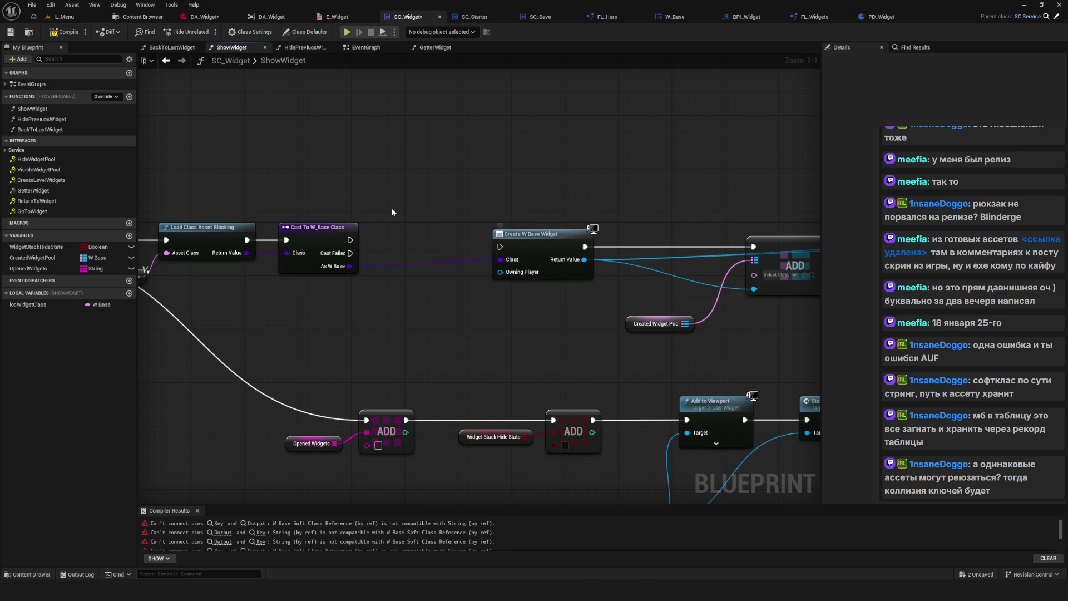
left_click_drag(392, 212, 407, 221)
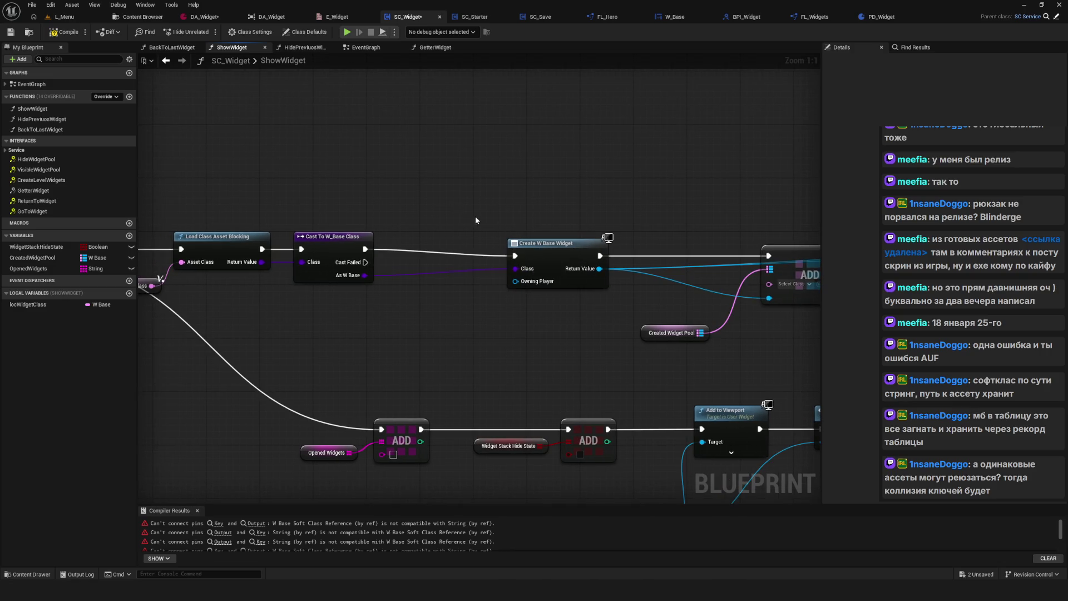
Save the SC_Widget blueprint and move the CONTAINS and NOT nodes up beside the Branch.
scroll(476, 228, "down", 3)
key("ctrl+s")
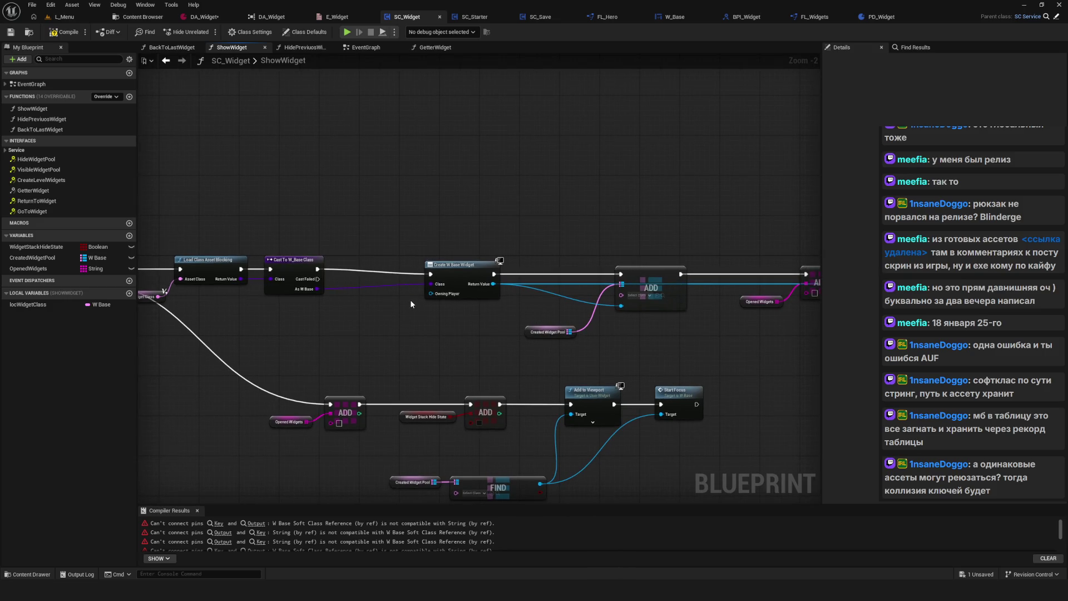
left_click_drag(411, 304, 534, 307)
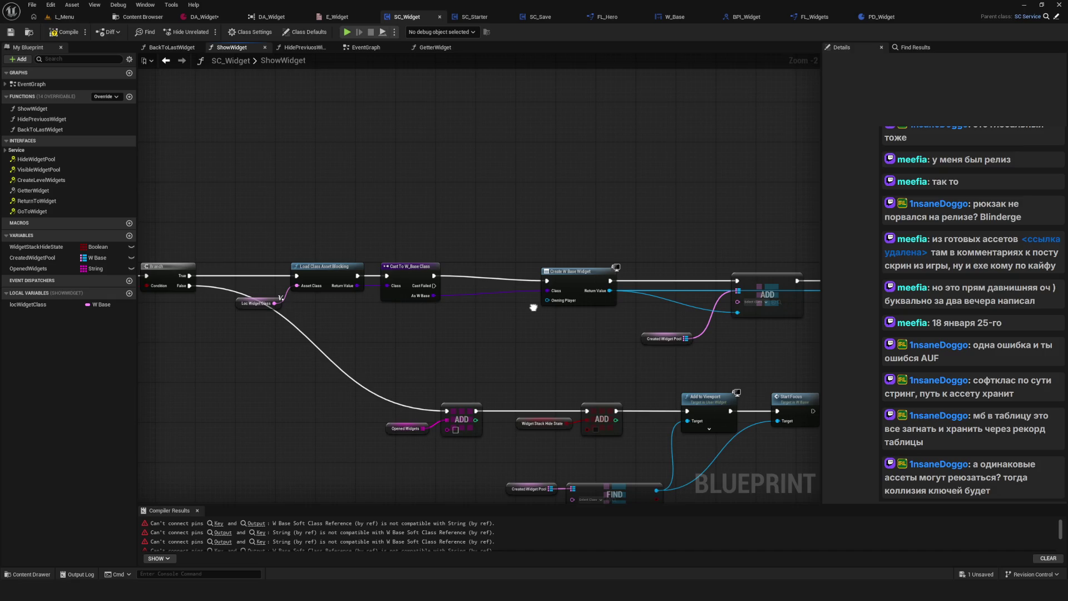
mouse_move(533, 307)
left_mouse_down()
mouse_move(500, 316)
mouse_move(559, 304)
mouse_move(281, 308)
left_mouse_up()
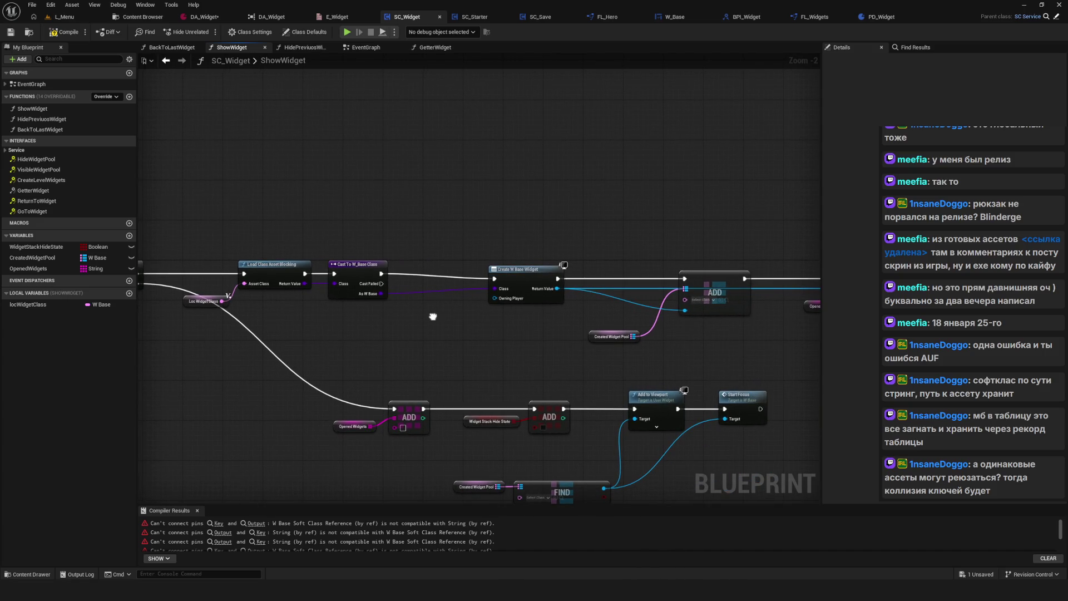
scroll(572, 331, "down", 5)
scroll(526, 335, "up", 5)
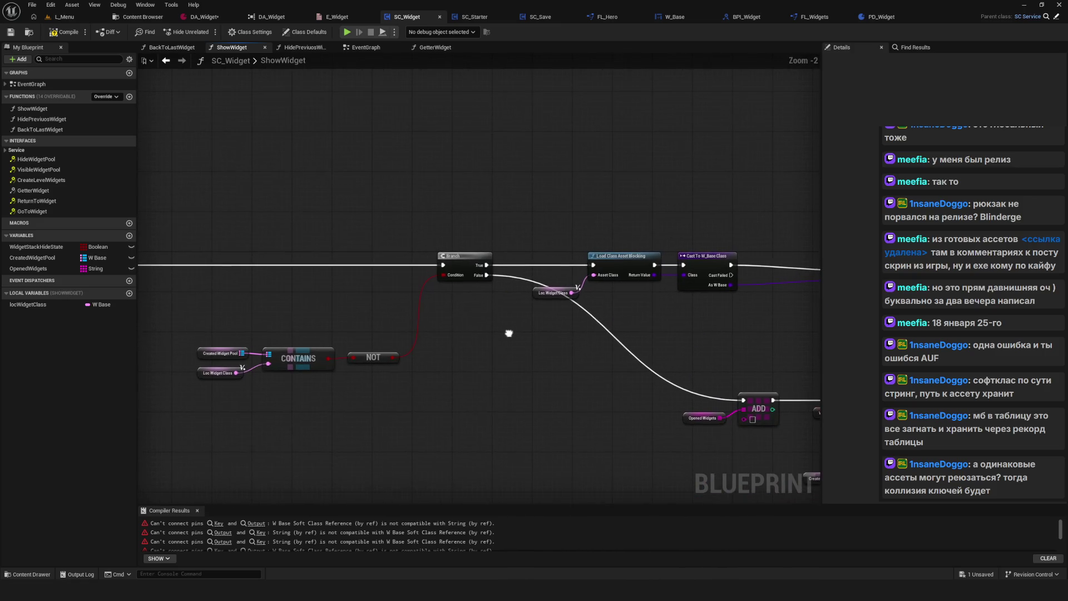
mouse_move(200, 310)
left_mouse_down()
mouse_move(381, 392)
mouse_move(393, 304)
left_mouse_up()
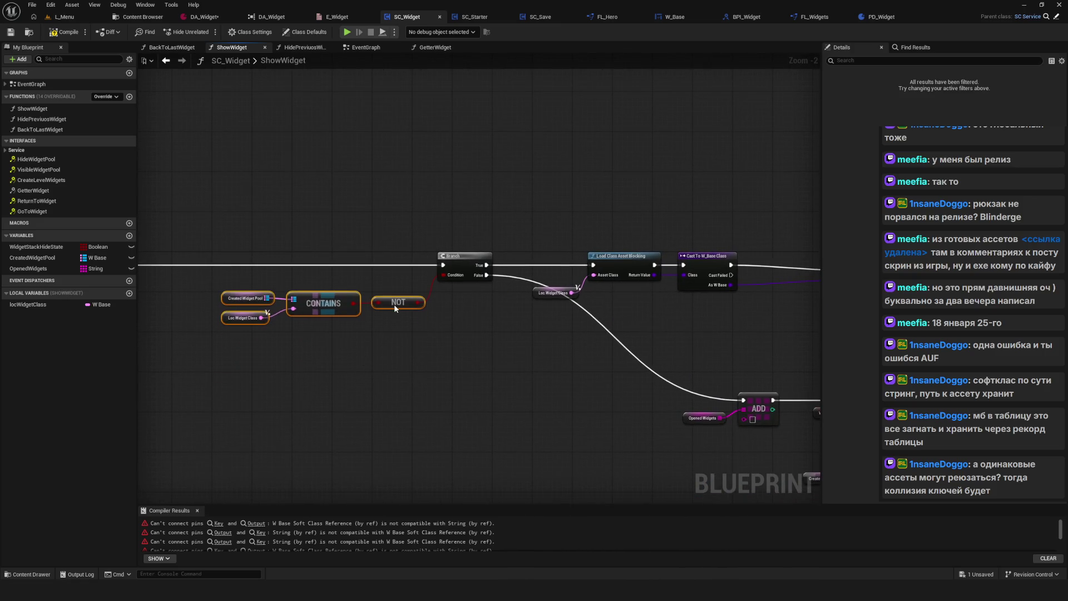
left_click_drag(479, 347, 425, 355)
Shift the Create W Base Widget node to sit cleanly near the condition nodes.
scroll(417, 350, "down", 3)
scroll(484, 356, "up", 3)
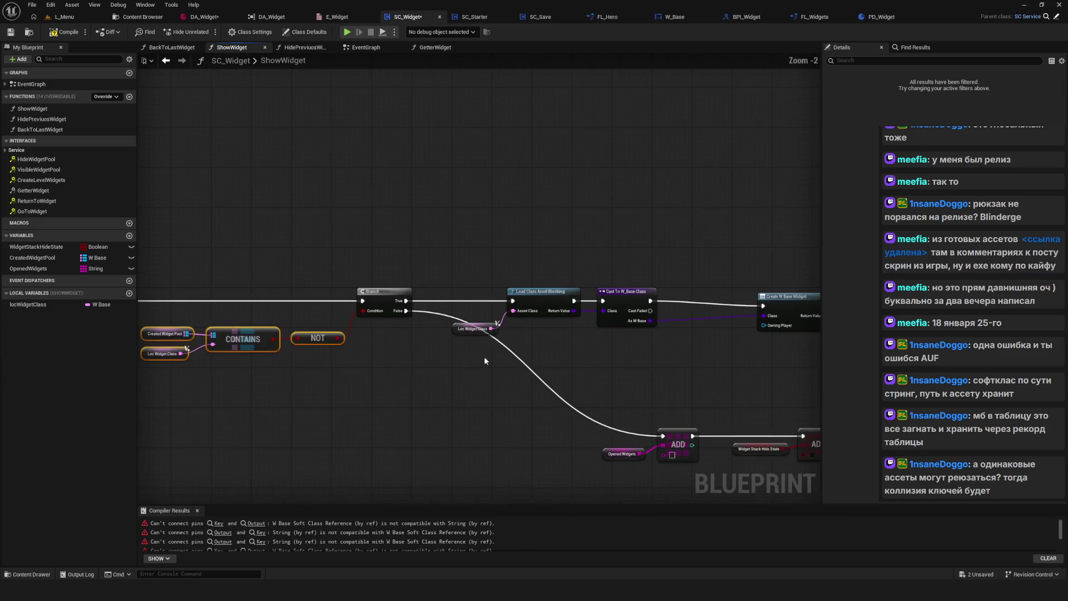
mouse_move(602, 367)
left_mouse_down()
mouse_move(477, 289)
mouse_move(508, 274)
mouse_move(460, 267)
left_mouse_up()
scroll(534, 317, "up", 2)
scroll(466, 271, "down", 1)
mouse_move(493, 317)
left_mouse_down()
mouse_move(381, 294)
mouse_move(639, 376)
mouse_move(784, 366)
mouse_move(739, 378)
mouse_move(544, 326)
left_mouse_up()
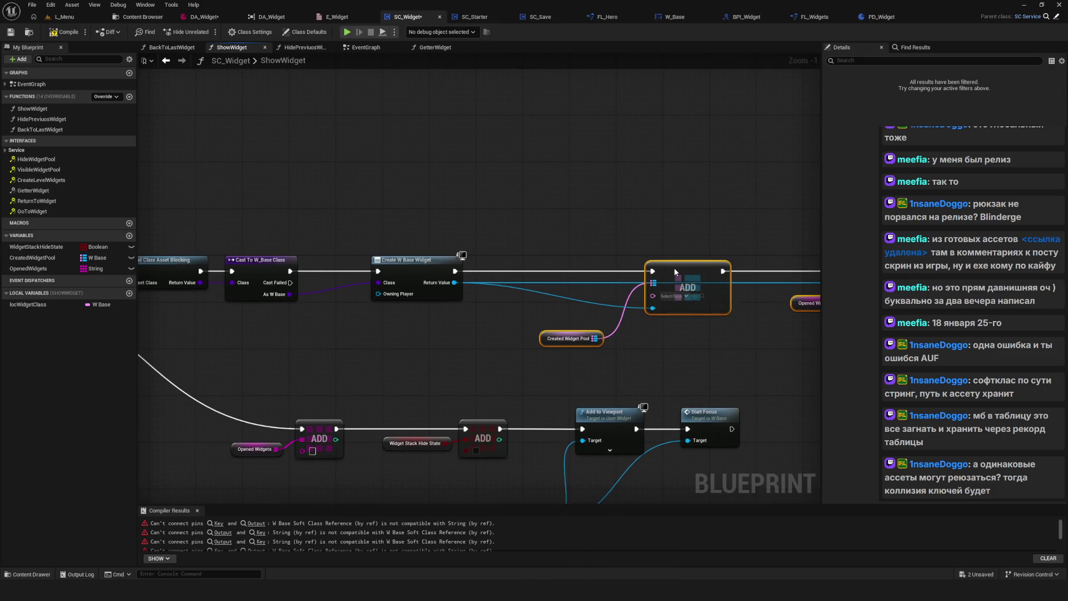
left_click_drag(312, 267, 795, 265)
left_click_drag(145, 289, 312, 294)
Wire a Loc Widget Class getter into the item pin of the Created Widget Pool ADD node.
scroll(309, 296, "up", 1)
left_click(362, 314)
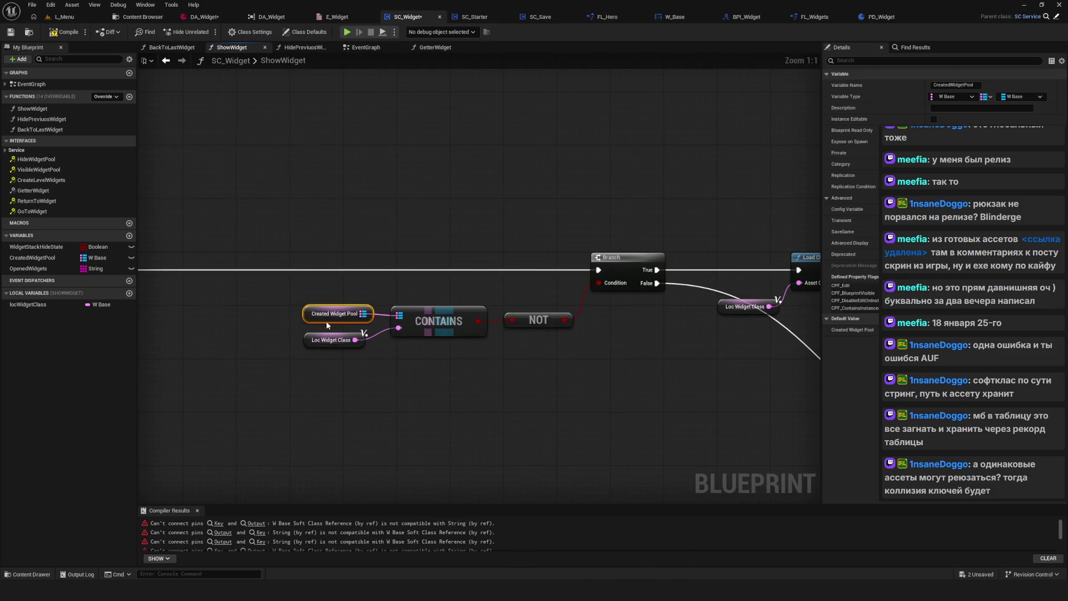
scroll(383, 311, "down", 3)
scroll(337, 312, "up", 3)
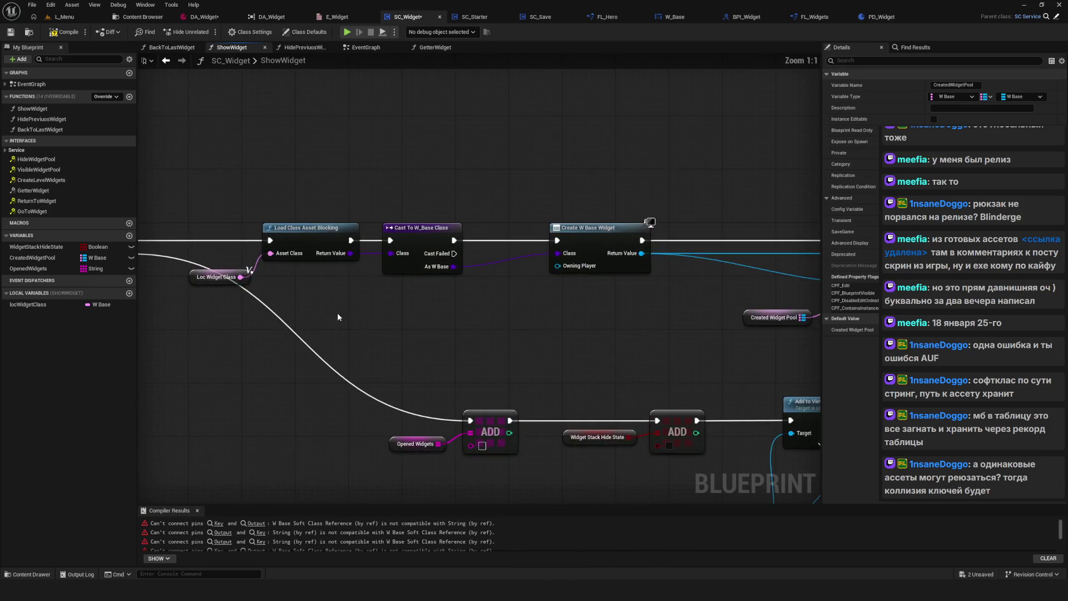
left_click(239, 284)
left_click_drag(620, 331, 257, 327)
mouse_move(249, 173)
left_mouse_down()
mouse_move(329, 359)
mouse_move(460, 360)
left_mouse_up()
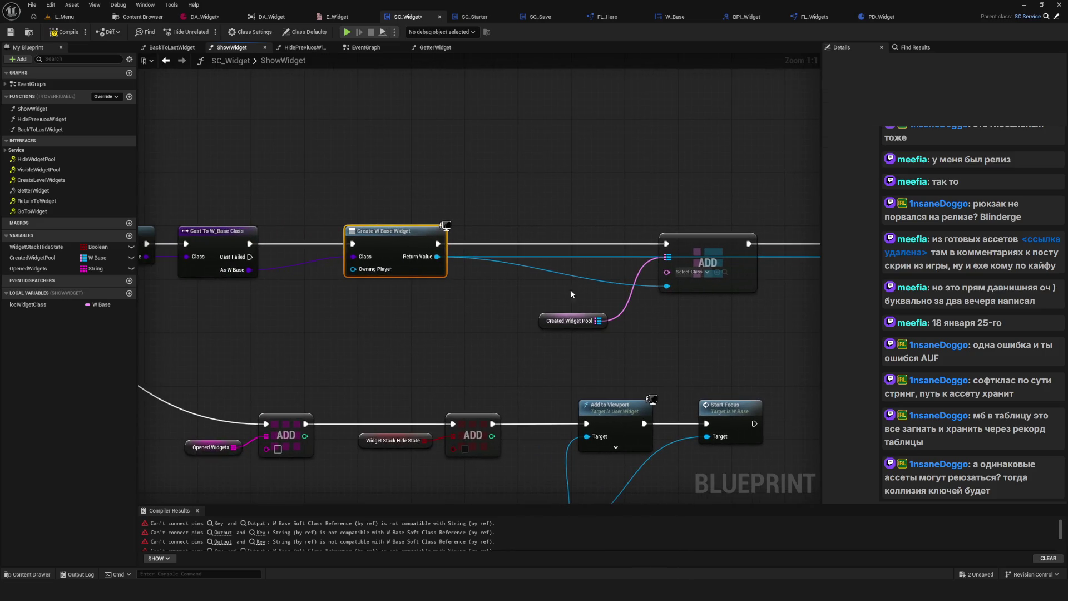
left_click(572, 320)
left_click_drag(571, 320, 460, 322)
mouse_move(28, 304)
left_mouse_down()
mouse_move(506, 284)
mouse_move(520, 274)
left_mouse_up()
left_click_drag(444, 326, 481, 301)
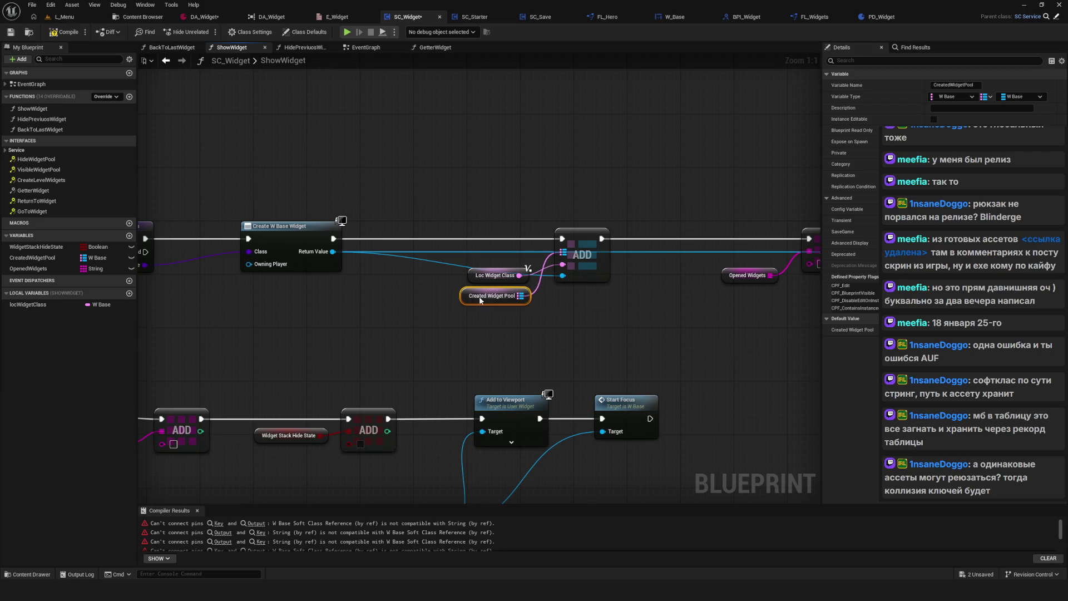